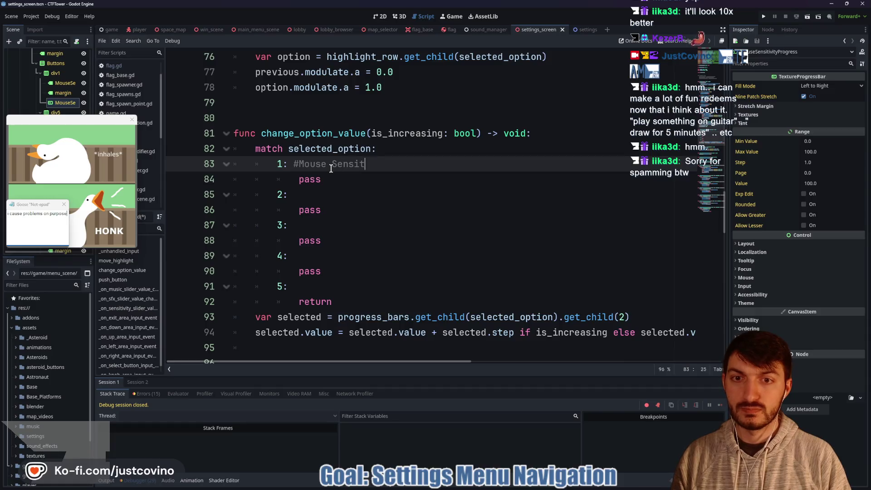
Comment cases 2, 3 and 4 as Master Volume, Music Volume and Sound Effects Volume
{"action": "left_click", "coordinate": [323, 196]}
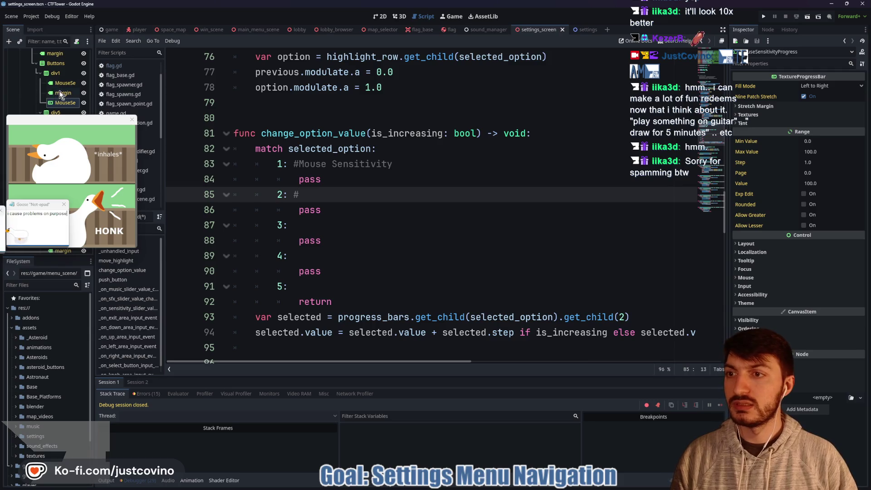
{"action": "scroll", "coordinate": [59, 91], "scroll_direction": "down", "scroll_amount": 2}
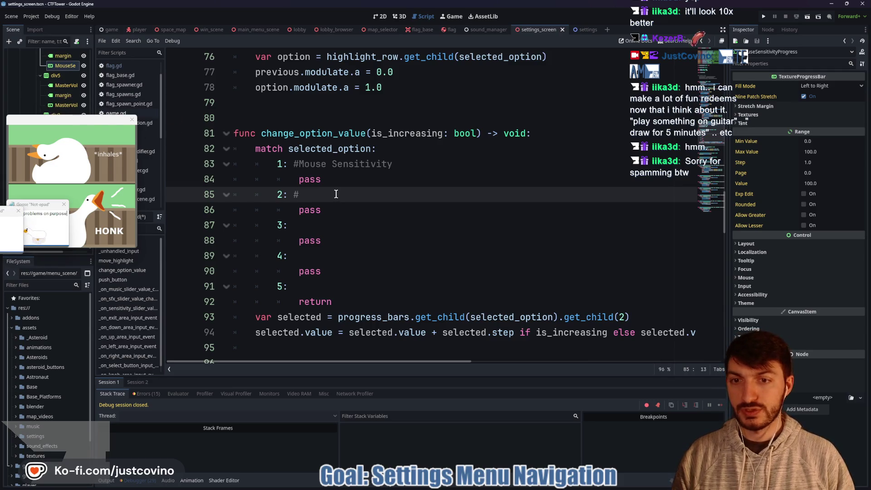
{"action": "type", "text": "Master "}
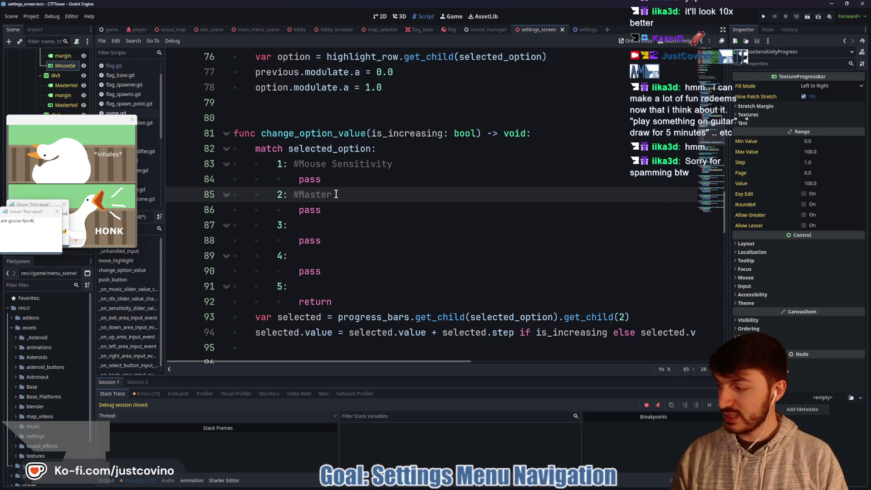
{"action": "type", "text": "Volume"}
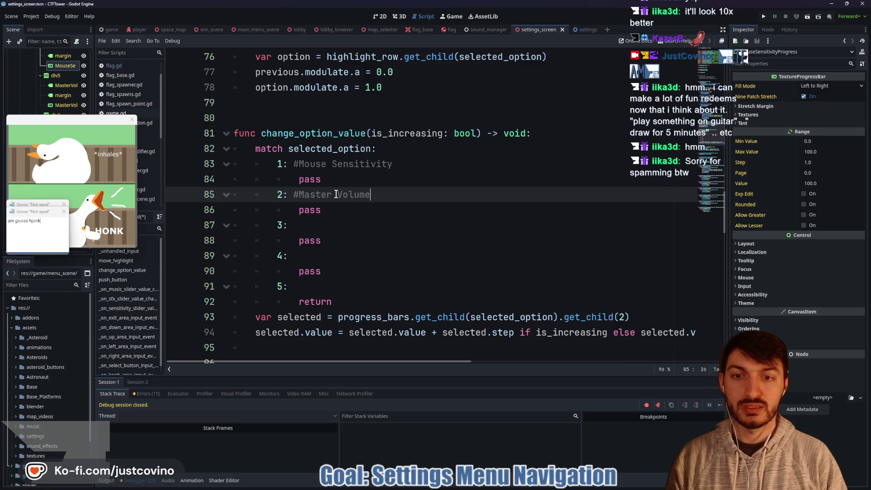
{"action": "left_click", "coordinate": [323, 221]}
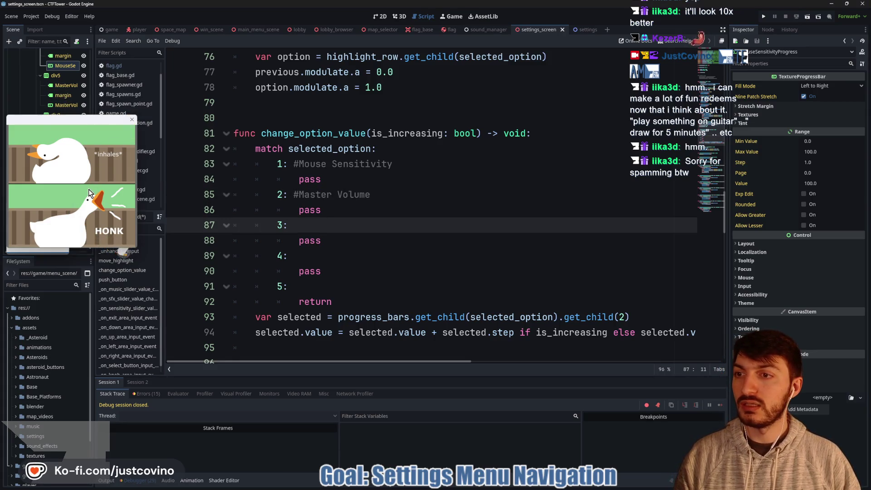
{"action": "left_click", "coordinate": [132, 121]}
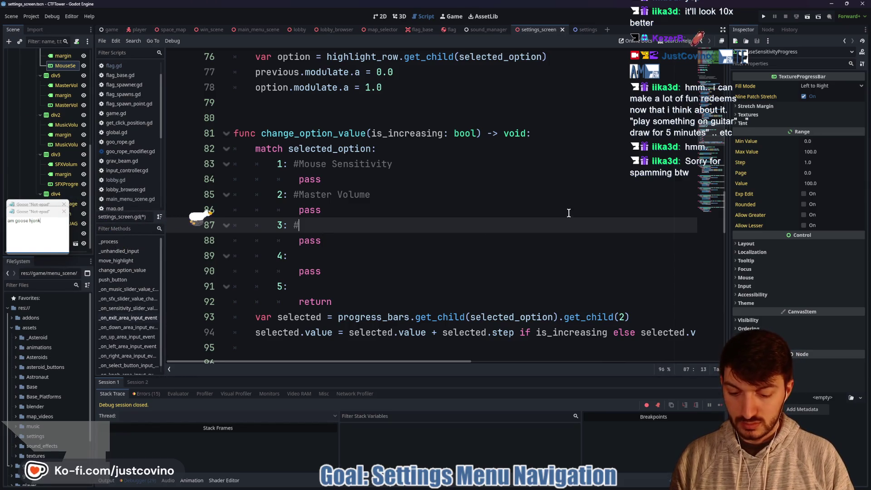
{"action": "type", "text": "#Music B"}
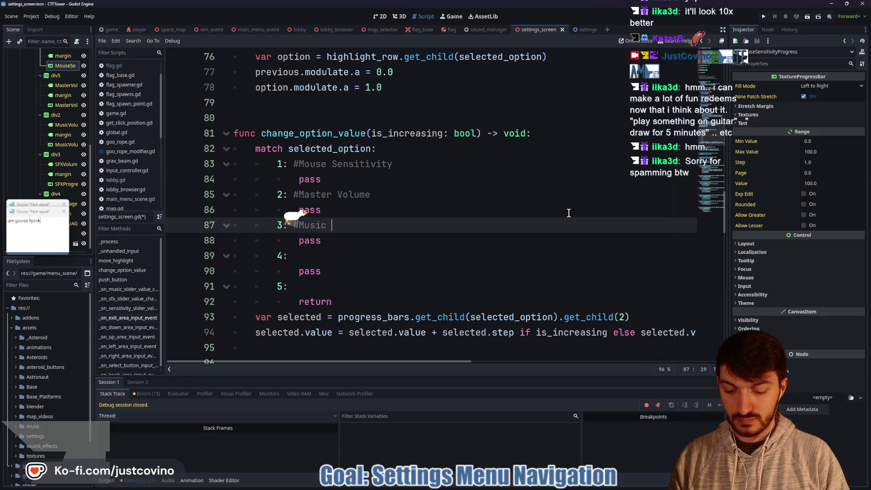
{"action": "type", "text": "Volume"}
{"action": "key", "text": "Return"}
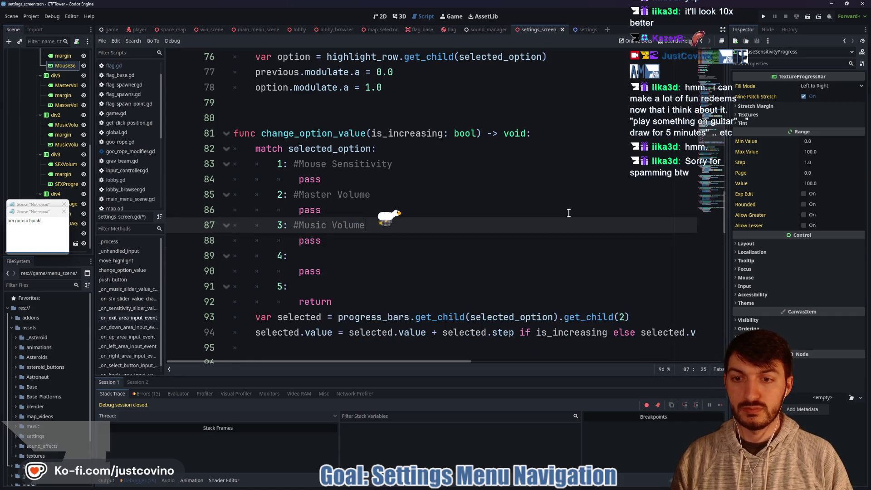
{"action": "key", "text": "BackSpace"}
{"action": "key", "text": "BackSpace"}
{"action": "key", "text": "BackSpace"}
{"action": "key", "text": "Down"}
{"action": "key", "text": "Down"}
{"action": "type", "text": "#"}
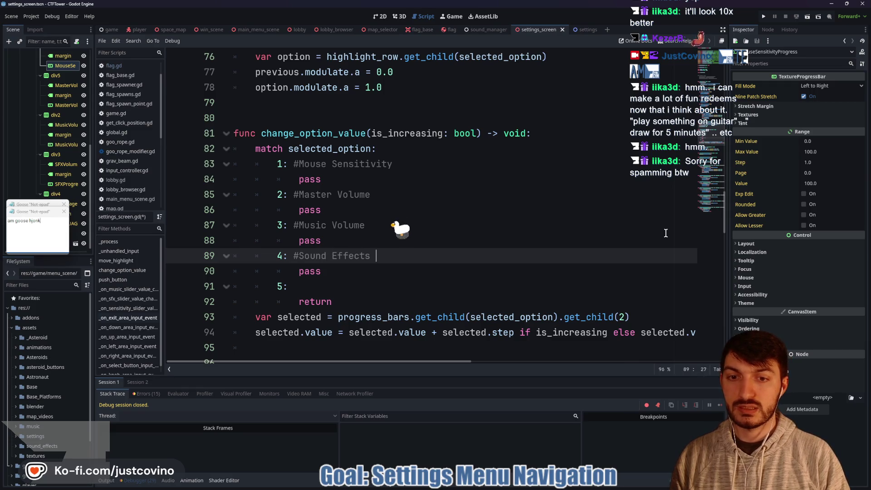
{"action": "type", "text": "Volume"}
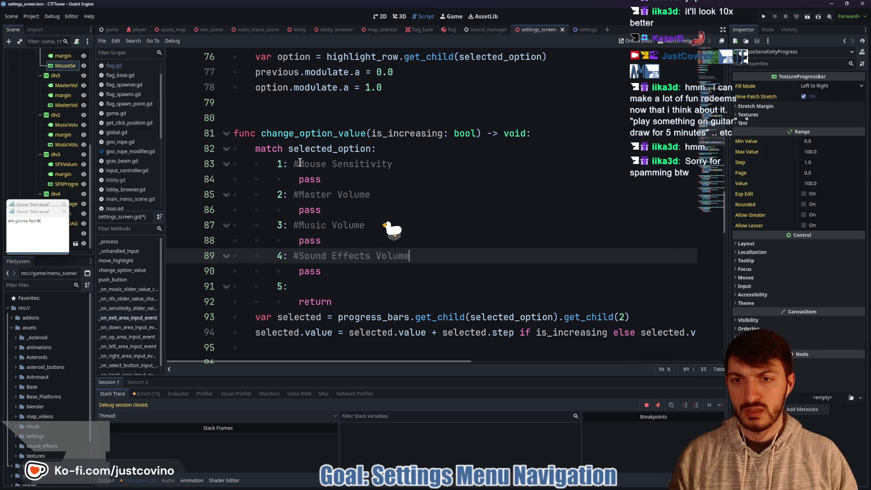
Insert a space after the # in every case comment using multiple carets, and save
{"action": "left_click", "coordinate": [300, 164]}
{"action": "left_click", "coordinate": [302, 201], "text": "alt"}
{"action": "left_click", "coordinate": [298, 225], "text": "alt"}
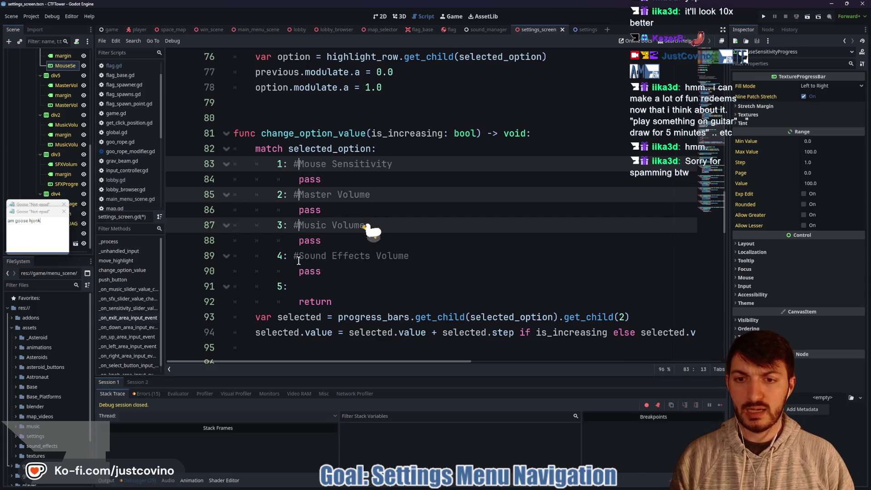
{"action": "left_click", "coordinate": [298, 255], "text": "alt"}
{"action": "left_click", "coordinate": [481, 260]}
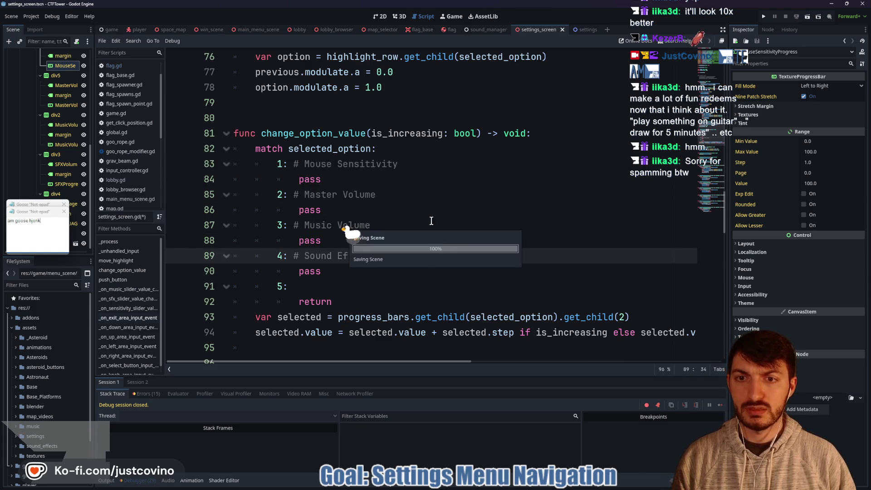
{"action": "key", "text": "ctrl+s"}
Comment case 5 as Language Options and save the script
{"action": "left_click", "coordinate": [346, 288]}
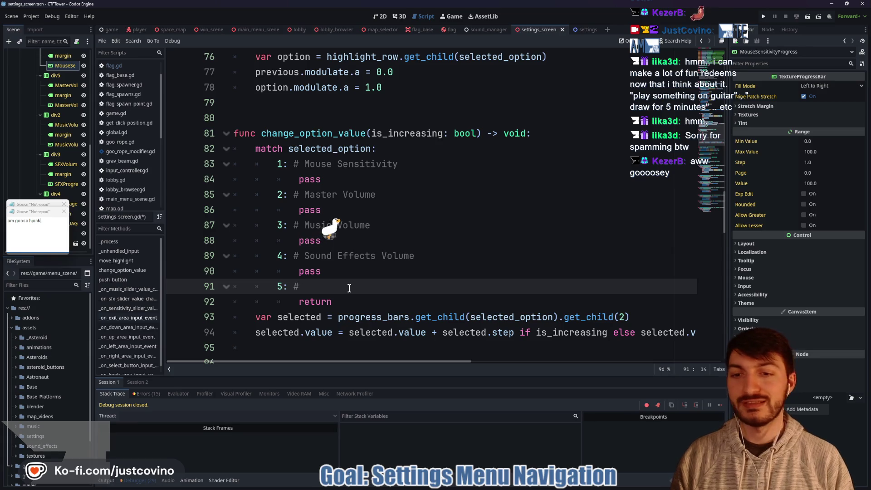
{"action": "type", "text": "nguage Options"}
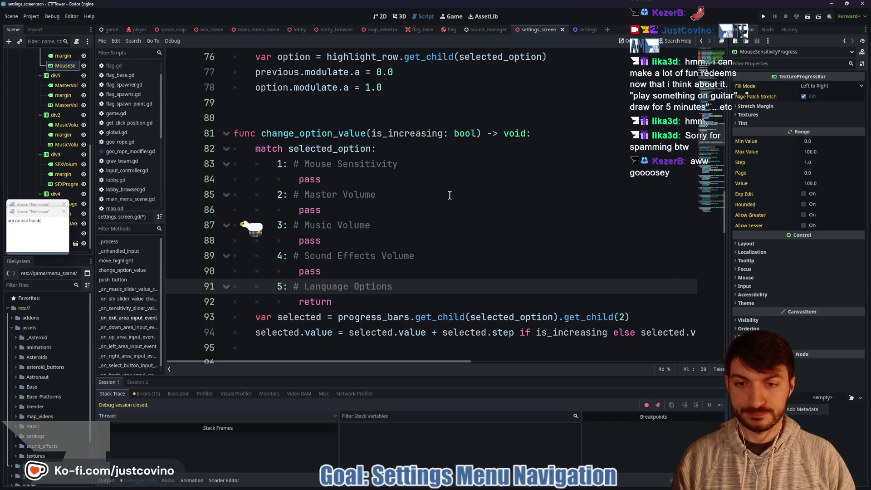
{"action": "key", "text": "ctrl+s"}
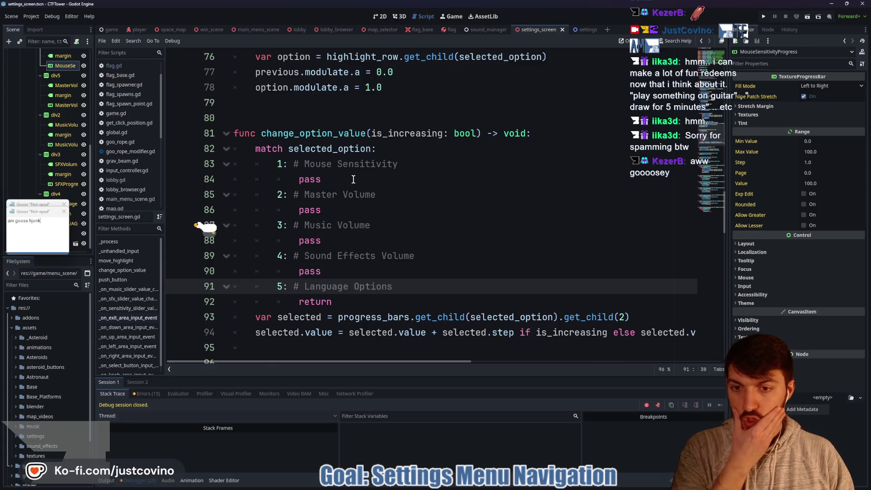
{"action": "scroll", "coordinate": [354, 179], "scroll_direction": "down", "scroll_amount": 5}
Copy the Global.mouse_sensitivity assignment into case 1 in place of pass
{"action": "scroll", "coordinate": [350, 217], "scroll_direction": "down", "scroll_amount": 2}
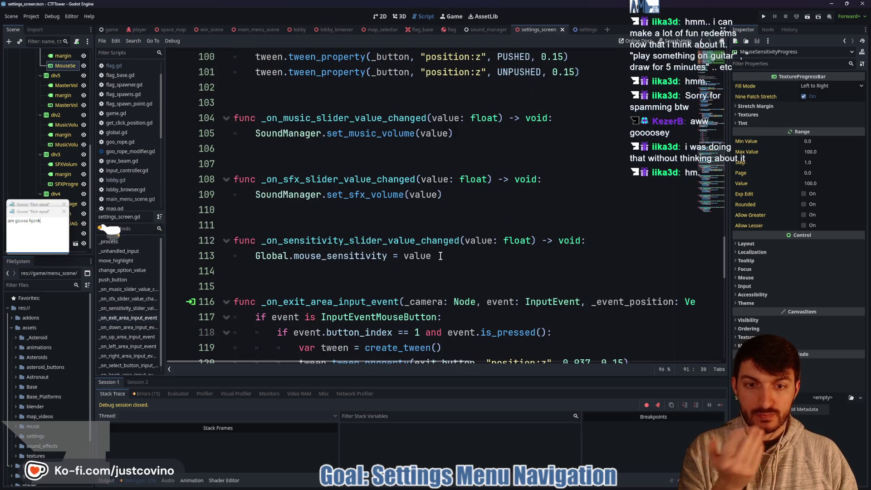
{"action": "left_click_drag", "start_coordinate": [441, 256], "coordinate": [253, 252]}
{"action": "key", "text": "ctrl+c"}
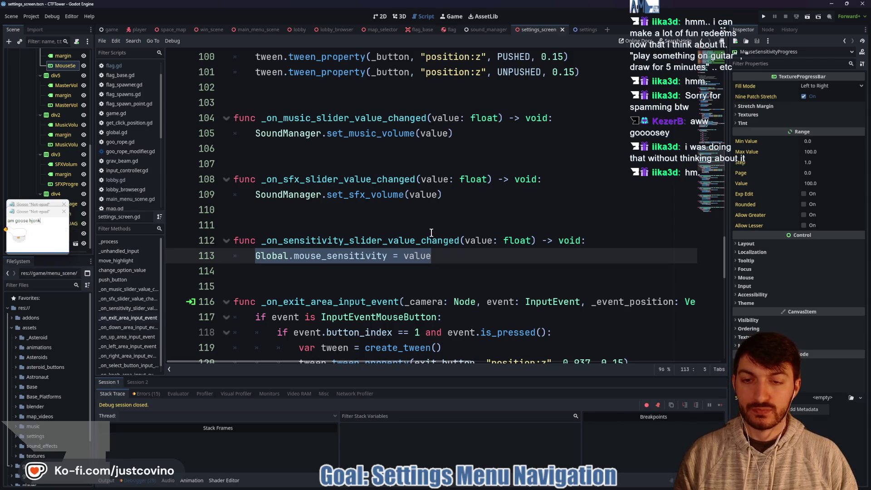
{"action": "scroll", "coordinate": [422, 234], "scroll_direction": "up", "scroll_amount": 8}
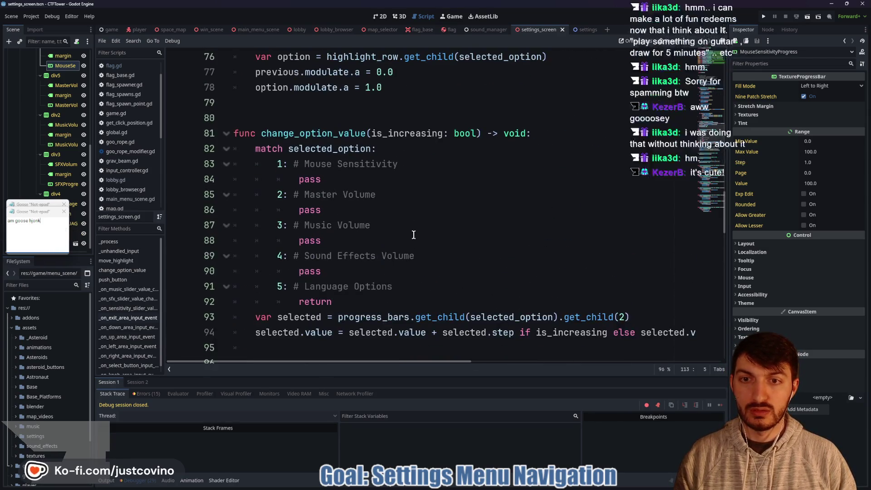
{"action": "left_click", "coordinate": [346, 179]}
{"action": "left_click_drag", "start_coordinate": [301, 182], "coordinate": [298, 181]}
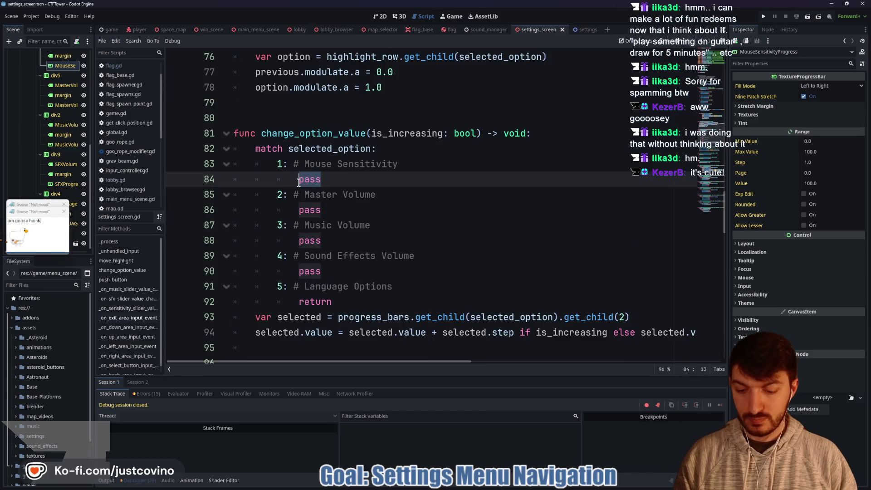
{"action": "key", "text": "ctrl+v"}
Move the two progress_bars lines from below the match to the top of change_option_value
{"action": "scroll", "coordinate": [420, 215], "scroll_direction": "down", "scroll_amount": 1}
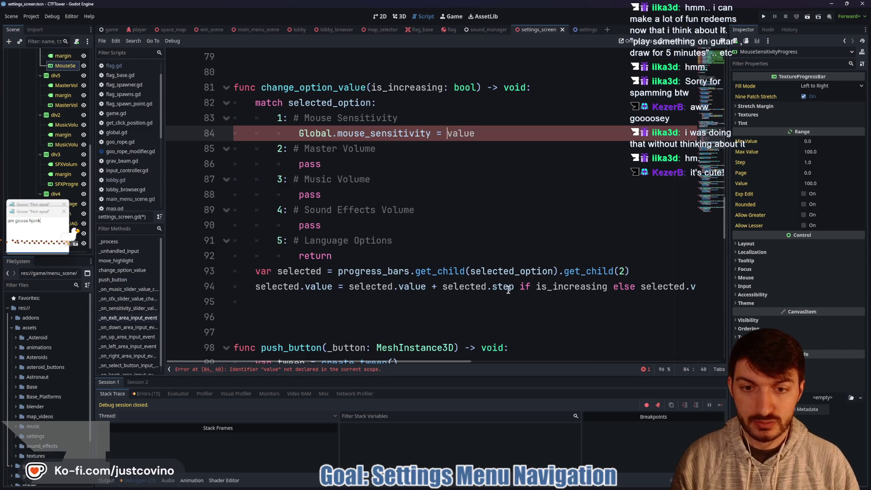
{"action": "mouse_move", "coordinate": [255, 271]}
{"action": "left_mouse_down"}
{"action": "mouse_move", "coordinate": [699, 286]}
{"action": "mouse_move", "coordinate": [687, 286]}
{"action": "left_mouse_up"}
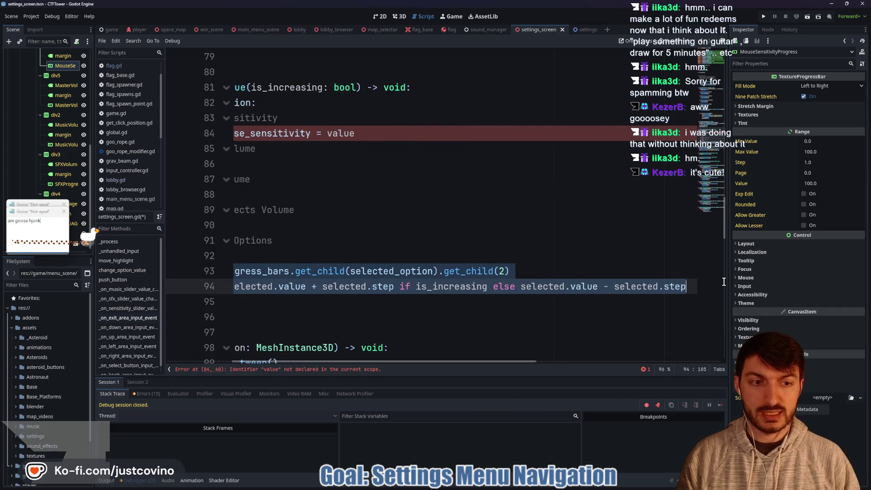
{"action": "key", "text": "BackSpace"}
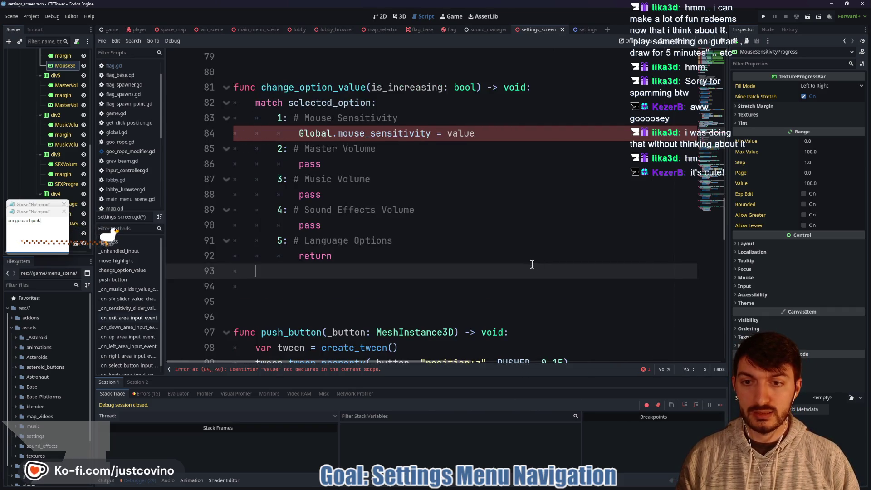
{"action": "left_click", "coordinate": [559, 90]}
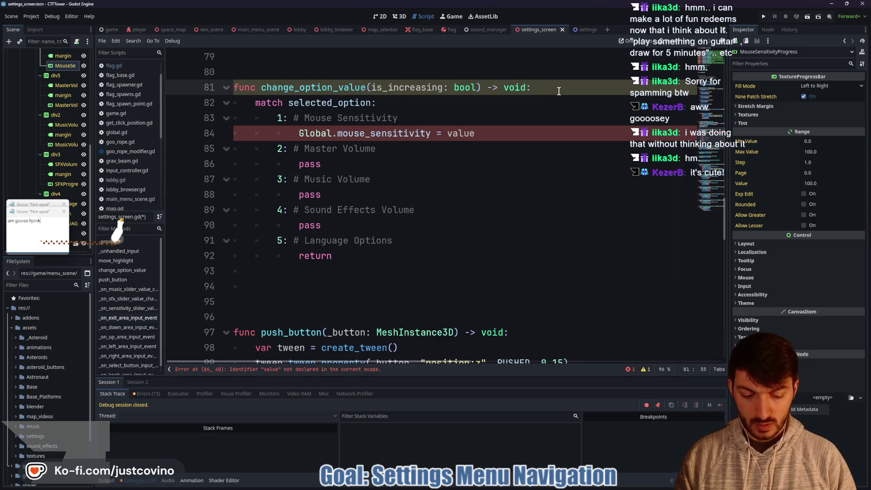
{"action": "key", "text": "Return"}
{"action": "key", "text": "ctrl+v"}
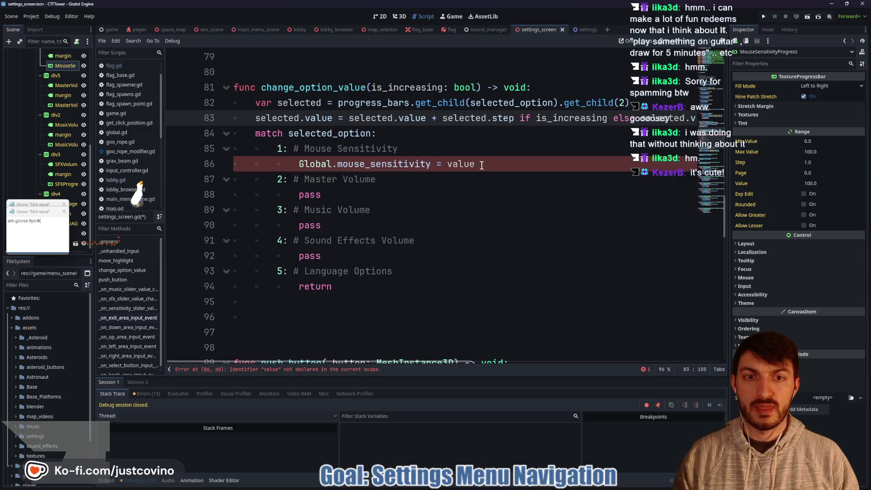
Change the case 1 assignment to use selected.value and save the script
{"action": "left_click", "coordinate": [451, 164]}
{"action": "type", "text": "elected"}
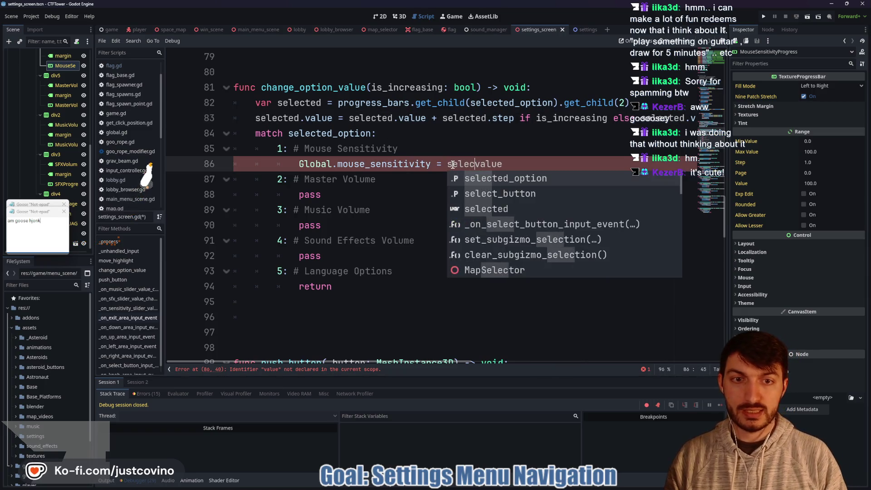
{"action": "type", "text": "."}
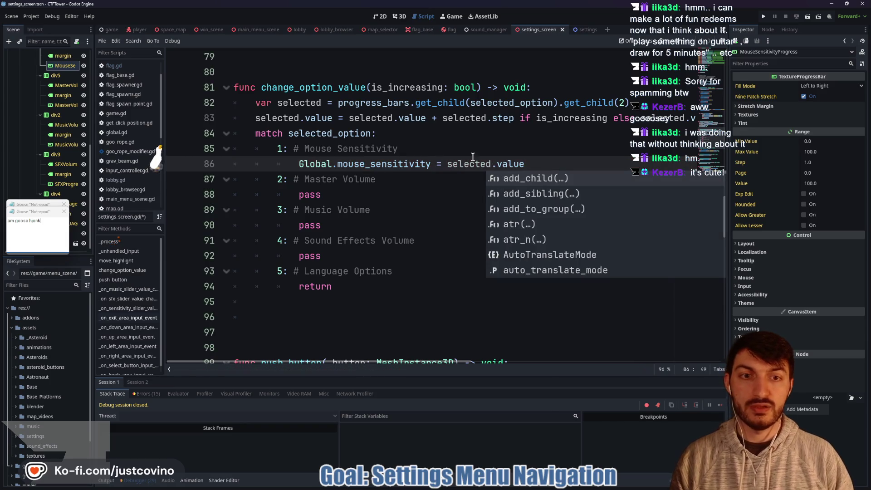
{"action": "key", "text": "End"}
{"action": "key", "text": "ctrl+s"}
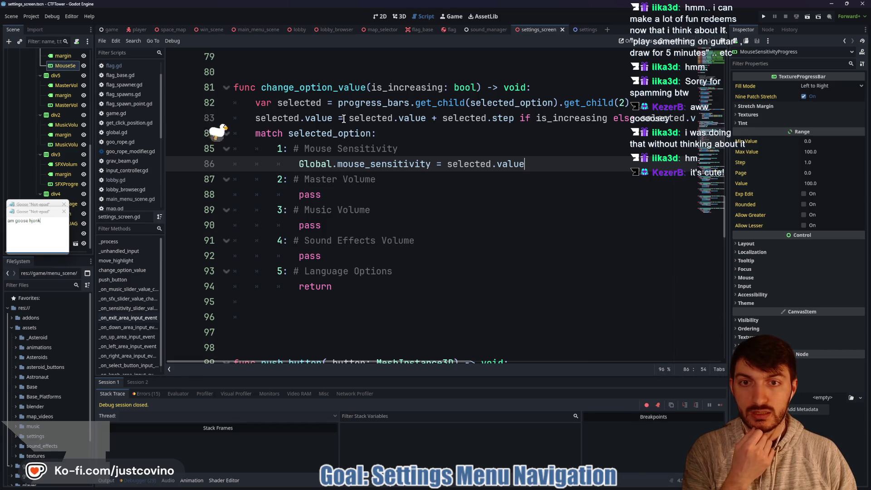
Start change_option_value with an 'if selected_option == 5:' guard line
{"action": "left_click", "coordinate": [547, 89]}
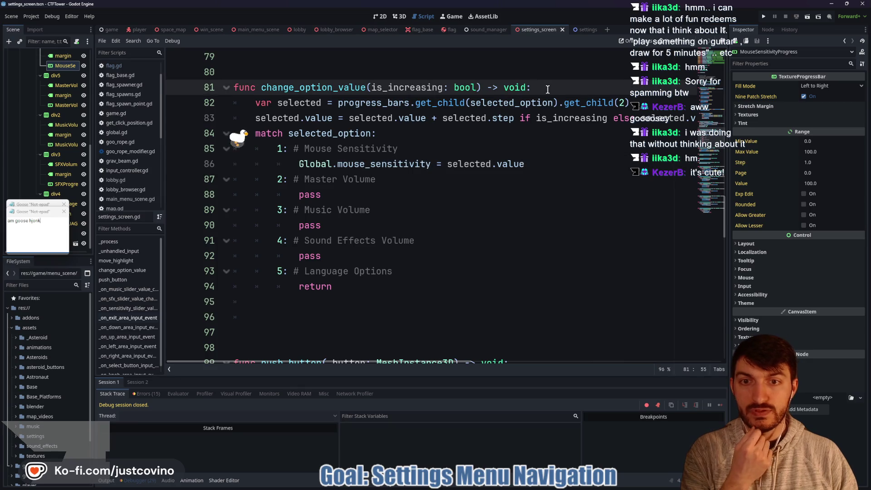
{"action": "key", "text": "Return"}
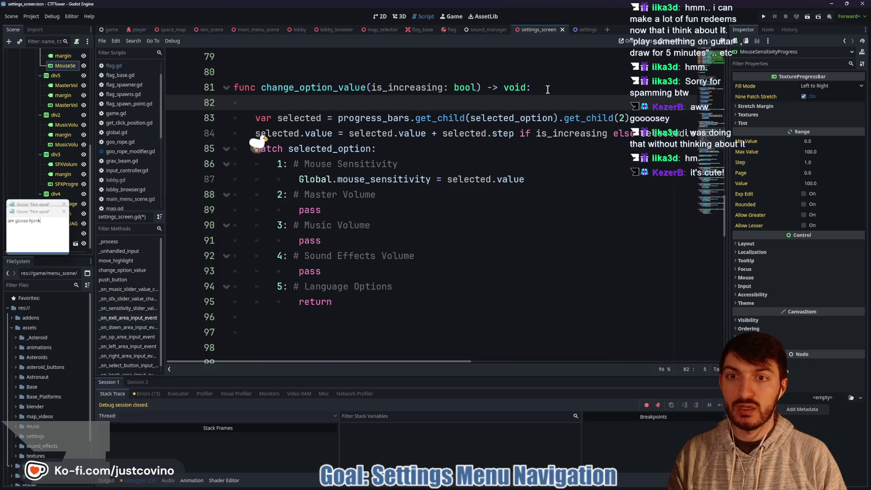
{"action": "type", "text": "if selec"}
{"action": "key", "text": "Return"}
{"action": "type", "text": "="}
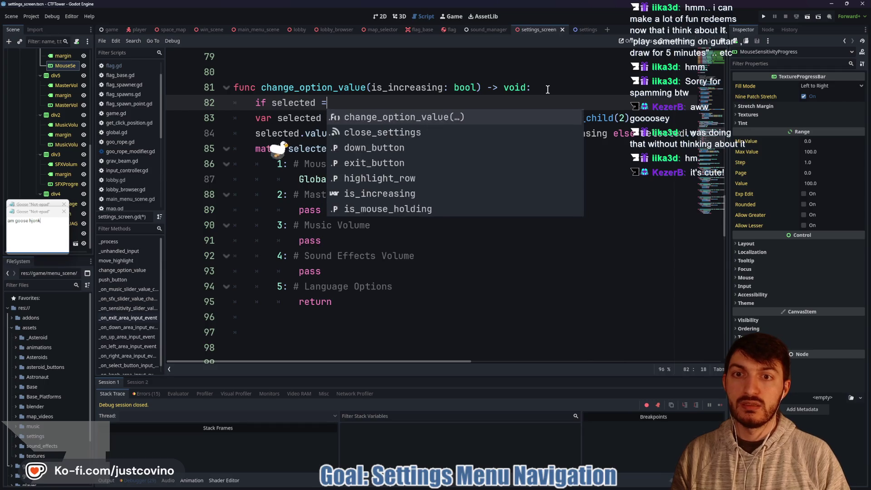
{"action": "key", "text": "BackSpace"}
{"action": "key", "text": "BackSpace"}
{"action": "key", "text": "BackSpace"}
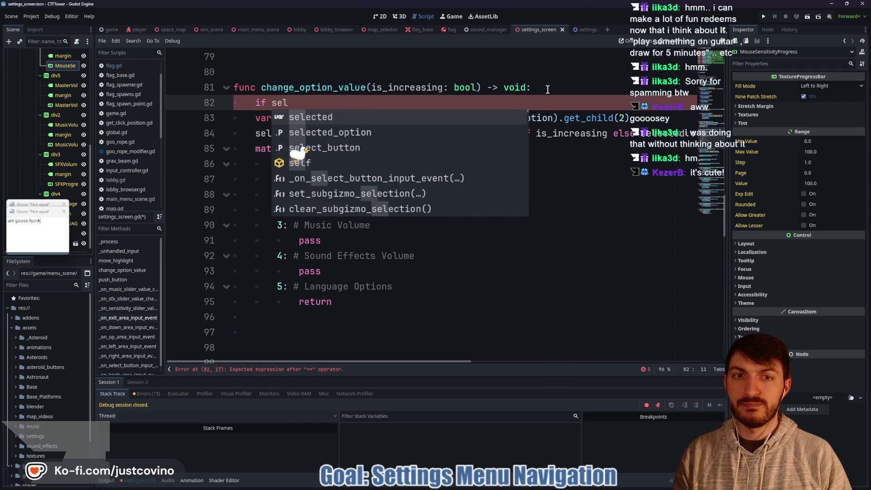
{"action": "type", "text": "selecte"}
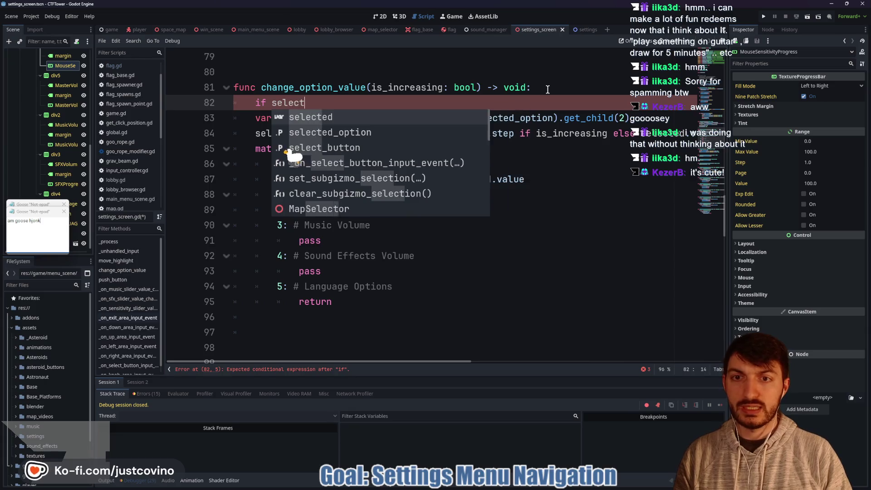
{"action": "key", "text": "Down"}
{"action": "key", "text": "Return"}
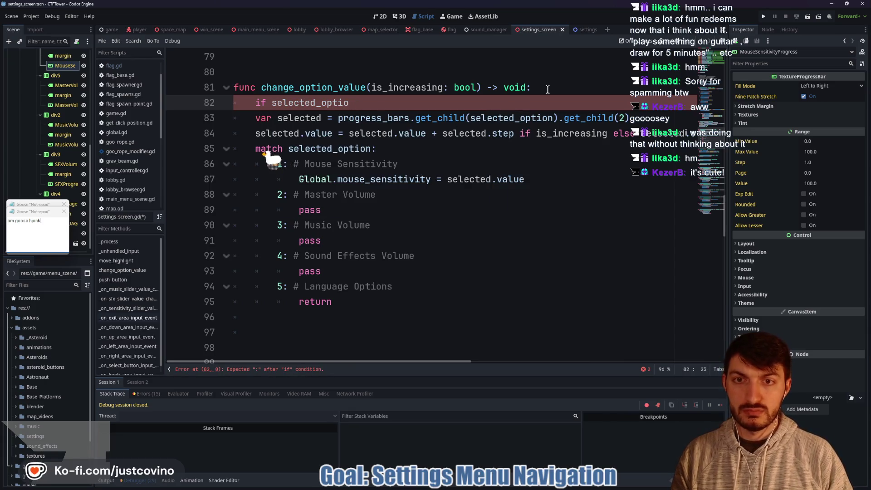
{"action": "type", "text": "== 5:"}
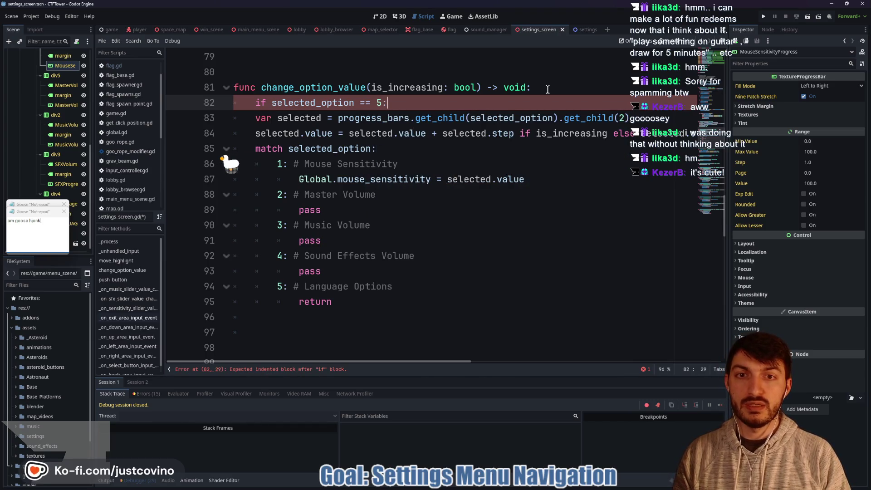
{"action": "type", "text": " pas"}
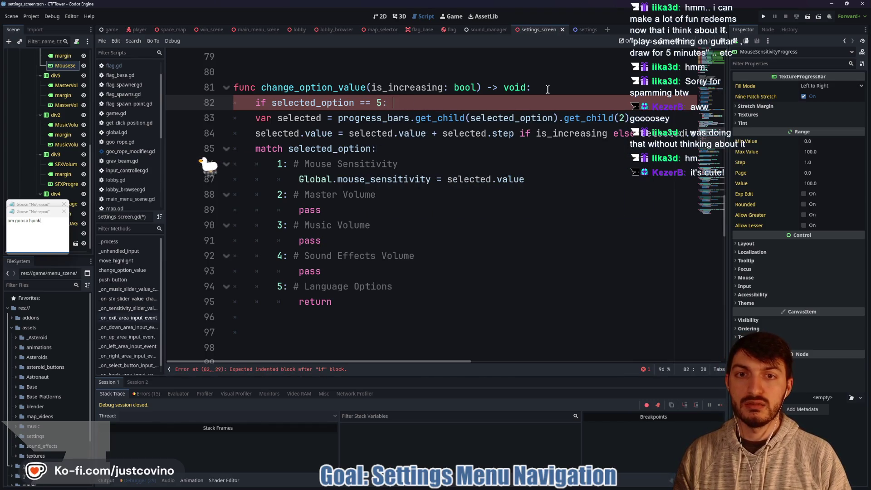
{"action": "type", "text": "return"}
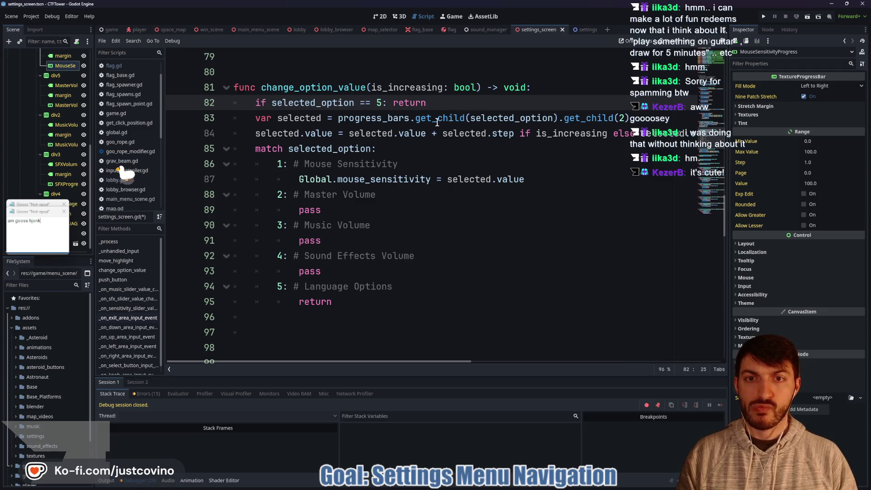
Try a != comparison without return, indenting lines 83 and 84 under it
{"action": "key", "text": "BackSpace"}
{"action": "type", "text": "!"}
{"action": "left_click", "coordinate": [441, 104]}
{"action": "key", "text": "BackSpace"}
{"action": "key", "text": "BackSpace"}
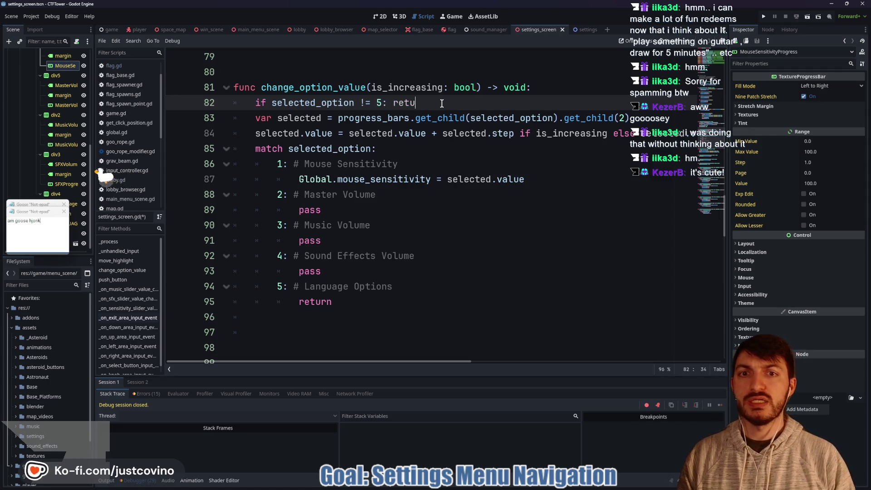
{"action": "key", "text": "BackSpace"}
{"action": "key", "text": "BackSpace"}
{"action": "key", "text": "BackSpace"}
{"action": "key", "text": "Down"}
{"action": "key", "text": "Home"}
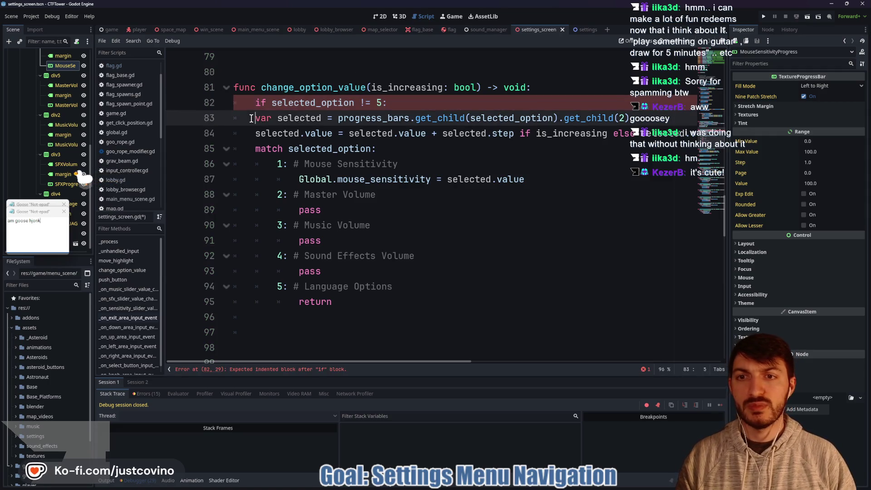
{"action": "key", "text": "Tab"}
{"action": "key", "text": "Down"}
{"action": "key", "text": "Tab"}
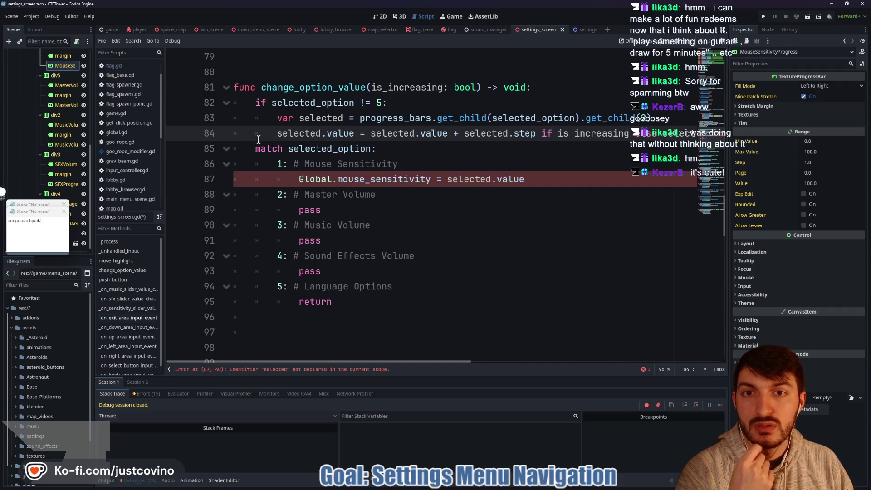
Restore == 5, unindent lines 83 and 84, and end the guard with return
{"action": "left_click", "coordinate": [365, 103]}
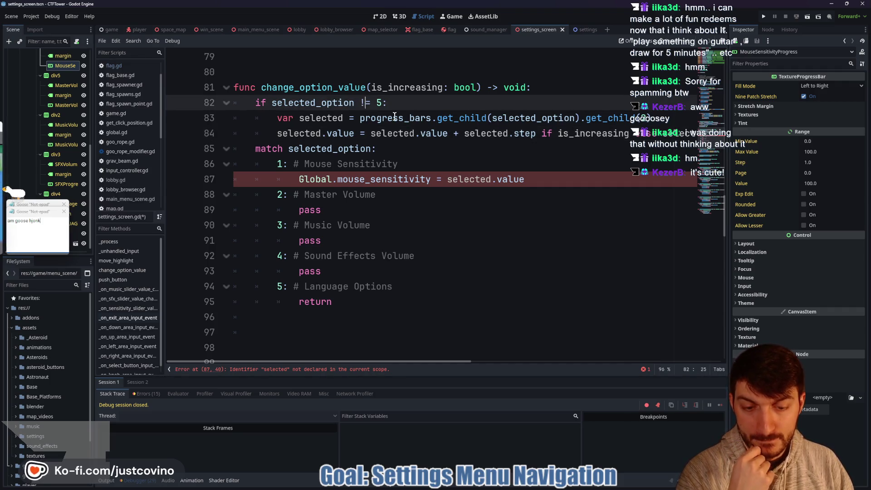
{"action": "key", "text": "BackSpace"}
{"action": "type", "text": "="}
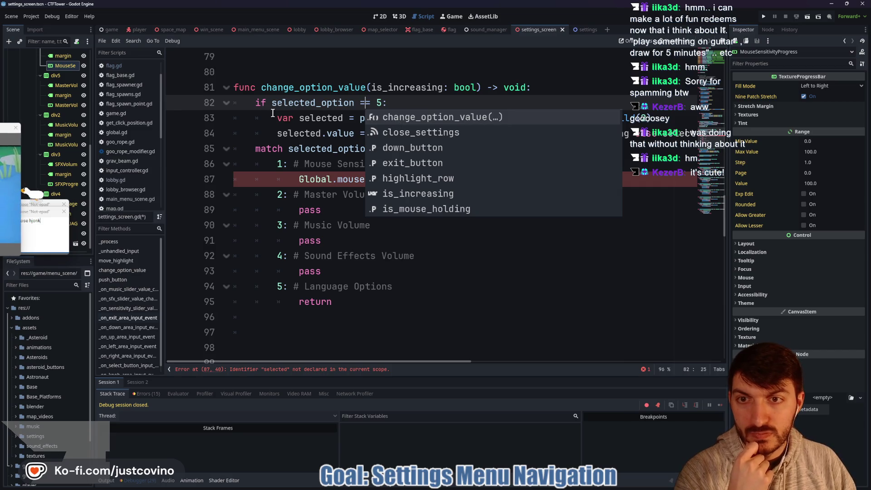
{"action": "left_click", "coordinate": [274, 120]}
{"action": "left_click", "coordinate": [274, 134], "text": "alt"}
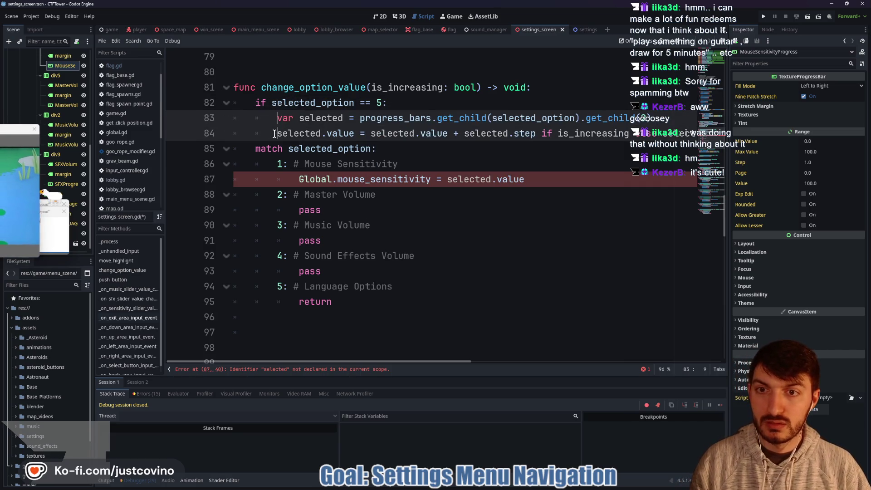
{"action": "key", "text": "shift+Tab"}
{"action": "left_click", "coordinate": [403, 103]}
{"action": "type", "text": "return"}
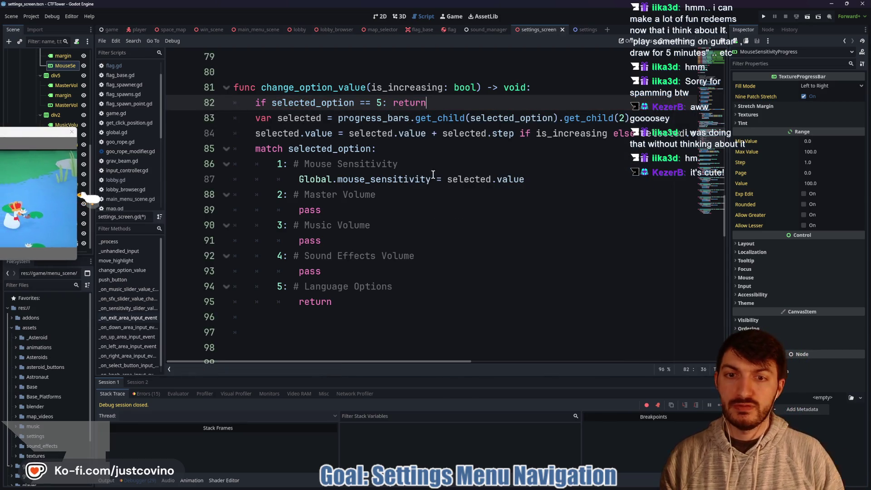
{"action": "left_click", "coordinate": [361, 207]}
{"action": "scroll", "coordinate": [363, 206], "scroll_direction": "down", "scroll_amount": 6}
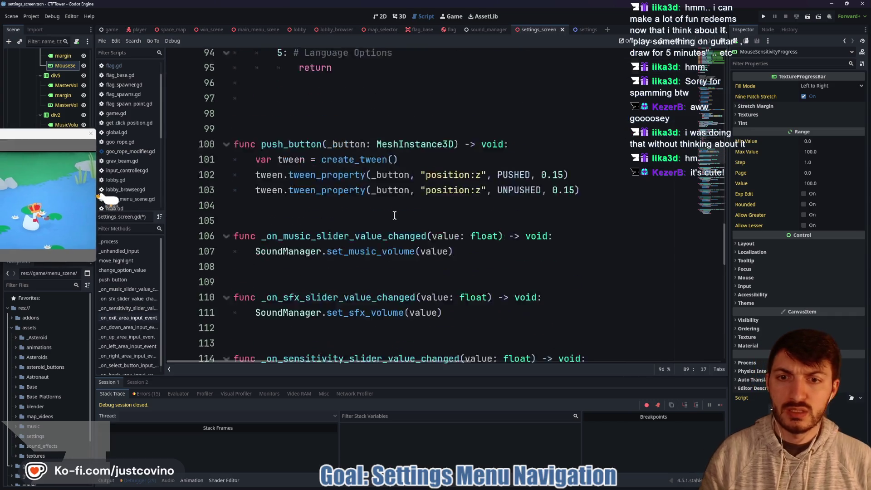
Move SoundManager.set_music_volume(value) from the music slider handler over pass in case 3
{"action": "left_click_drag", "start_coordinate": [454, 210], "coordinate": [251, 208]}
{"action": "key", "text": "ctrl+c"}
{"action": "key", "text": "BackSpace"}
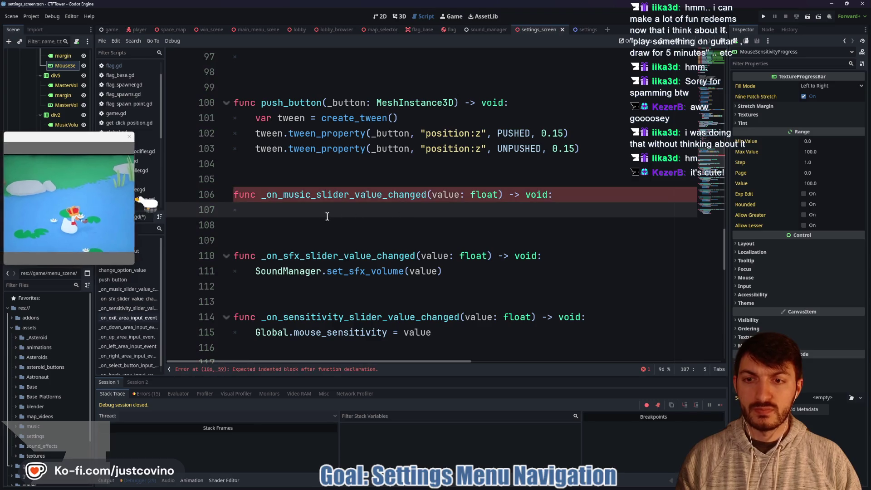
{"action": "scroll", "coordinate": [331, 230], "scroll_direction": "up", "scroll_amount": 5}
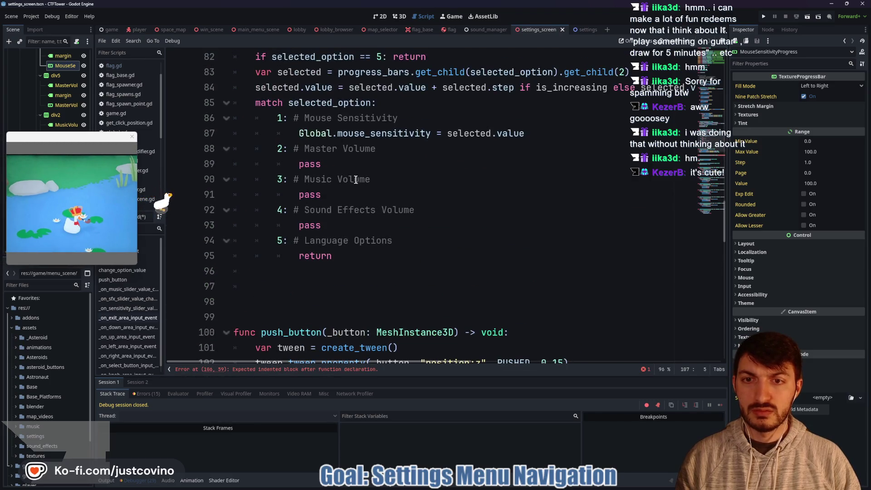
{"action": "left_click_drag", "start_coordinate": [322, 194], "coordinate": [297, 193]}
{"action": "key", "text": "ctrl+v"}
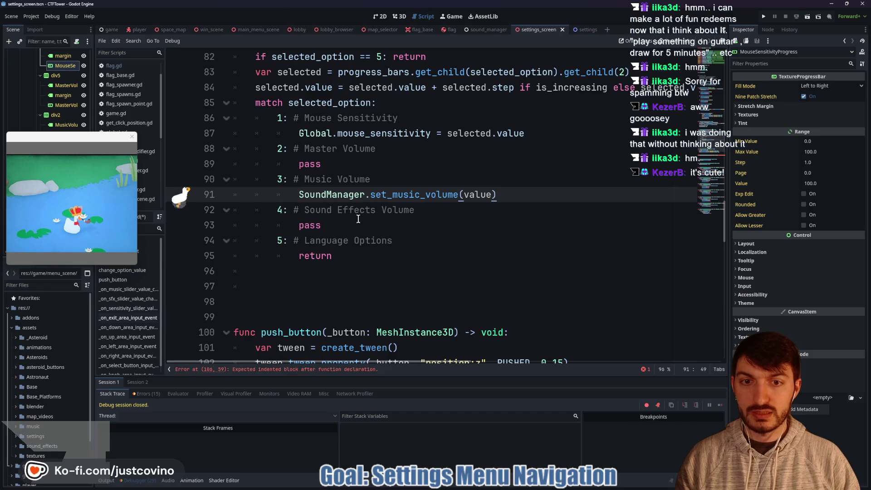
Change the Music Volume case's argument to selected.value
{"action": "scroll", "coordinate": [377, 224], "scroll_direction": "down", "scroll_amount": 1}
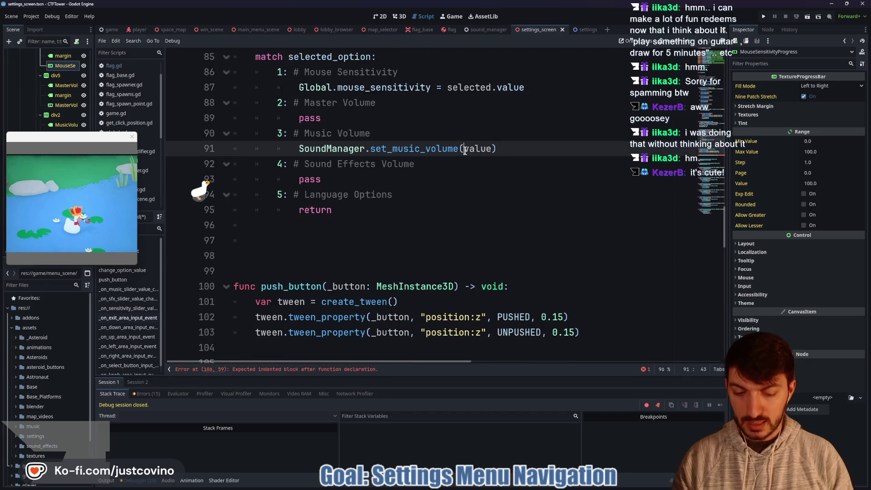
{"action": "type", "text": "selected."}
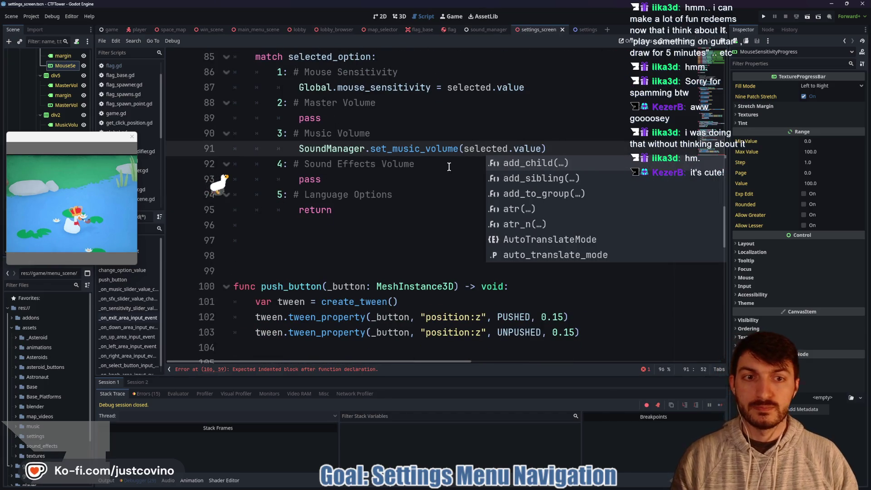
{"action": "left_click", "coordinate": [449, 167]}
{"action": "scroll", "coordinate": [432, 171], "scroll_direction": "down", "scroll_amount": 5}
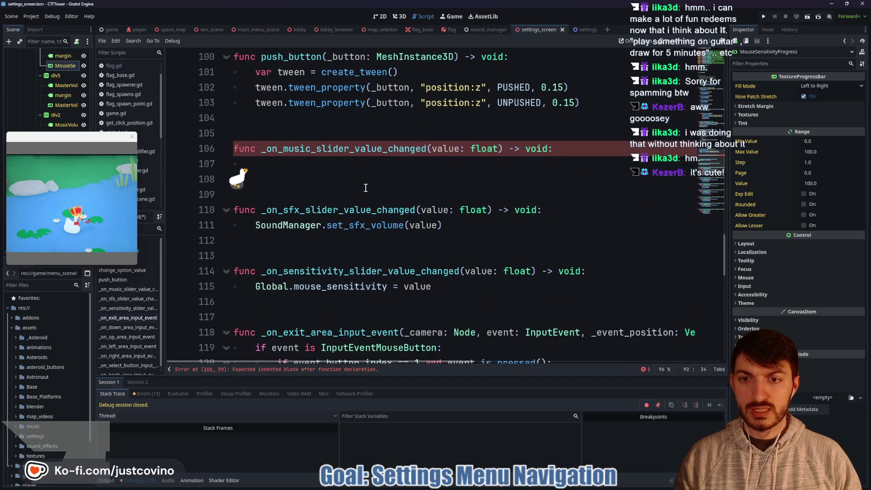
Move set_sfx_volume from the sfx handler over pass in case 4, using selected.value
{"action": "left_click_drag", "start_coordinate": [442, 225], "coordinate": [254, 224]}
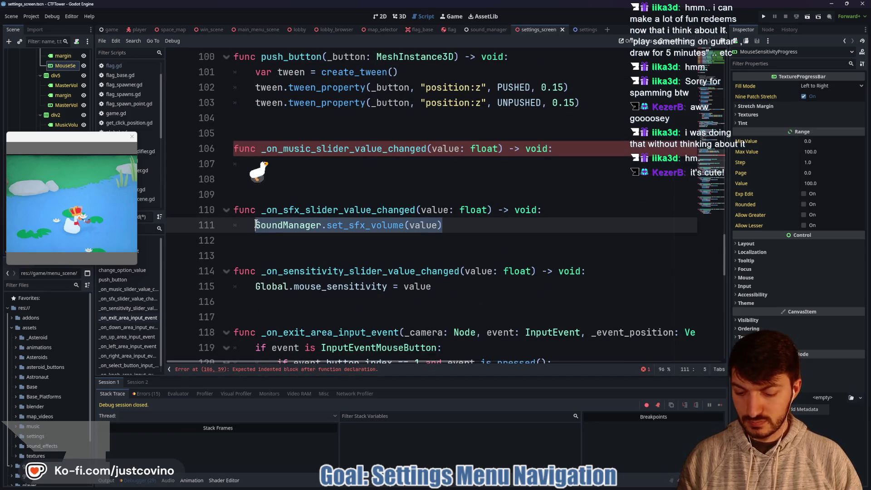
{"action": "key", "text": "ctrl+x"}
{"action": "scroll", "coordinate": [394, 235], "scroll_direction": "up", "scroll_amount": 6}
{"action": "left_click", "coordinate": [365, 211]}
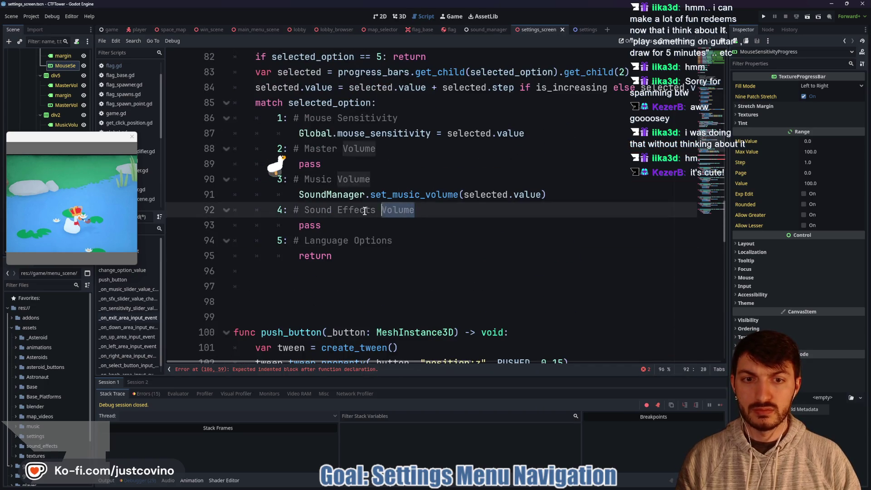
{"action": "left_click_drag", "start_coordinate": [365, 211], "coordinate": [298, 211]}
{"action": "double_click", "coordinate": [343, 231]}
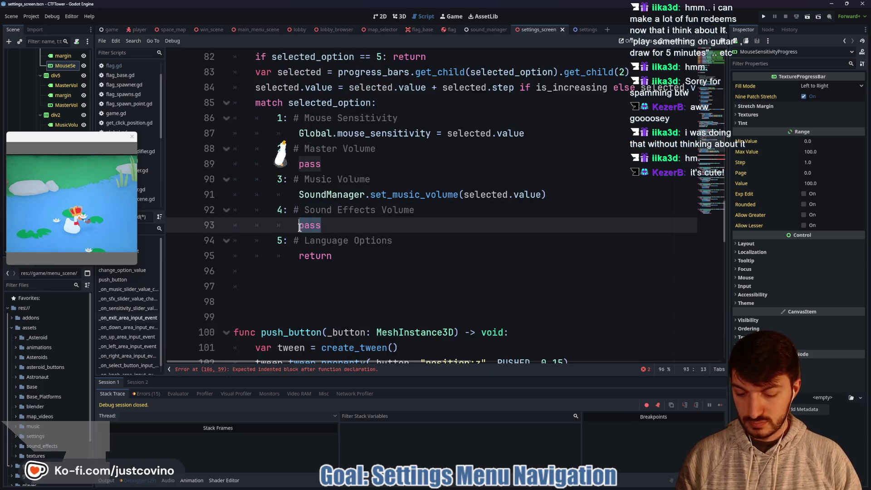
{"action": "key", "text": "ctrl+v"}
{"action": "type", "text": "lected."}
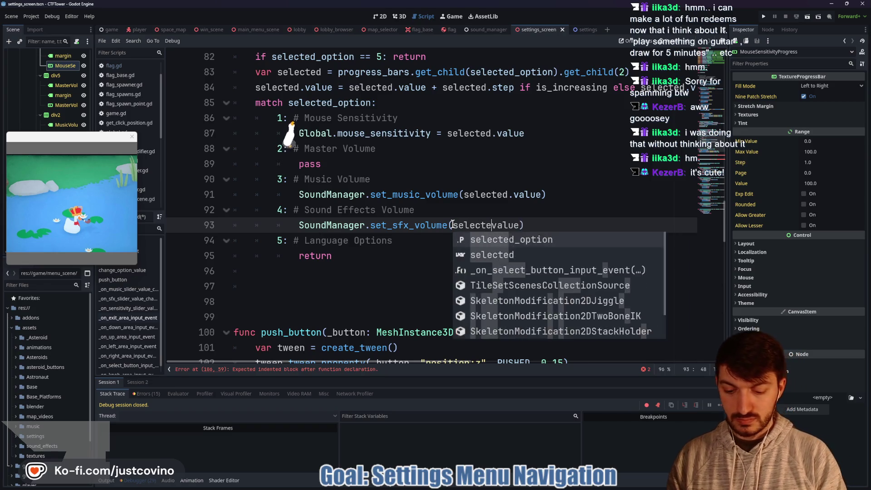
{"action": "scroll", "coordinate": [452, 225], "scroll_direction": "down", "scroll_amount": 4}
{"action": "scroll", "coordinate": [444, 229], "scroll_direction": "up", "scroll_amount": 4}
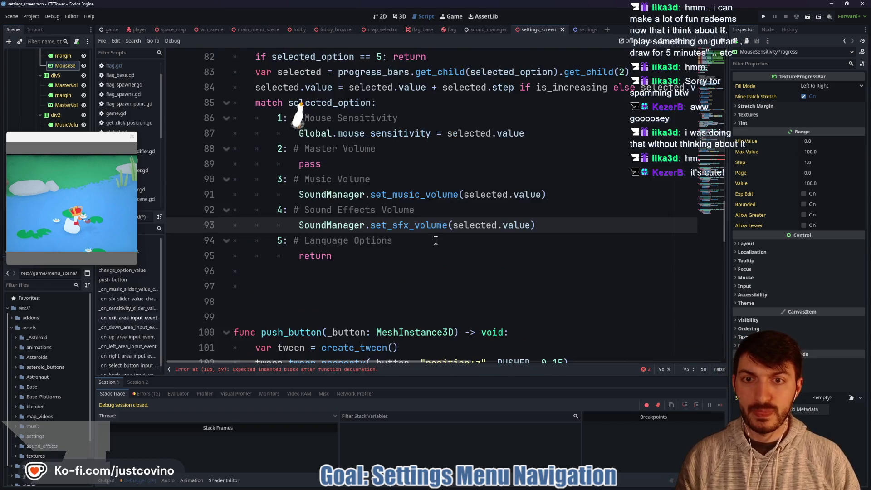
{"action": "scroll", "coordinate": [436, 233], "scroll_direction": "down", "scroll_amount": 4}
{"action": "scroll", "coordinate": [431, 235], "scroll_direction": "down", "scroll_amount": 2}
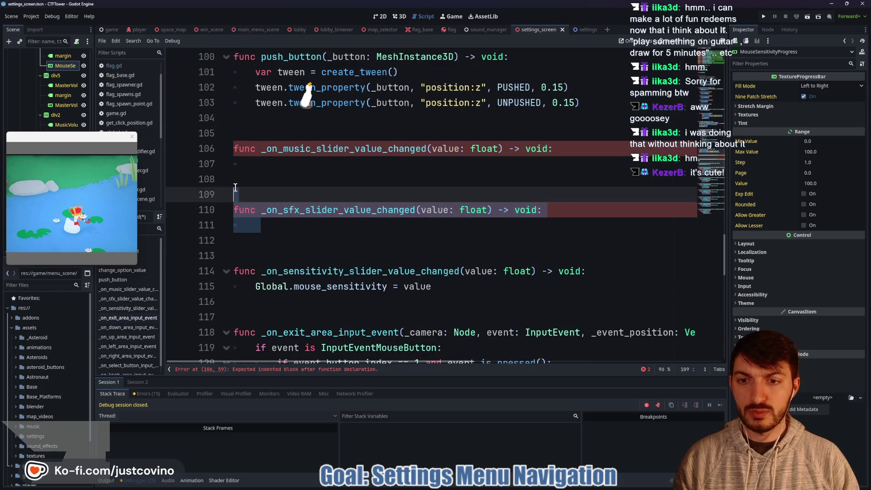
Delete the now-empty music and sfx slider handlers and save
{"action": "left_click_drag", "start_coordinate": [237, 296], "coordinate": [234, 133]}
{"action": "key", "text": "BackSpace"}
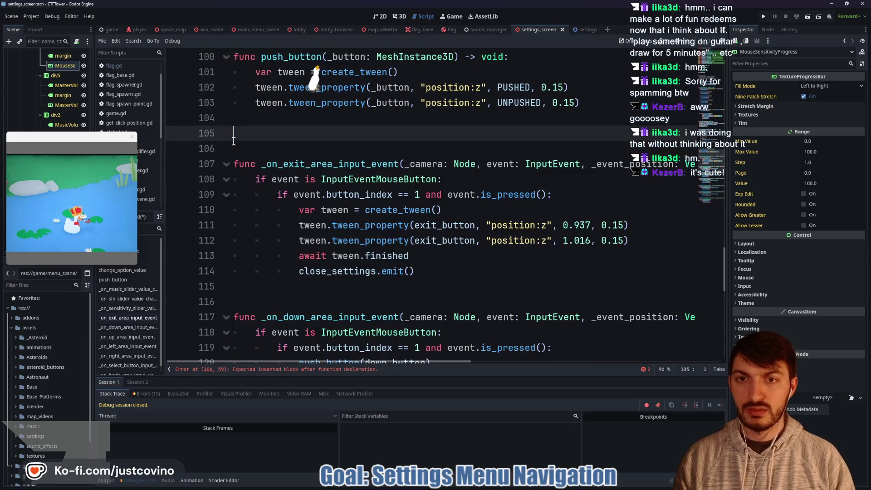
{"action": "key", "text": "ctrl+s"}
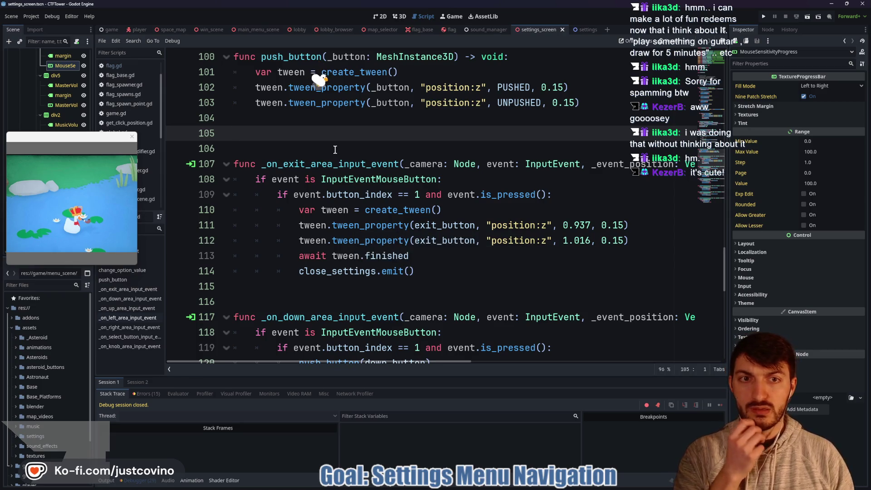
Remove the spare blank line after the match so push_button starts on line 99, and save
{"action": "scroll", "coordinate": [363, 159], "scroll_direction": "up", "scroll_amount": 2}
{"action": "scroll", "coordinate": [372, 167], "scroll_direction": "up", "scroll_amount": 2}
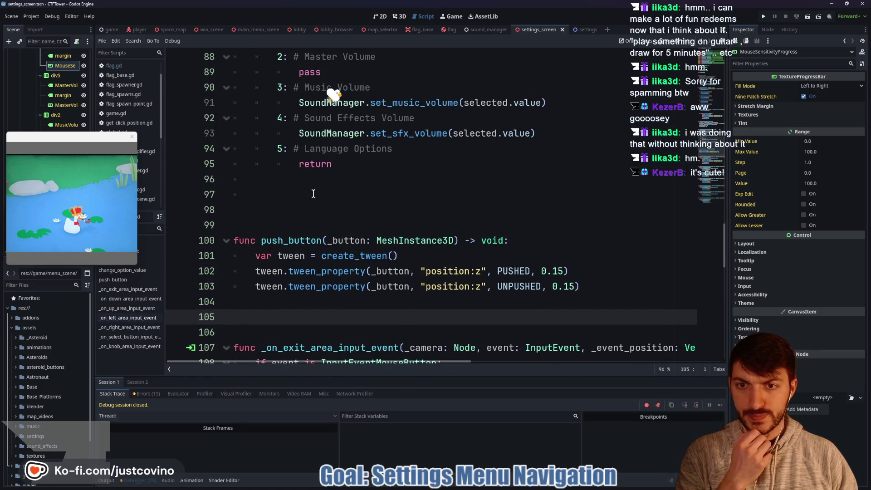
{"action": "scroll", "coordinate": [316, 198], "scroll_direction": "up", "scroll_amount": 2}
{"action": "left_click", "coordinate": [266, 291]}
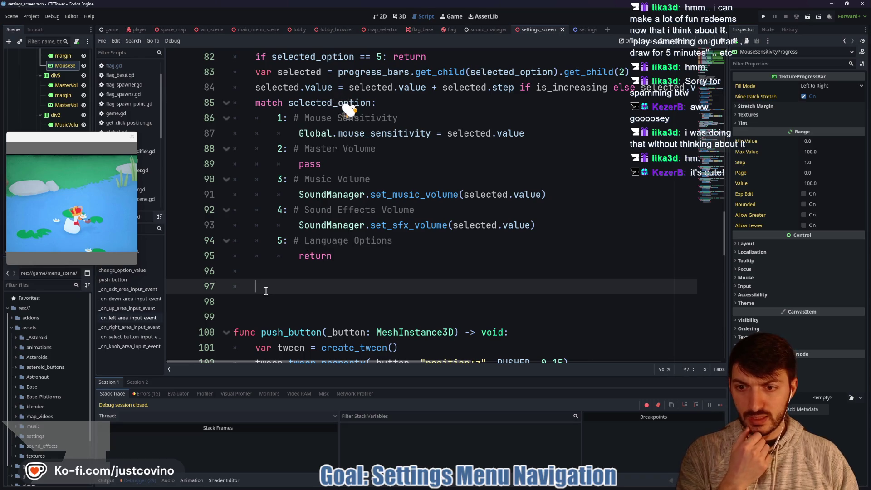
{"action": "key", "text": "BackSpace"}
{"action": "key", "text": "BackSpace"}
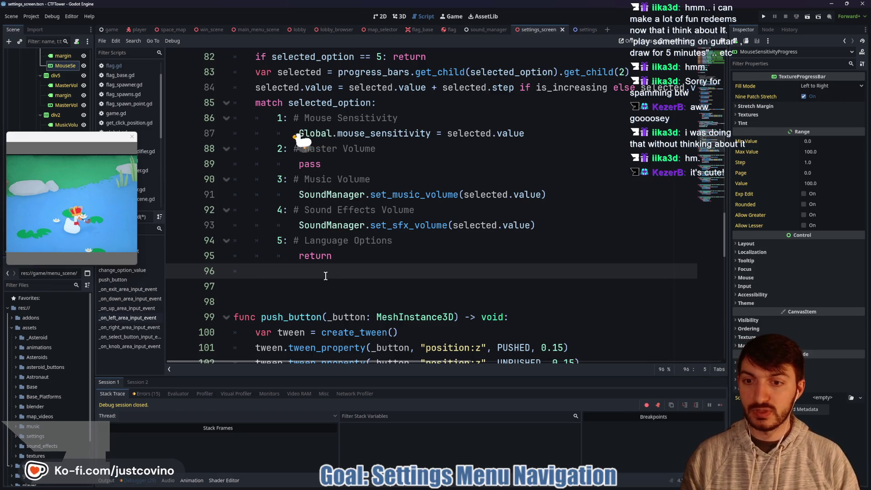
{"action": "key", "text": "ctrl+s"}
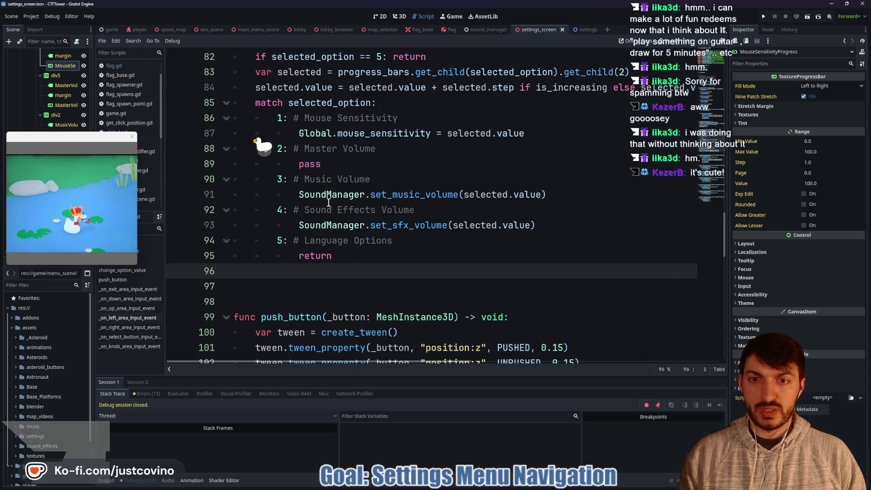
{"action": "key", "text": "ctrl"}
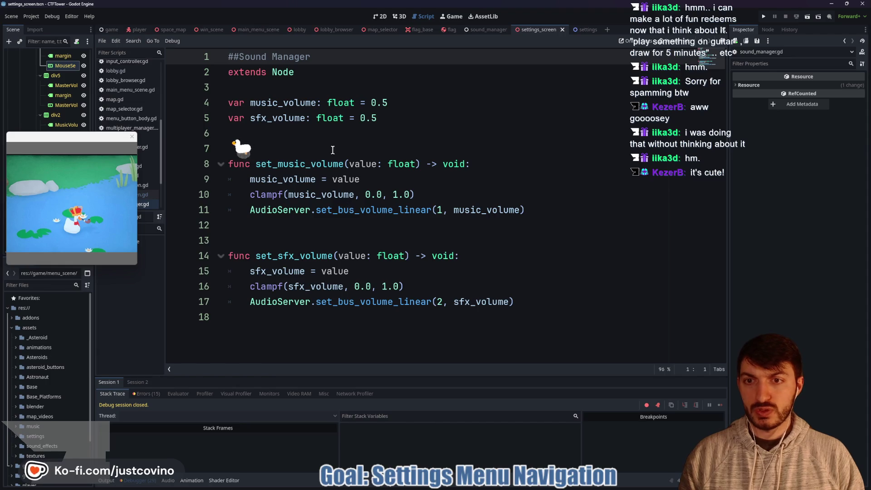
Add a 'func set_master_volume(value: float) -> void:' header at the end of sound_manager.gd
{"action": "left_click", "coordinate": [301, 326]}
{"action": "key", "text": "Return"}
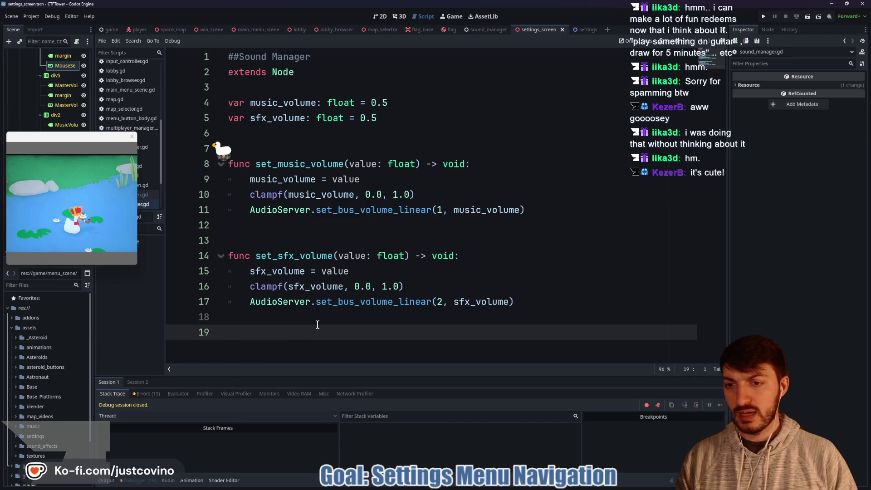
{"action": "type", "text": "unc set_master_v"}
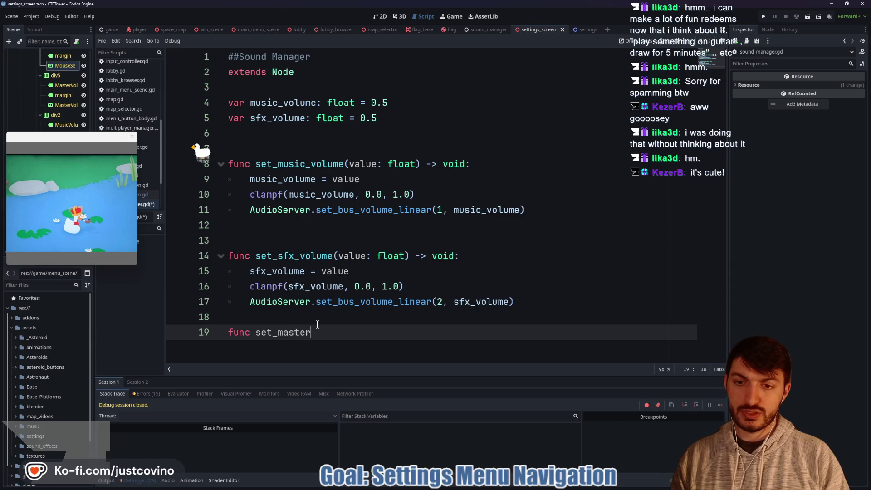
{"action": "type", "text": "olume(value:"}
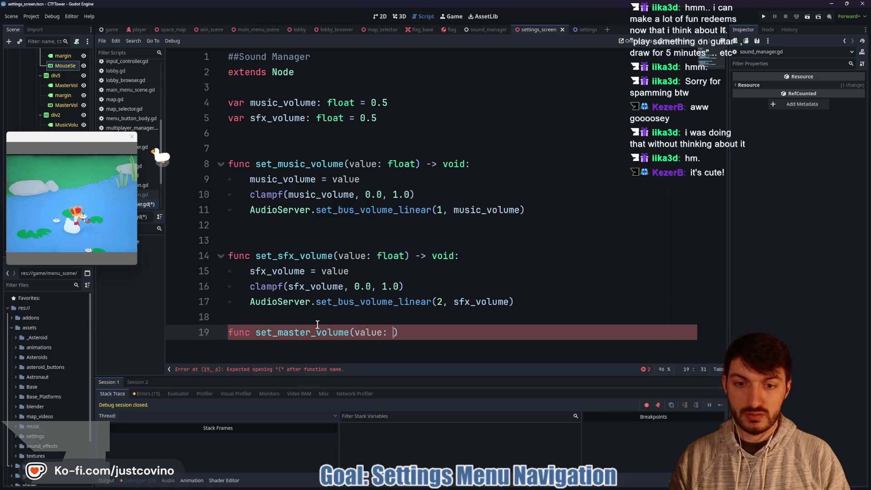
{"action": "type", "text": "flaot"}
{"action": "key", "text": "BackSpace"}
{"action": "key", "text": "BackSpace"}
{"action": "key", "text": "BackSpace"}
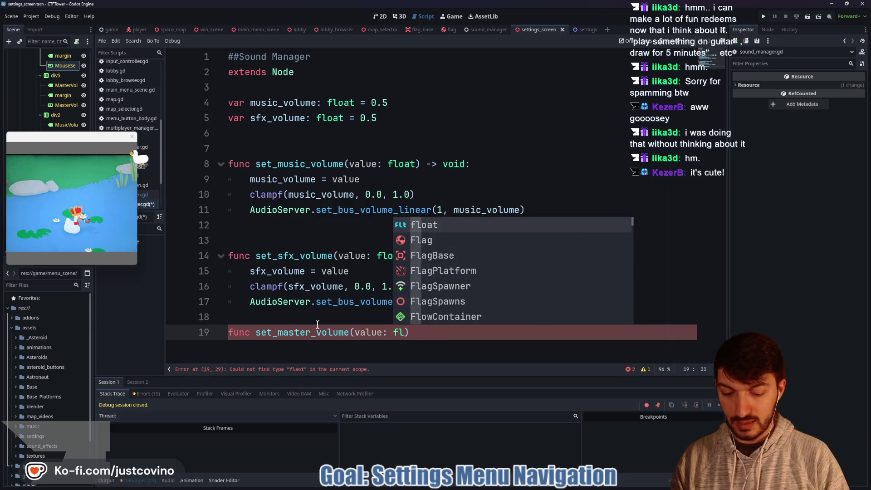
{"action": "type", "text": "oat) -> "}
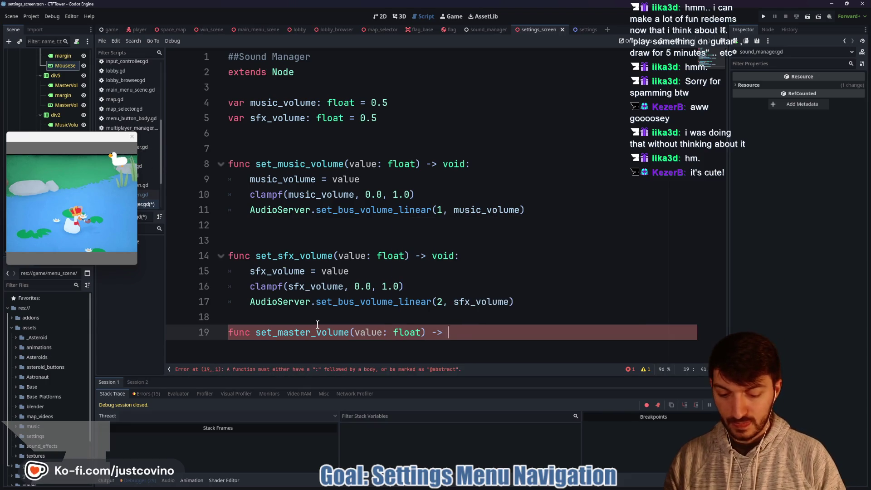
{"action": "type", "text": "void:"}
{"action": "key", "text": "Return"}
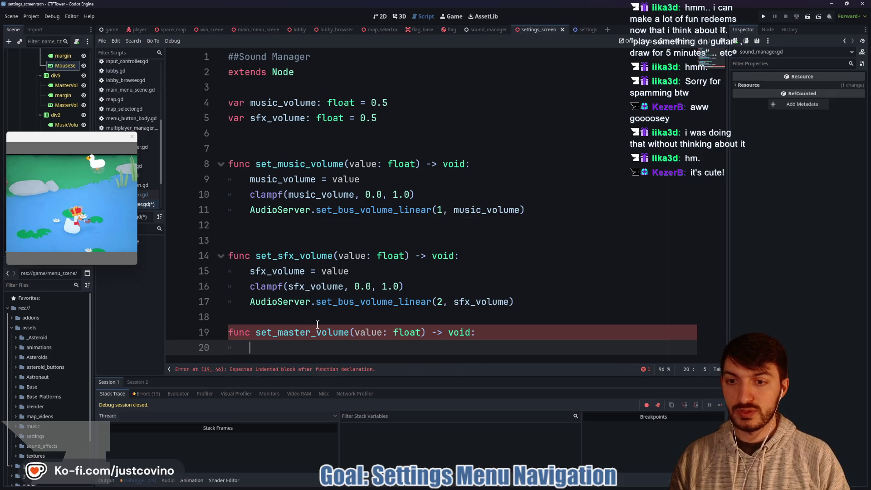
Declare 'var master_volume: float = 0.5' below the sfx_volume variable
{"action": "left_click", "coordinate": [400, 120]}
{"action": "key", "text": "Return"}
{"action": "type", "text": "var ma"}
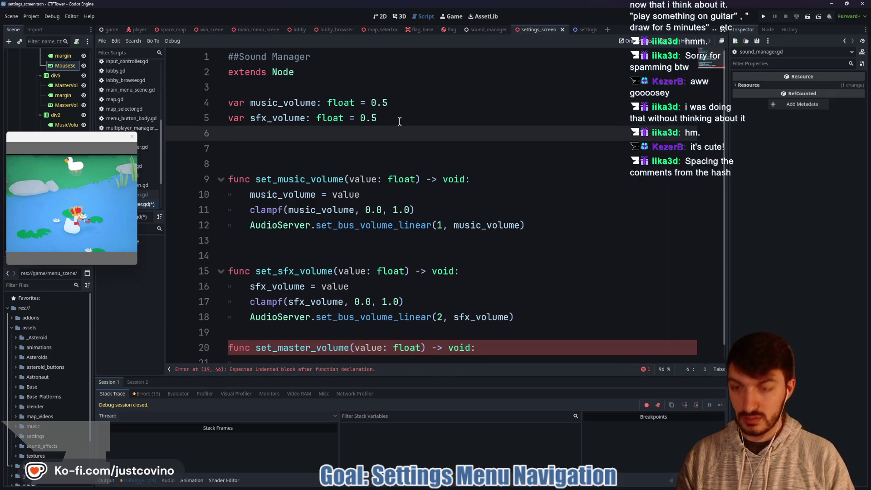
{"action": "type", "text": "ster_volume:"}
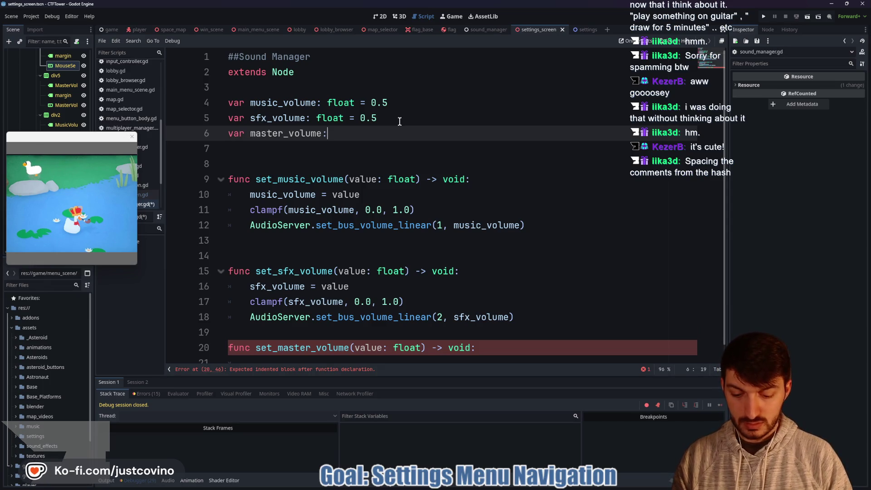
{"action": "type", "text": " float = 0.5"}
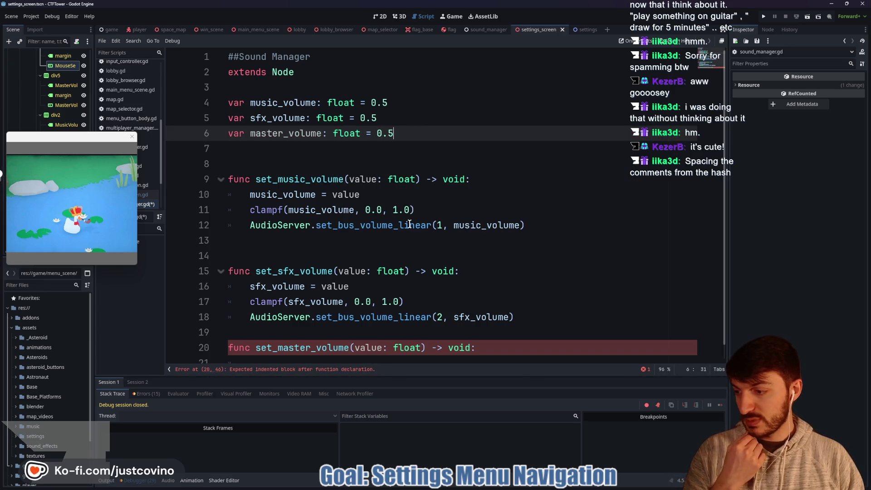
{"action": "scroll", "coordinate": [449, 287], "scroll_direction": "down", "scroll_amount": 1}
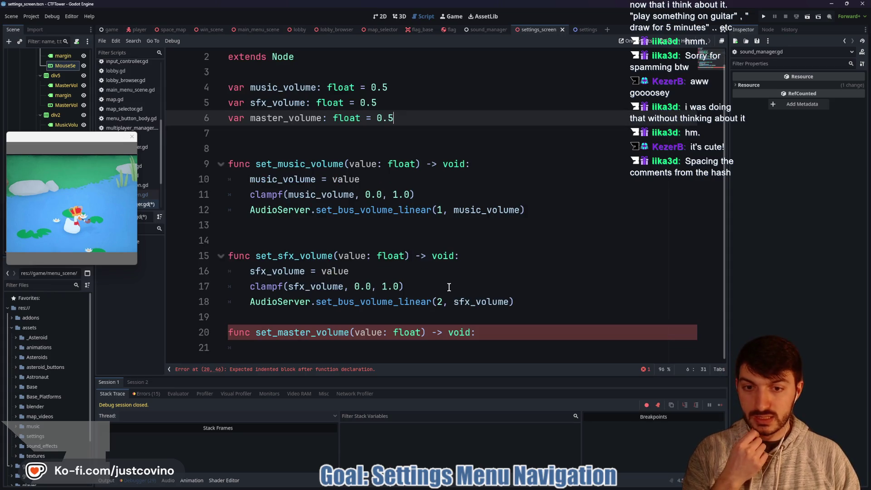
{"action": "left_click", "coordinate": [394, 347]}
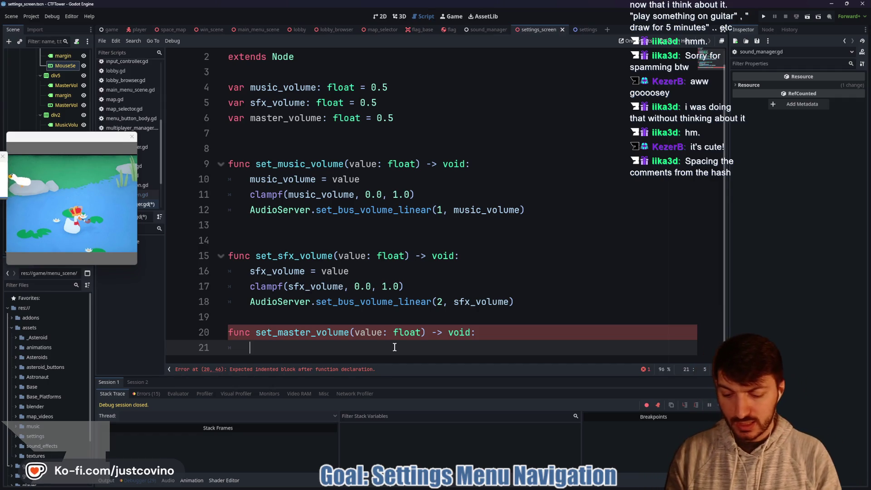
Type two trial comment lines in set_master_volume, then delete them and indent the body
{"action": "type", "text": "This is a comment"}
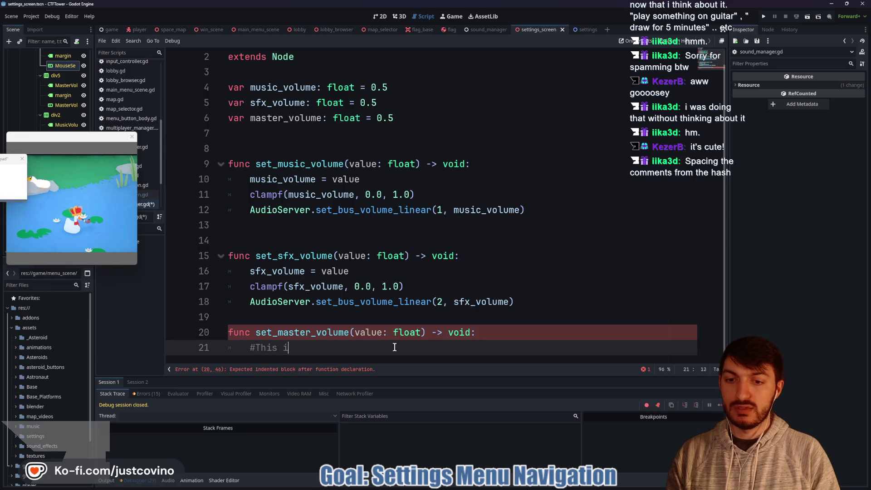
{"action": "key", "text": "Return"}
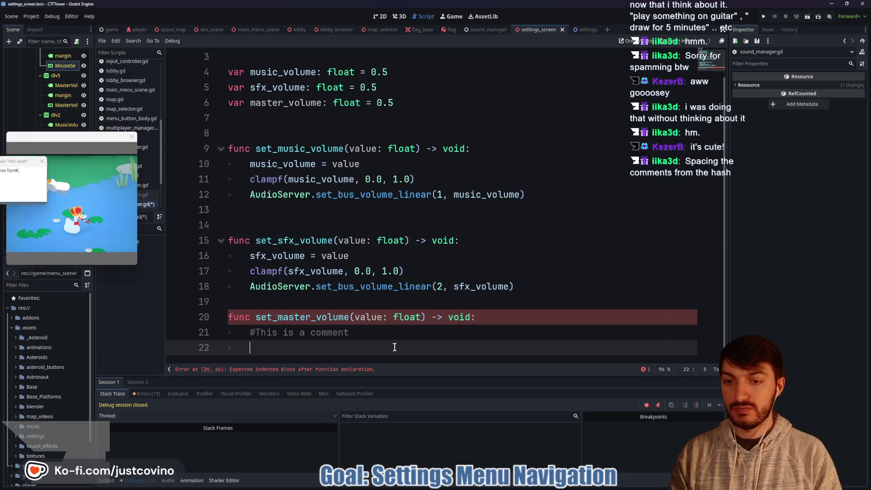
{"action": "type", "text": "# This is a comment"}
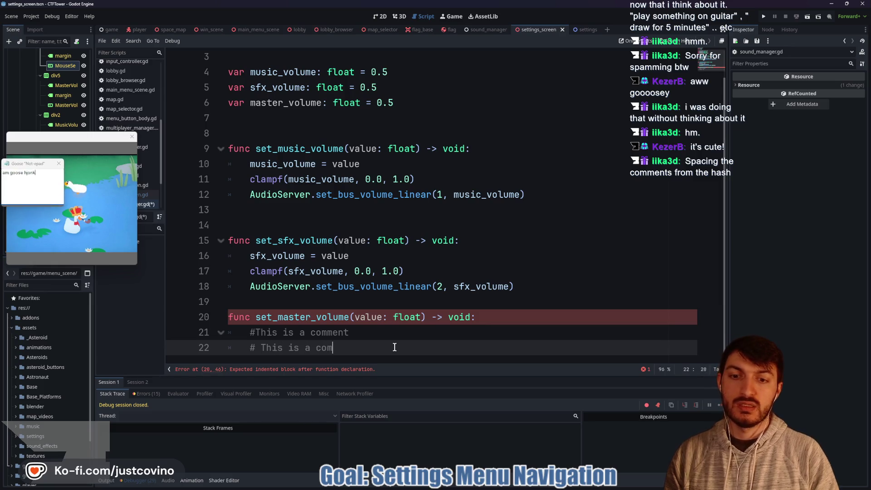
{"action": "mouse_move", "coordinate": [369, 347]}
{"action": "left_mouse_down"}
{"action": "mouse_move", "coordinate": [229, 348]}
{"action": "mouse_move", "coordinate": [212, 336]}
{"action": "left_mouse_up"}
{"action": "key", "text": "BackSpace"}
{"action": "key", "text": "Tab"}
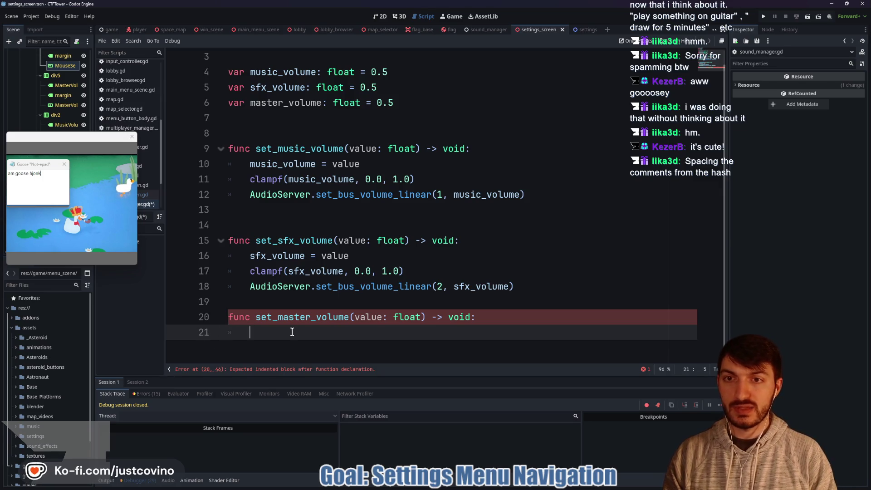
Write 'master_volume = value' and clampf(master_volume, 0.0, 1.0) in the function body
{"action": "type", "text": "te"}
{"action": "key", "text": "Return"}
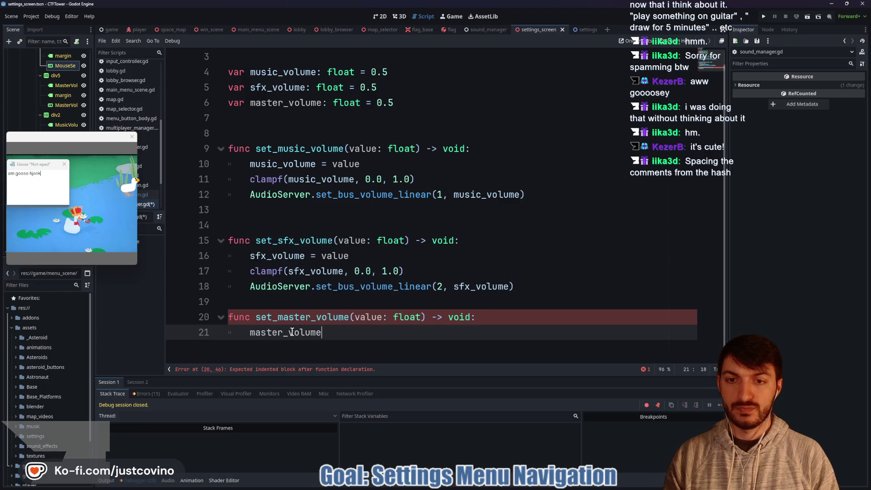
{"action": "type", "text": "= value"}
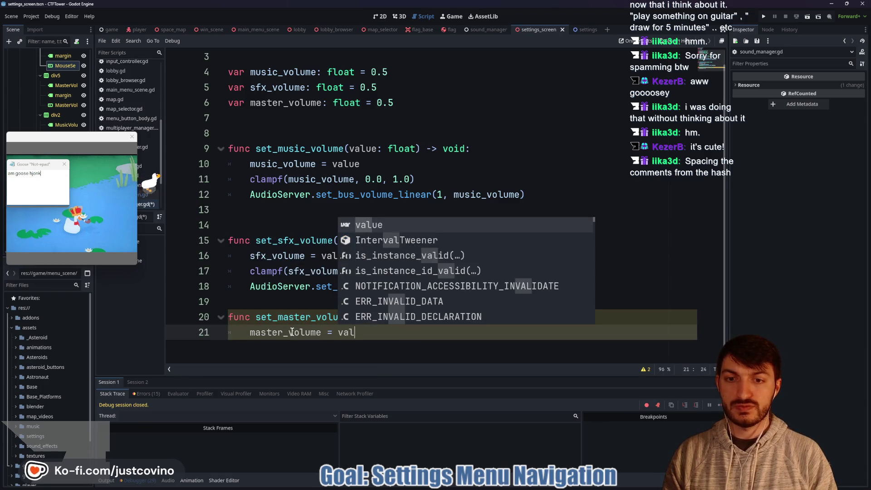
{"action": "key", "text": "Return"}
{"action": "key", "text": "Return"}
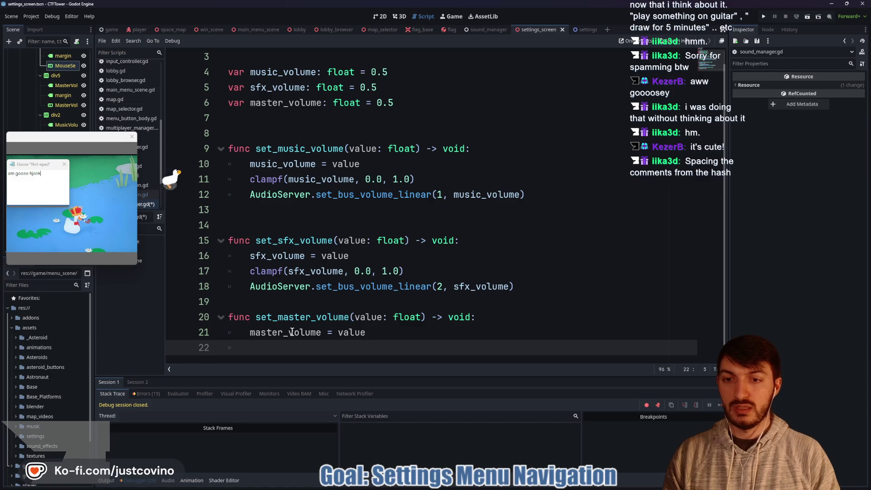
{"action": "type", "text": "clampf"}
{"action": "key", "text": "Return"}
{"action": "type", "text": "master"}
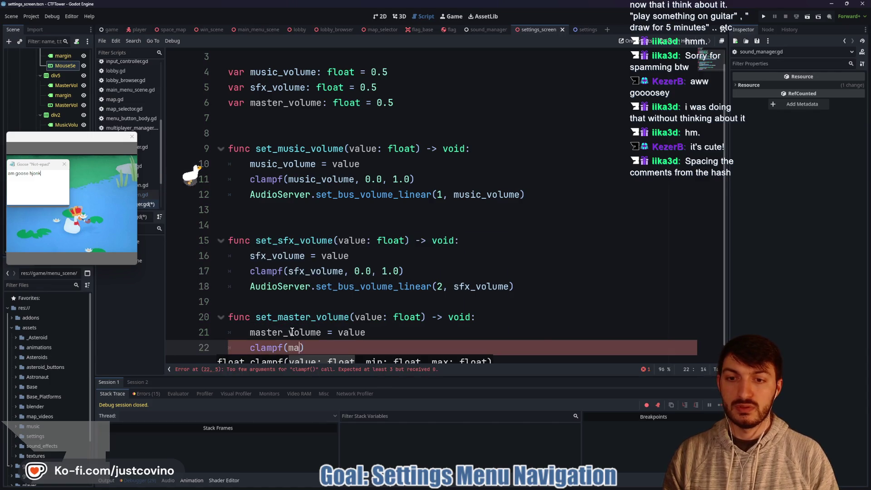
{"action": "key", "text": "Return"}
{"action": "type", "text": ", 0.0"}
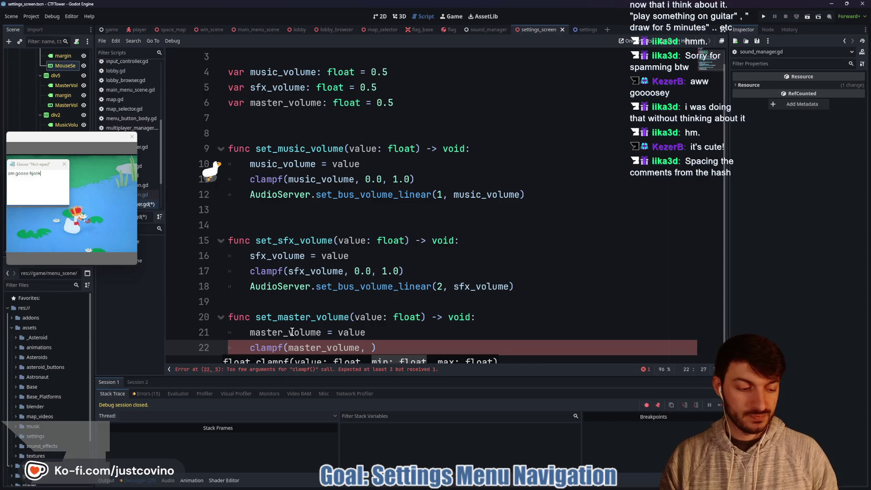
{"action": "type", "text": ", 1.0"}
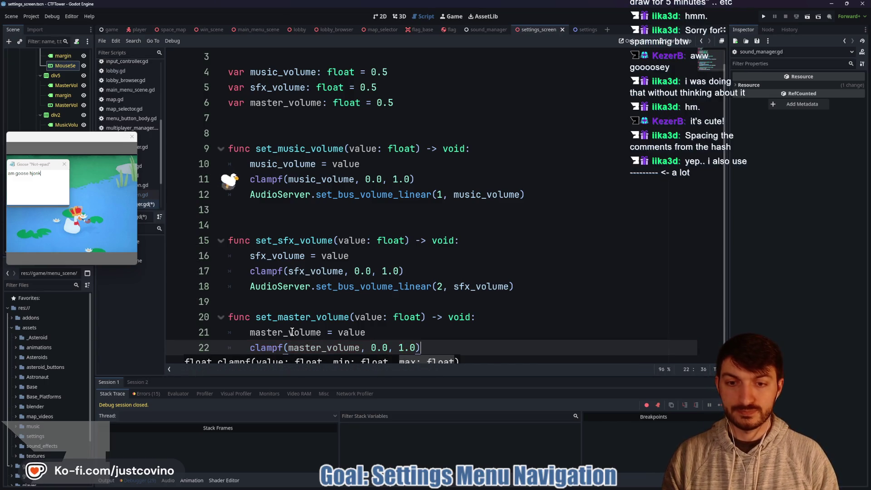
Add AudioServer.set_bus_volume_linear(0, master_volume) as the function's last line
{"action": "key", "text": "Return"}
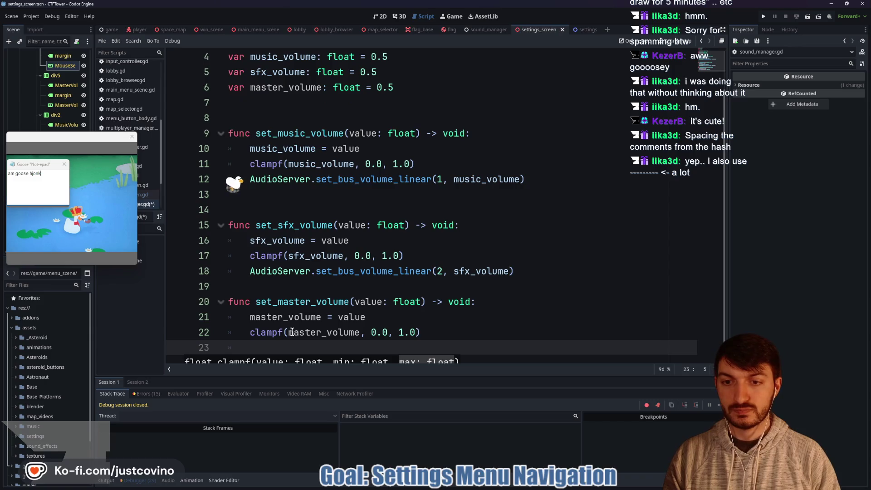
{"action": "type", "text": "Audio"}
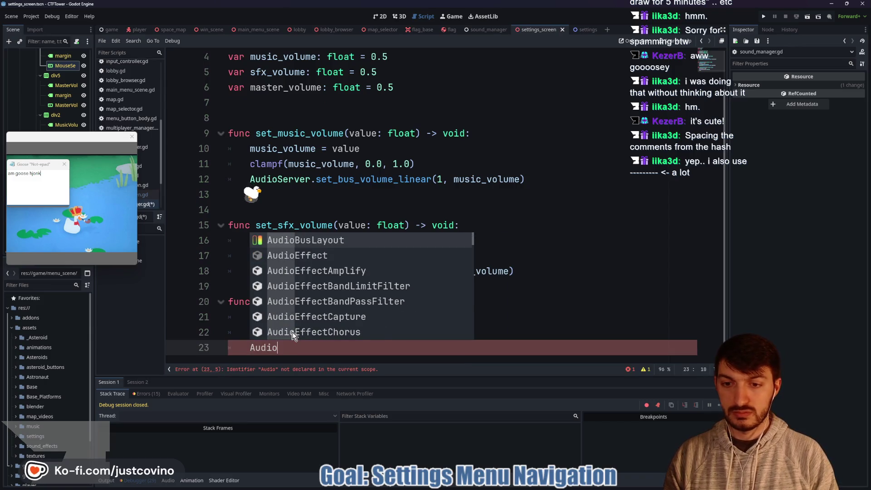
{"action": "type", "text": "Server.set_bus_"}
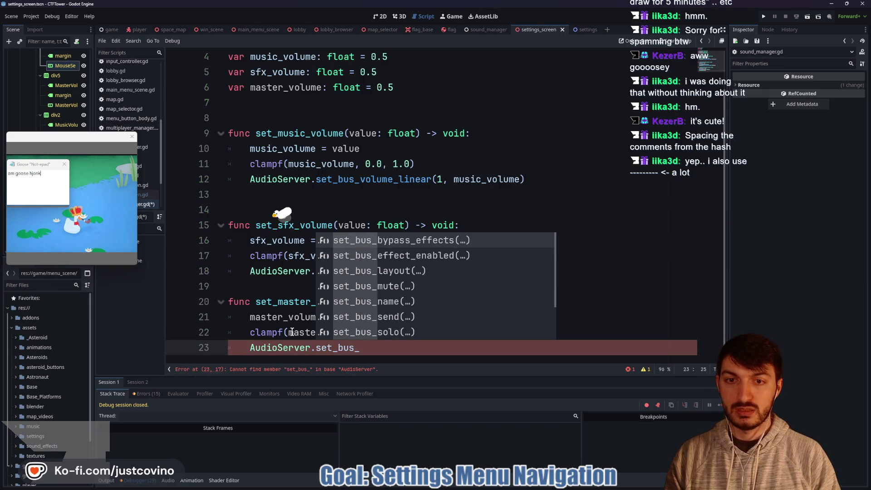
{"action": "type", "text": "volume"}
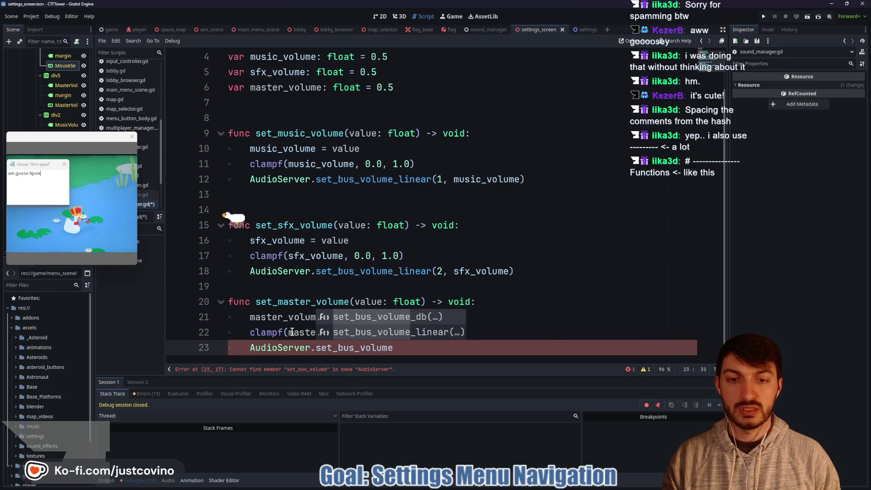
{"action": "key", "text": "Down"}
{"action": "key", "text": "Return"}
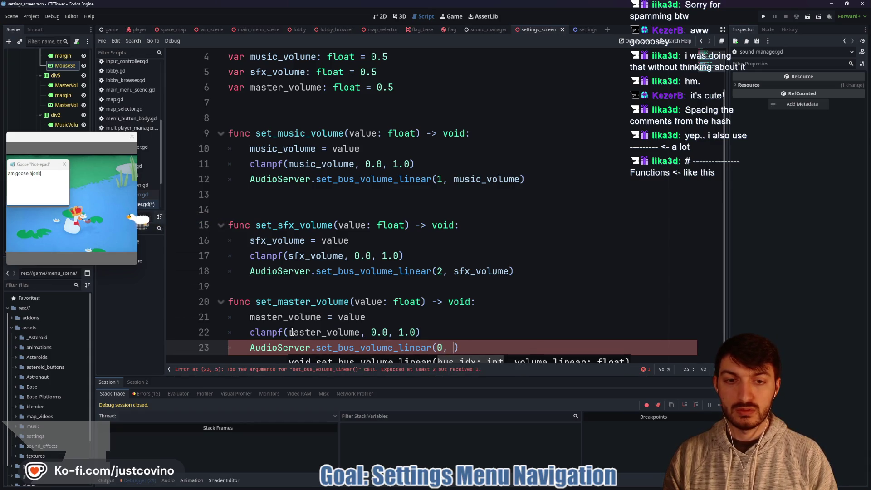
{"action": "type", "text": ", maste"}
{"action": "key", "text": "Return"}
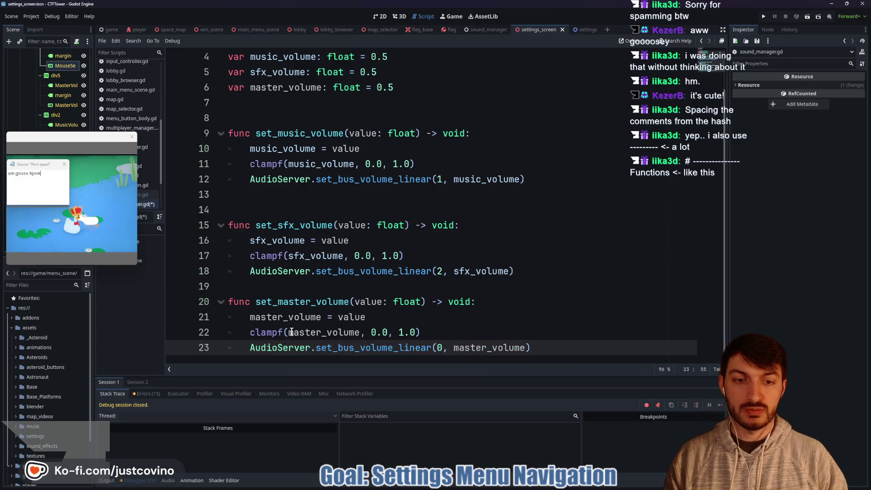
{"action": "key", "text": "Up"}
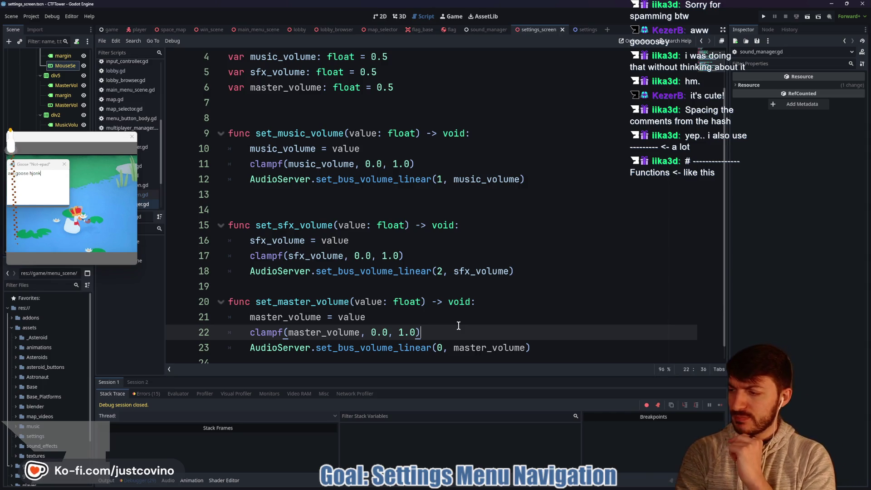
Add, then delete, a trailing '# <- Does things' comment on the set_master_volume header
{"action": "left_click", "coordinate": [510, 299]}
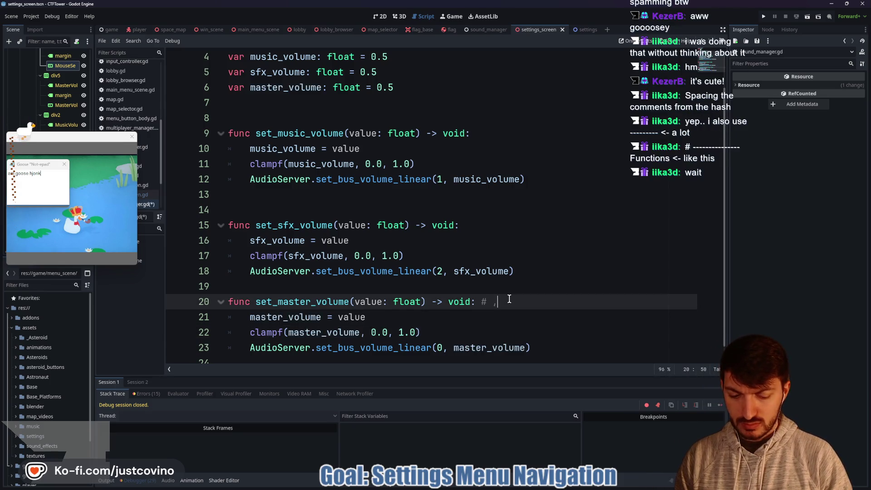
{"action": "type", "text": "--"}
{"action": "key", "text": "BackSpace"}
{"action": "key", "text": "BackSpace"}
{"action": "type", "text": "<- Does things"}
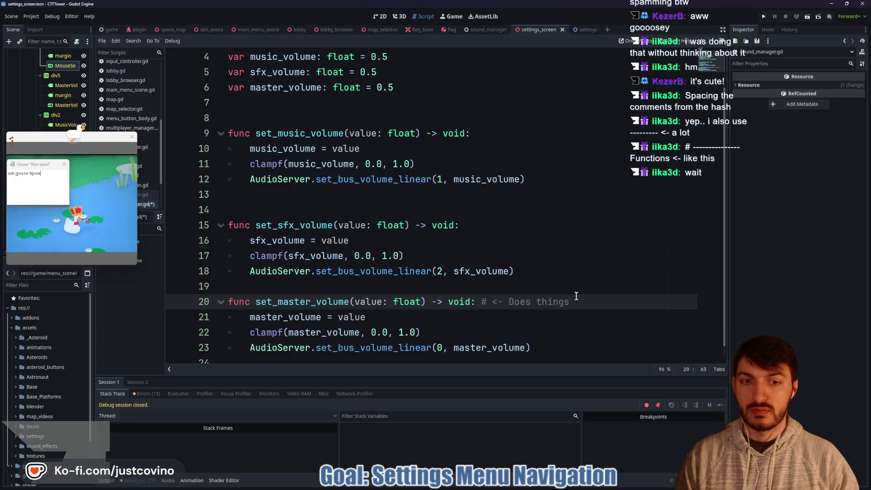
{"action": "left_click_drag", "start_coordinate": [577, 296], "coordinate": [446, 298]}
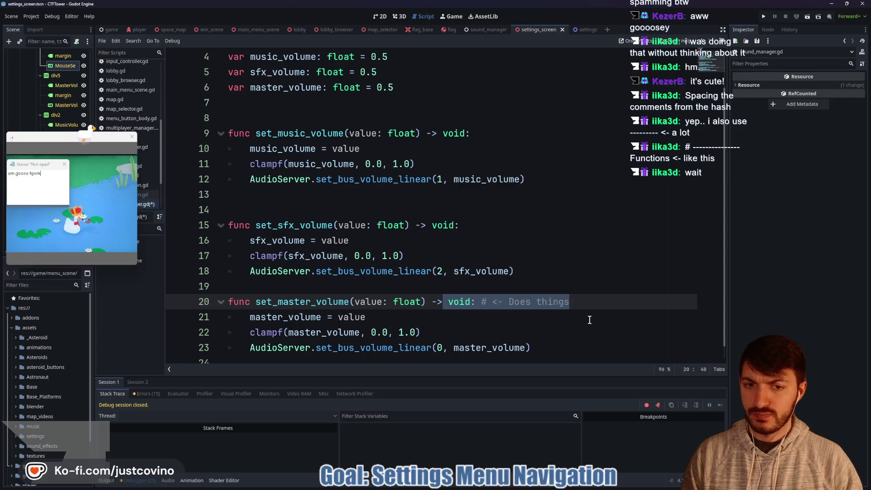
{"action": "left_click", "coordinate": [579, 304]}
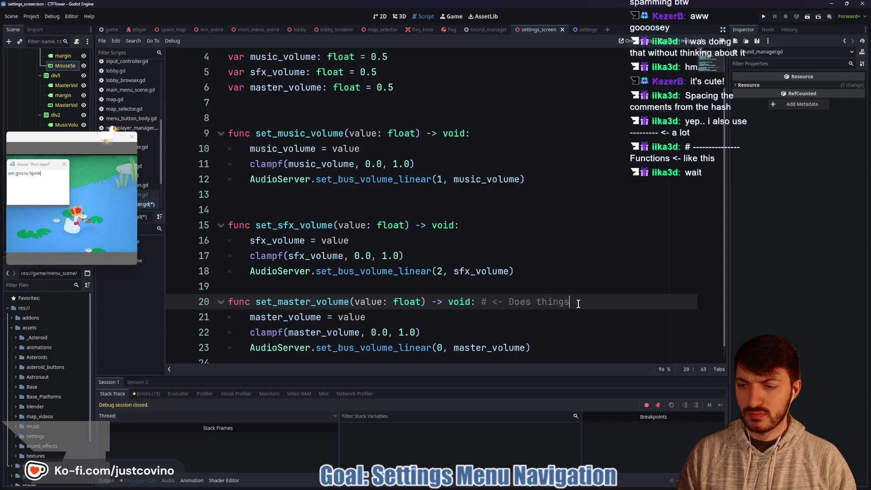
{"action": "key", "text": "BackSpace"}
{"action": "key", "text": "BackSpace"}
{"action": "key", "text": "BackSpace"}
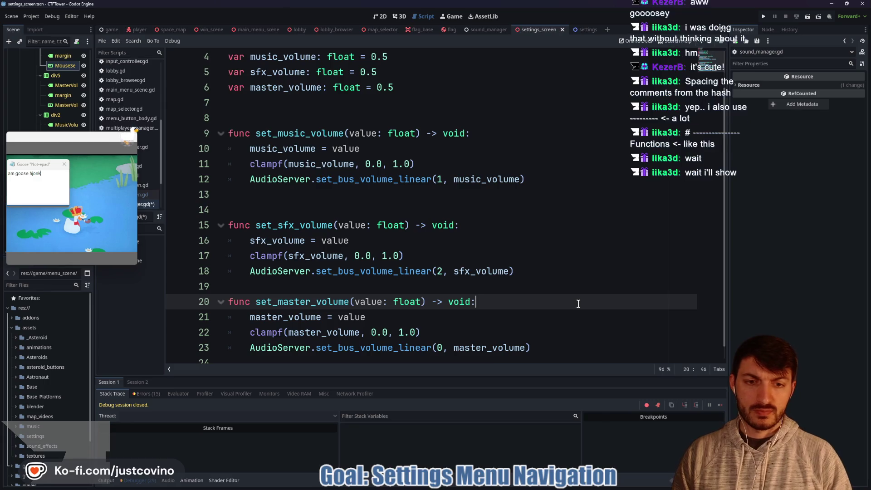
Insert an extra blank line above set_master_volume so it starts on line 21
{"action": "left_click", "coordinate": [347, 283]}
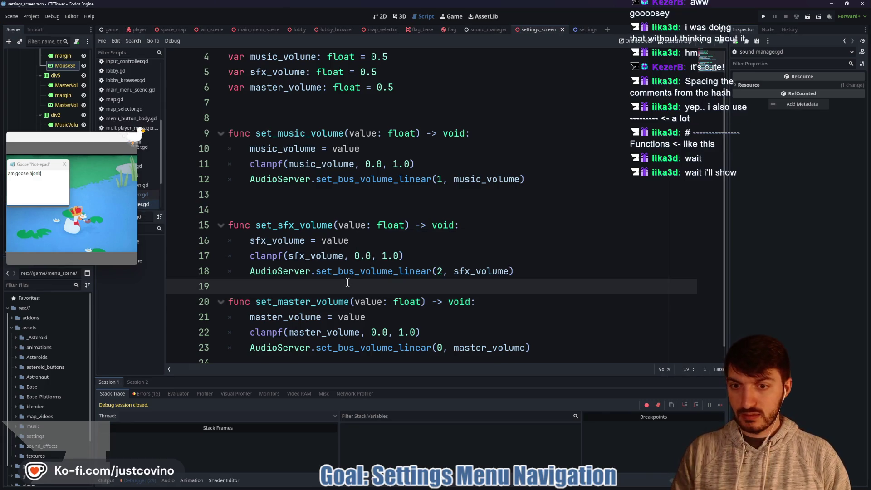
{"action": "key", "text": "Return"}
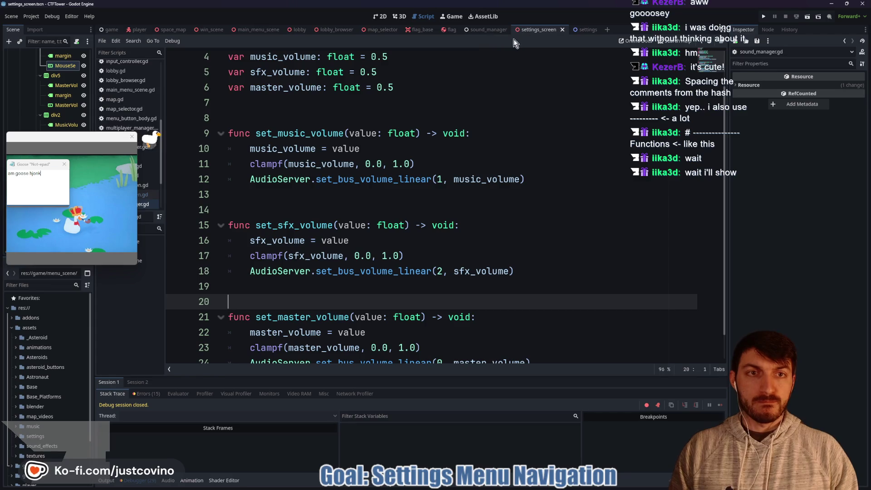
{"action": "scroll", "coordinate": [66, 85], "scroll_direction": "up", "scroll_amount": 10}
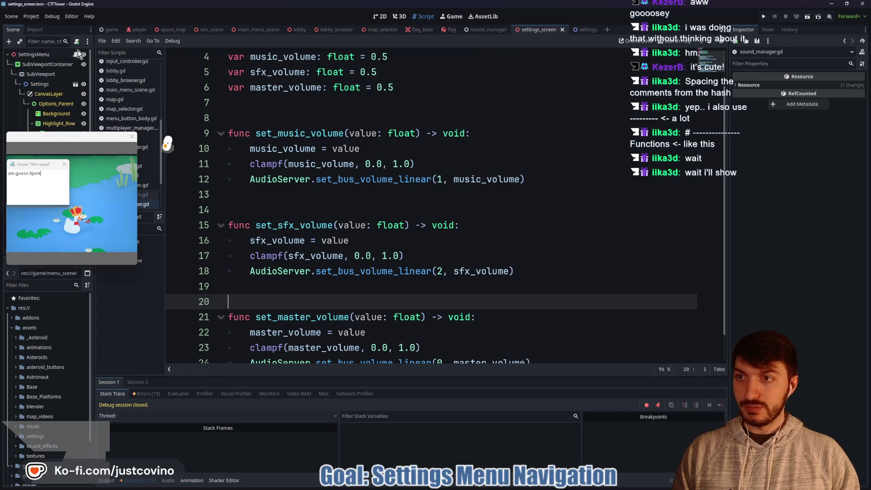
In settings_screen.gd, make the Master Volume case call SoundManager.set_master_volume(selected.value)
{"action": "left_click", "coordinate": [77, 54]}
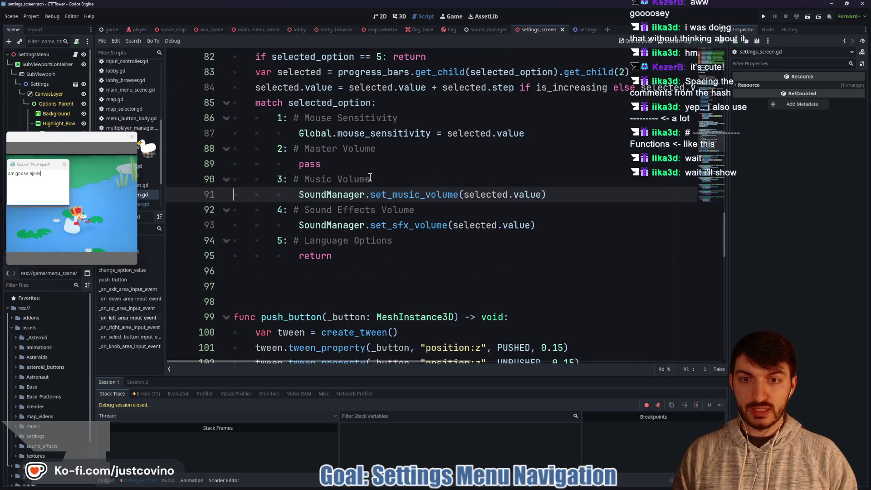
{"action": "left_click", "coordinate": [299, 165]}
{"action": "type", "text": "sound"}
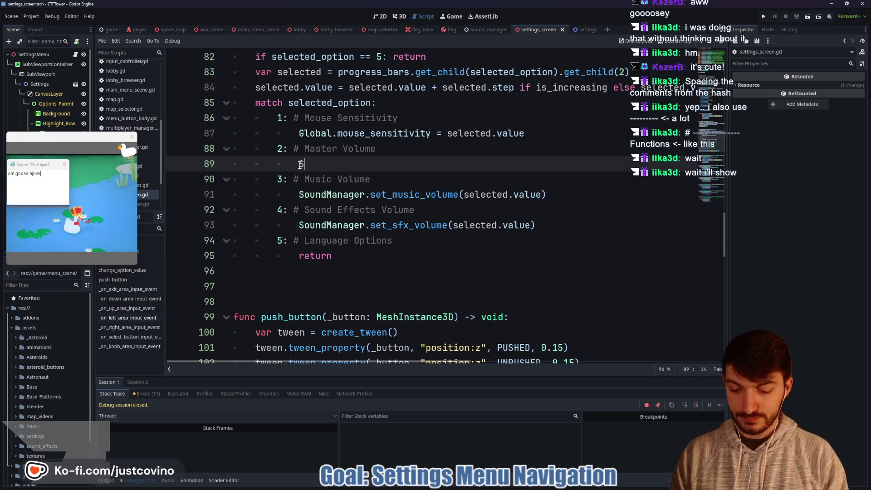
{"action": "key", "text": "Return"}
{"action": "type", "text": ".set_"}
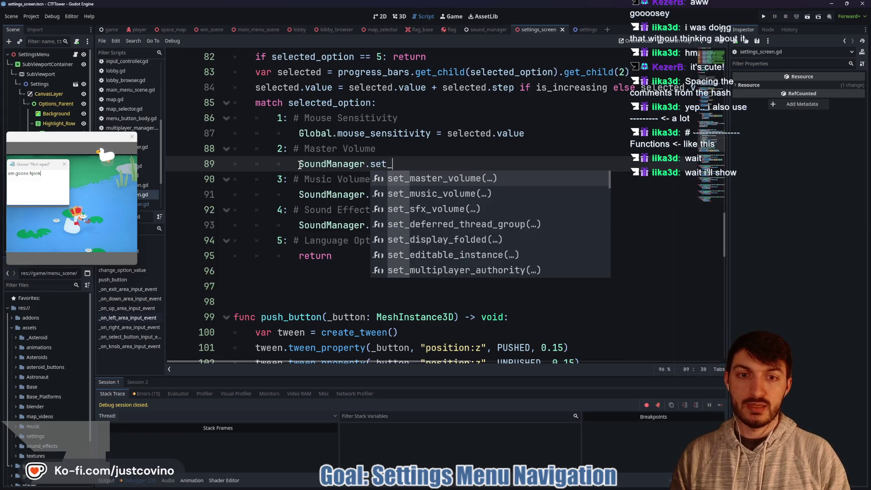
{"action": "key", "text": "Return"}
{"action": "type", "text": "selected.value"}
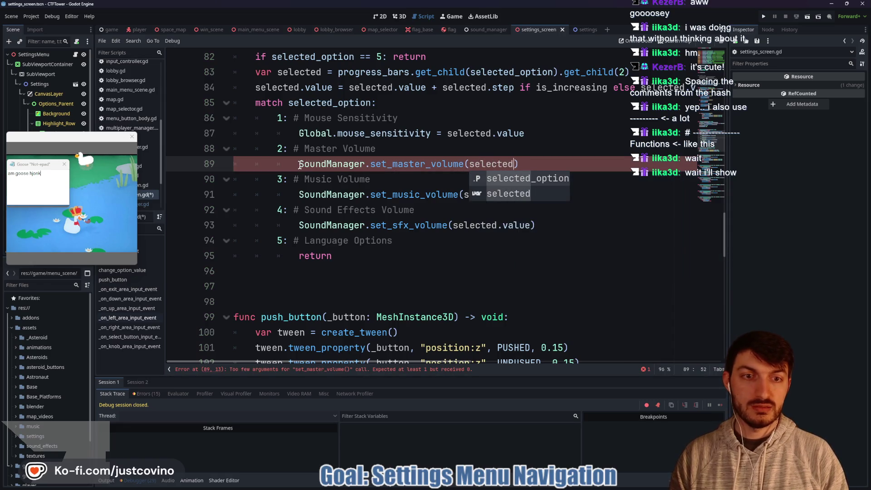
{"action": "left_click", "coordinate": [453, 177]}
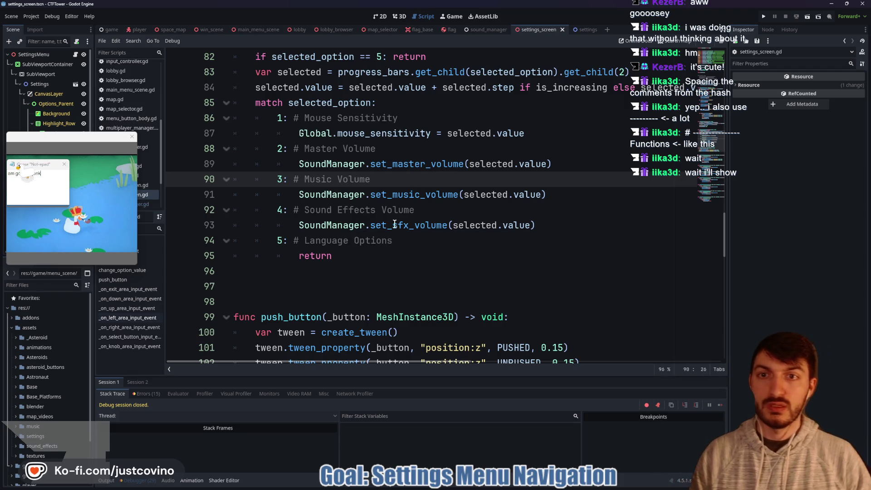
Run the project to test the Master Volume change
{"action": "scroll", "coordinate": [372, 195], "scroll_direction": "up", "scroll_amount": 3}
{"action": "left_click", "coordinate": [347, 155]}
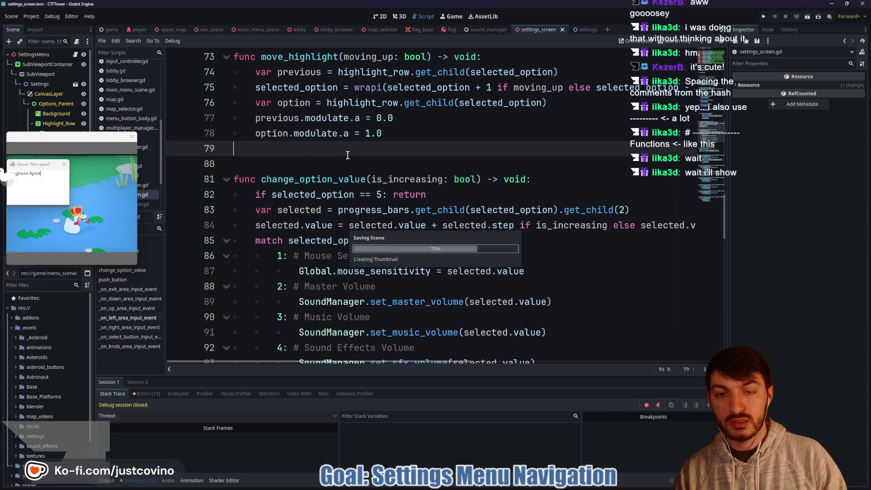
{"action": "scroll", "coordinate": [406, 185], "scroll_direction": "down", "scroll_amount": 4}
{"action": "left_click", "coordinate": [320, 247]}
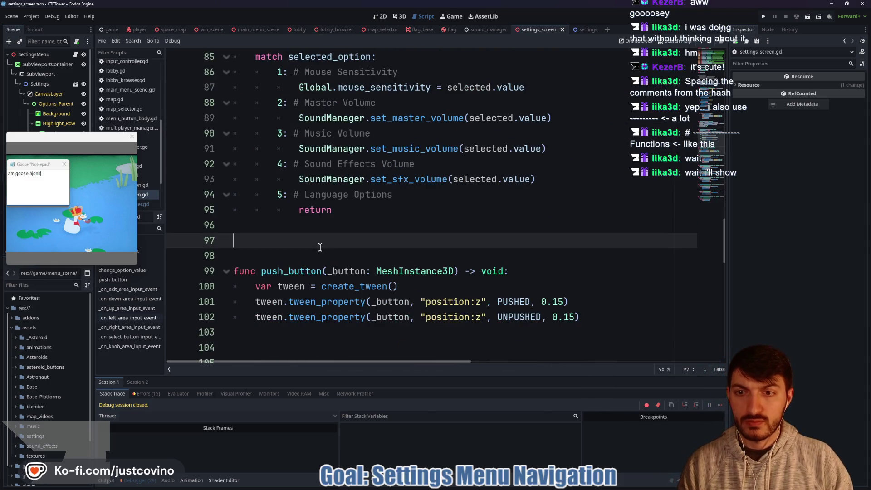
{"action": "left_click", "coordinate": [764, 17]}
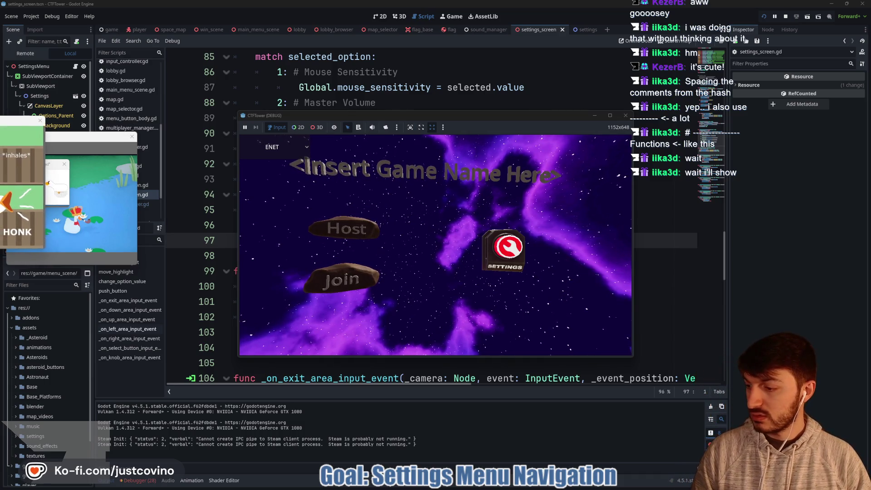
Open the game's Settings screen and nudge Master Volume down and back up
{"action": "left_click_drag", "start_coordinate": [478, 114], "coordinate": [457, 87]}
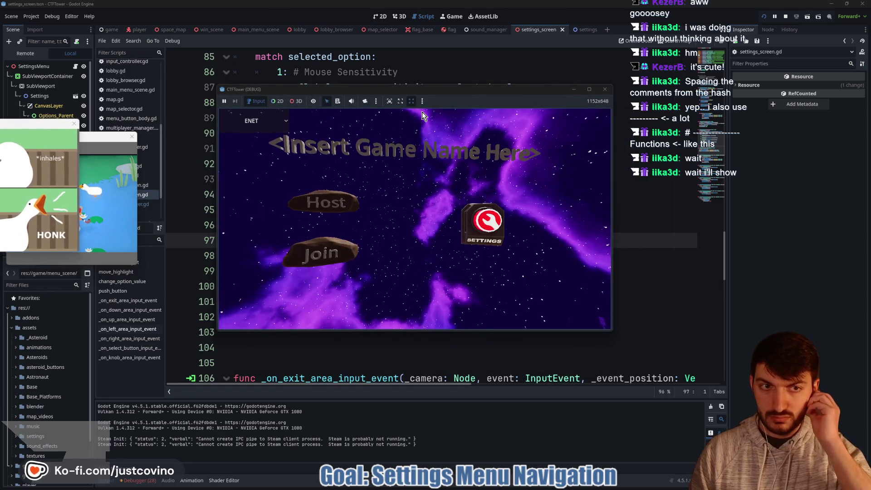
{"action": "left_click", "coordinate": [484, 221]}
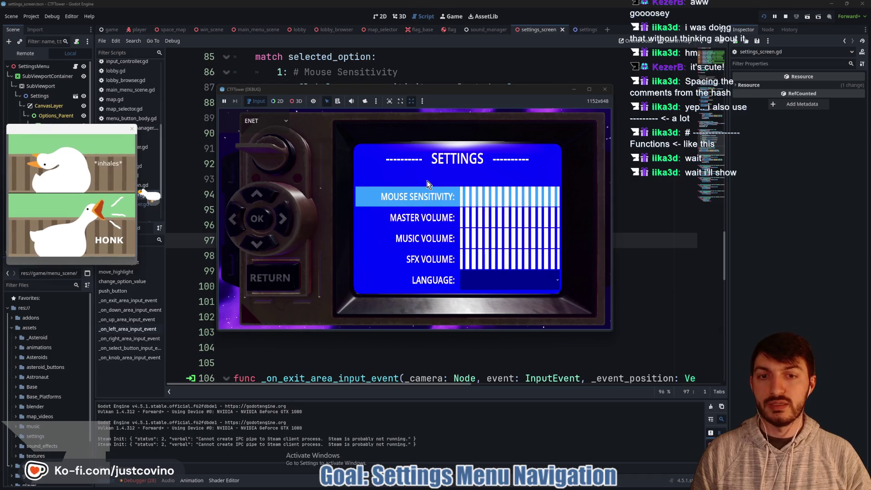
{"action": "key", "text": "Down"}
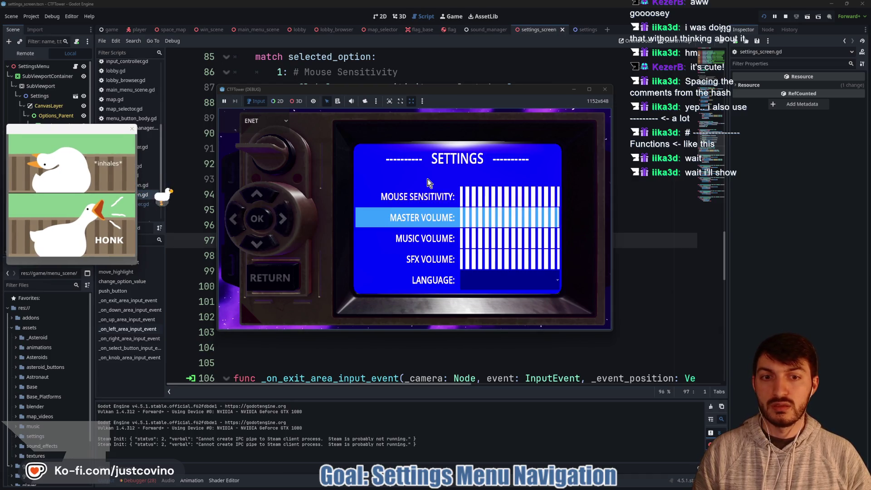
{"action": "key", "text": "Left"}
{"action": "key", "text": "Left"}
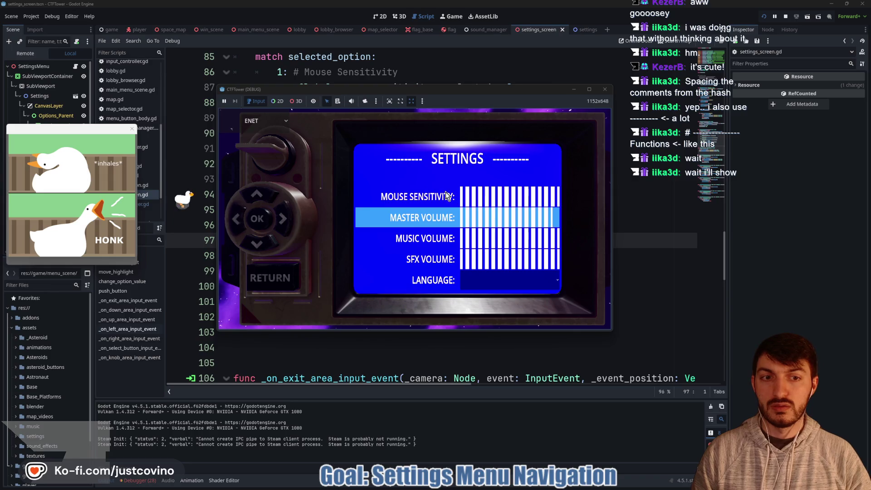
{"action": "key", "text": "Right"}
{"action": "key", "text": "Right"}
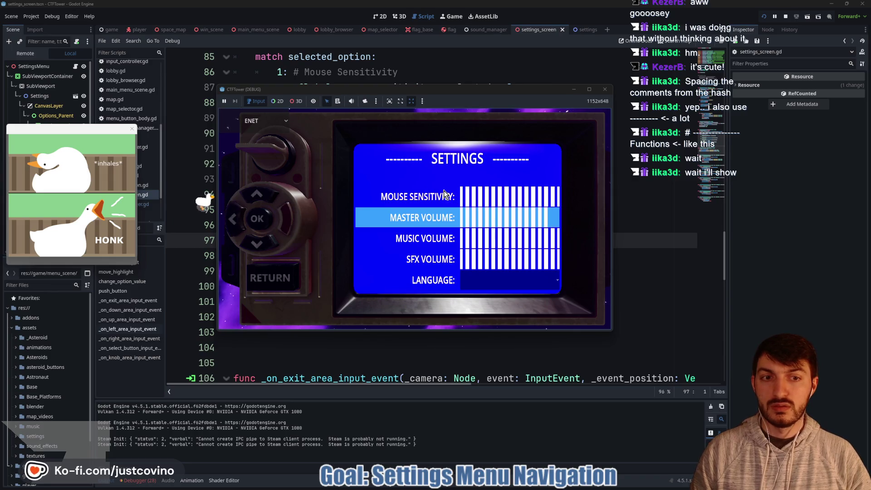
Lower the Music Volume bar four steps until it is empty
{"action": "key", "text": "Down"}
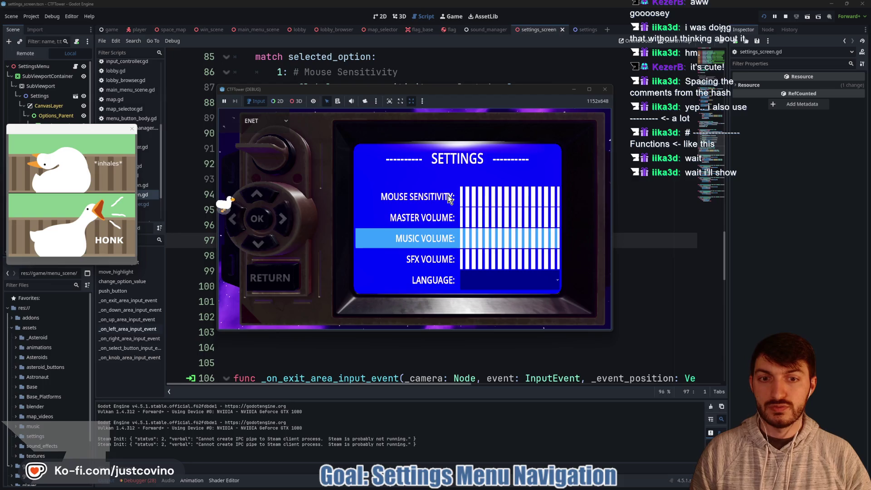
{"action": "key", "text": "Left"}
{"action": "key", "text": "Left"}
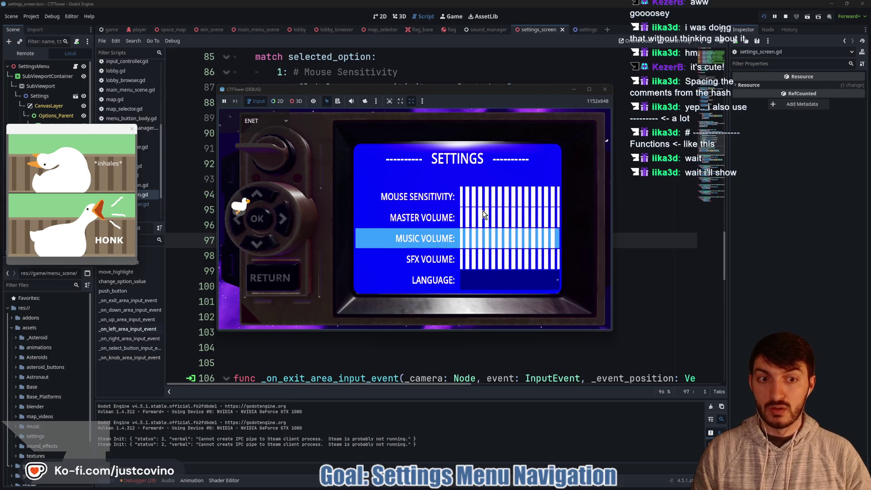
{"action": "key", "text": "Left"}
{"action": "key", "text": "Left"}
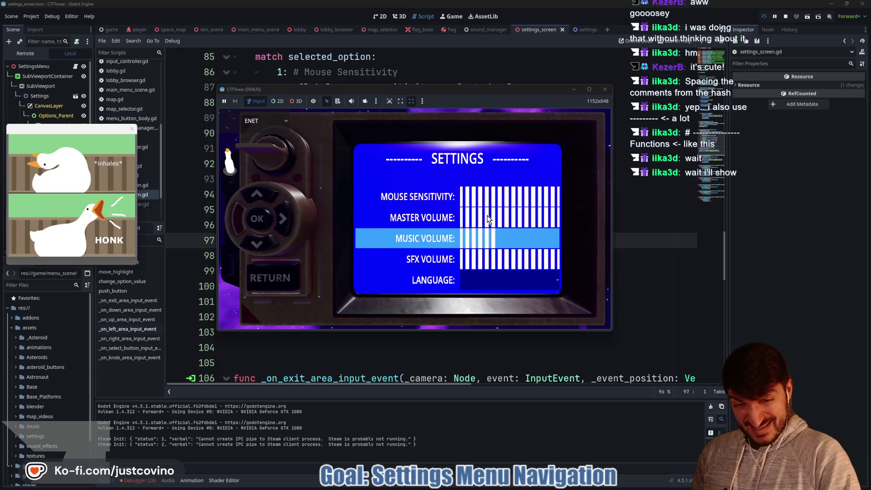
{"action": "key", "text": "Left"}
{"action": "key", "text": "Left"}
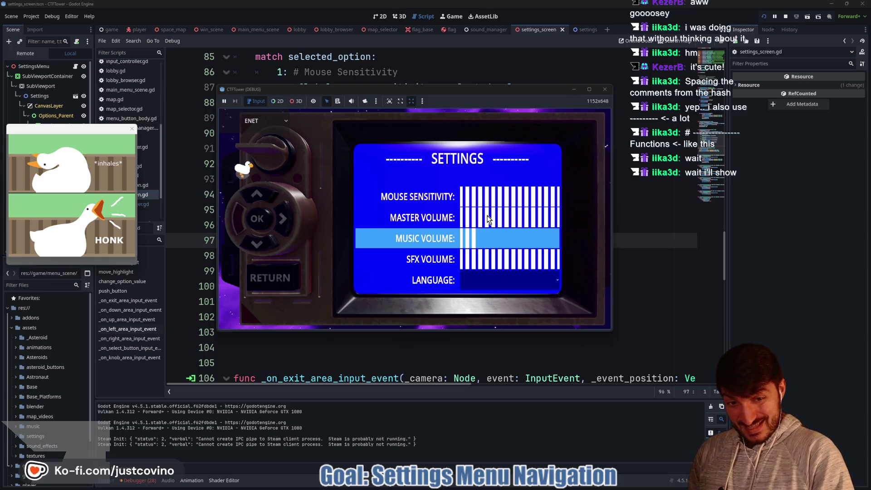
{"action": "key", "text": "Left"}
{"action": "key", "text": "Left"}
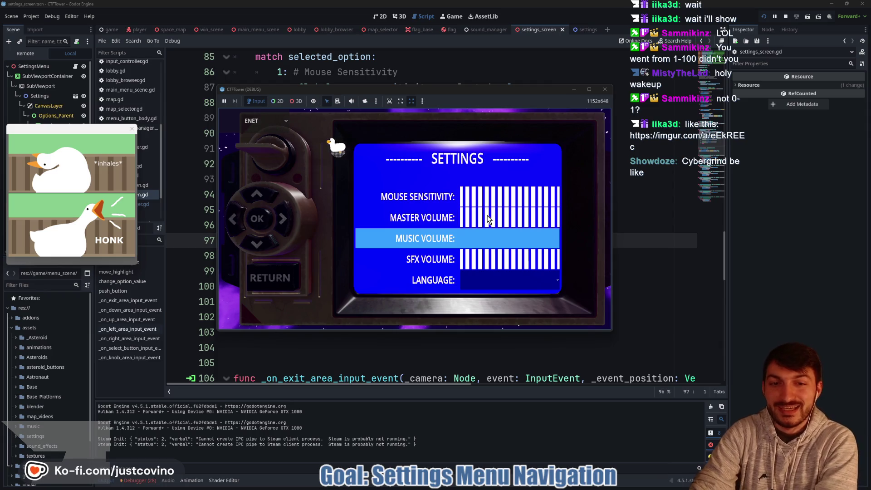
Select Master Volume and lower it seven steps in the running game
{"action": "left_click", "coordinate": [488, 220]}
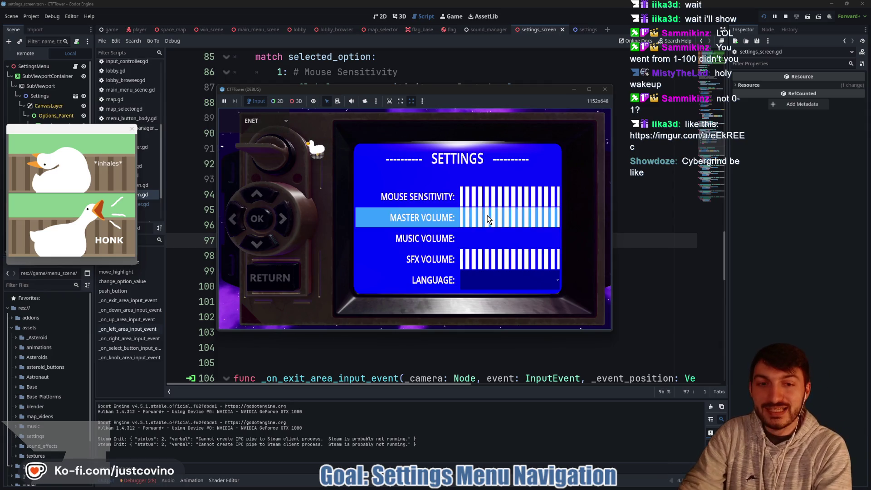
{"action": "key", "text": "Left"}
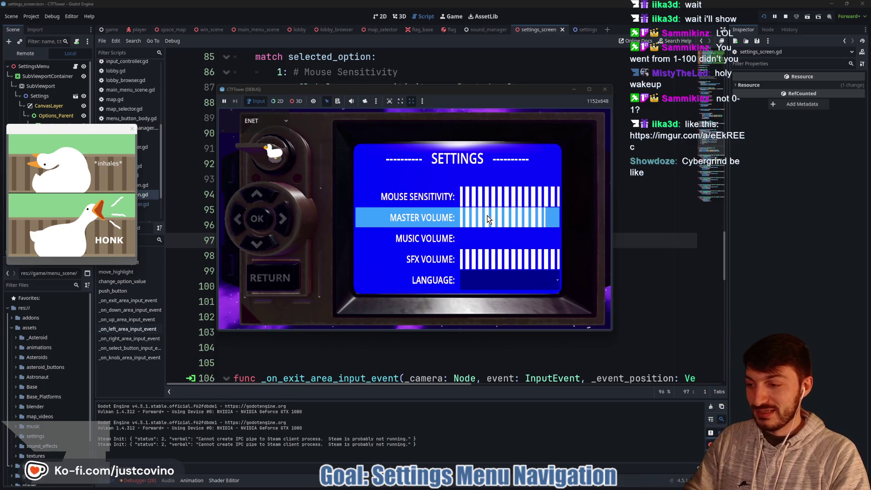
{"action": "key", "text": "Left"}
{"action": "key", "text": "Left"}
{"action": "key", "text": "Left"}
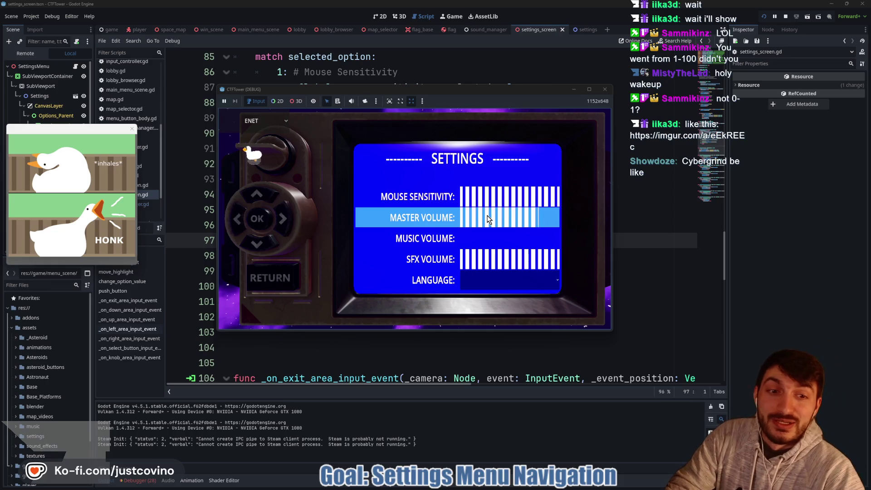
{"action": "key", "text": "Left"}
{"action": "key", "text": "Left"}
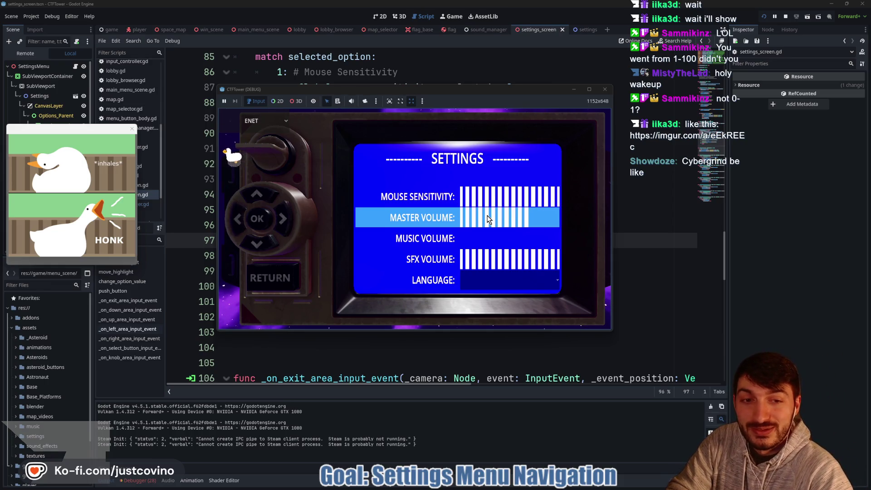
{"action": "key", "text": "Left"}
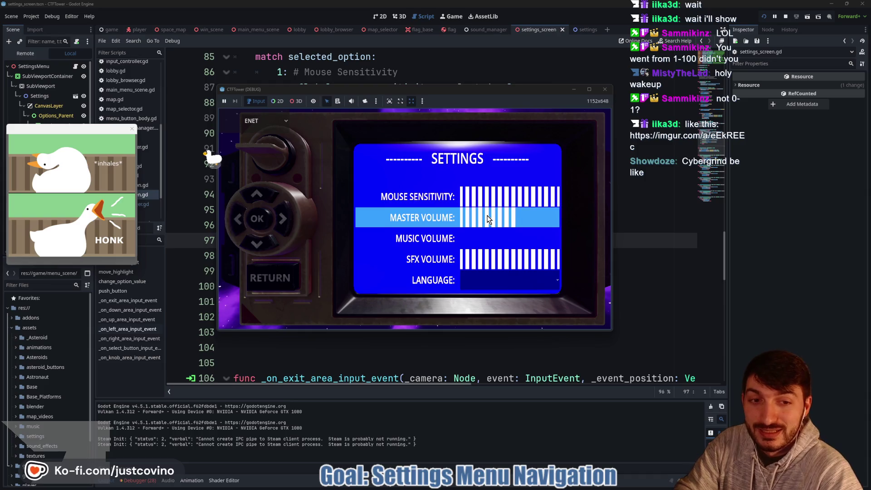
{"action": "key", "text": "Left"}
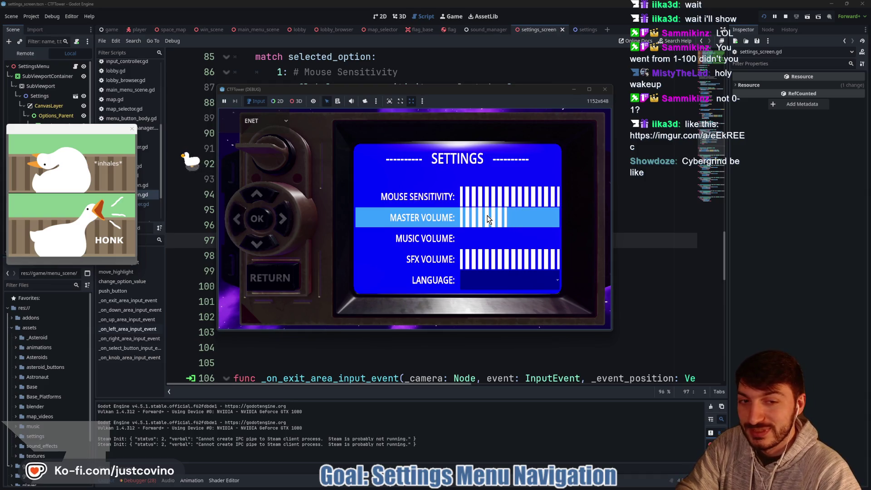
{"action": "key", "text": "Left"}
{"action": "key", "text": "Left"}
{"action": "key", "text": "Left"}
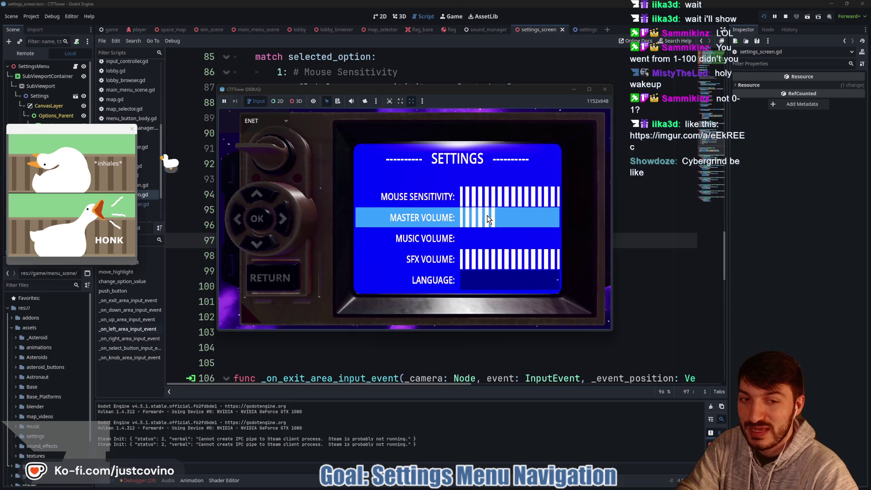
{"action": "key", "text": "Left"}
{"action": "key", "text": "Left"}
{"action": "key", "text": "Left"}
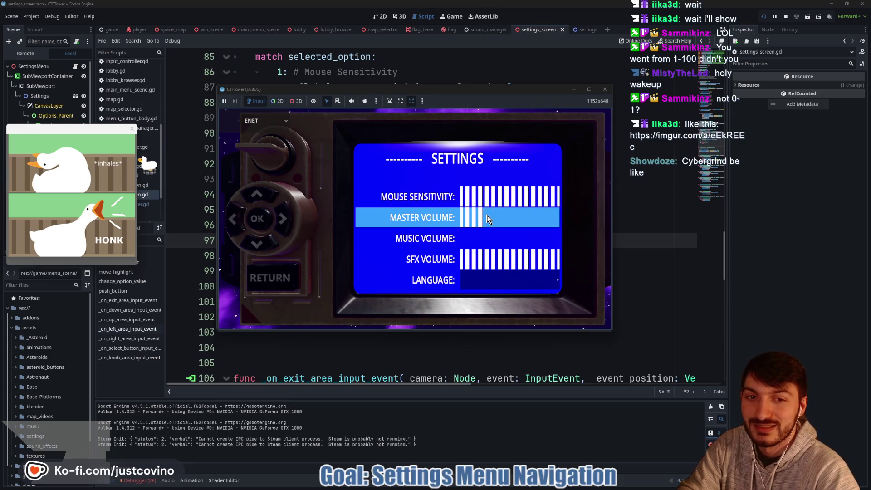
Adjust Music Volume down to empty, then stop the game with F8
{"action": "key", "text": "Down"}
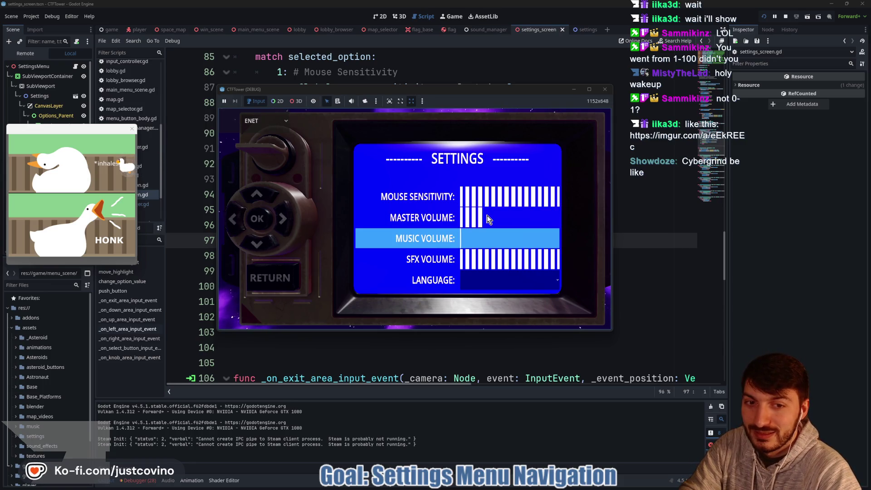
{"action": "key", "text": "Left"}
{"action": "key", "text": "Right"}
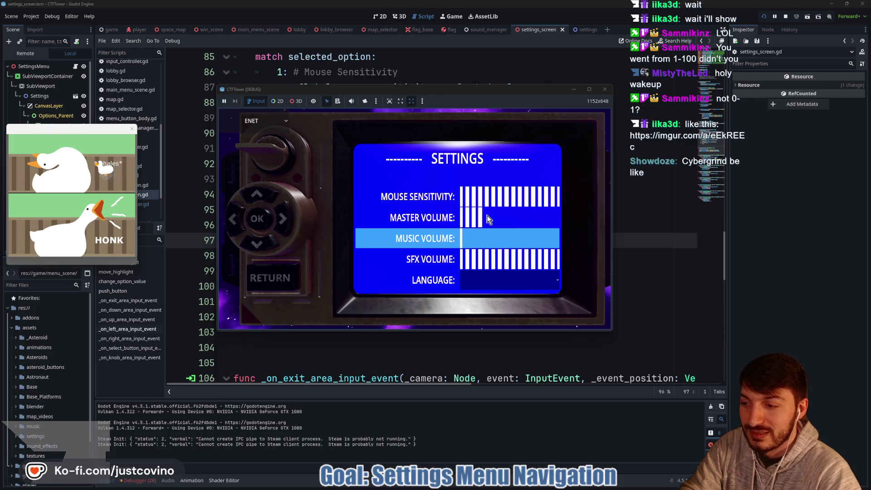
{"action": "key", "text": "Left"}
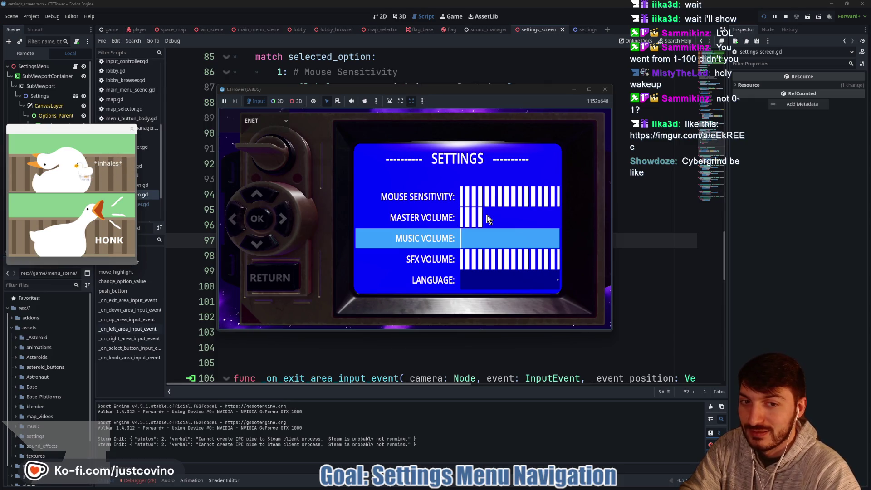
{"action": "key", "text": "Left"}
{"action": "key", "text": "Right"}
{"action": "key", "text": "Right"}
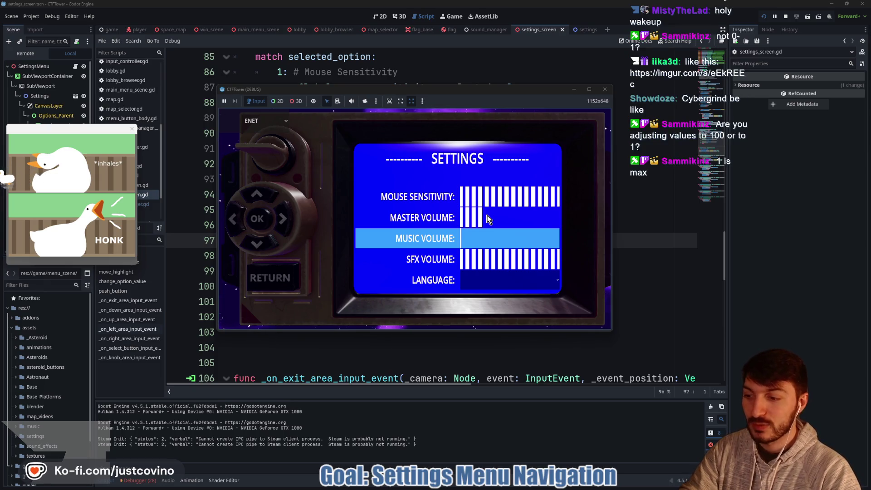
{"action": "key", "text": "Left"}
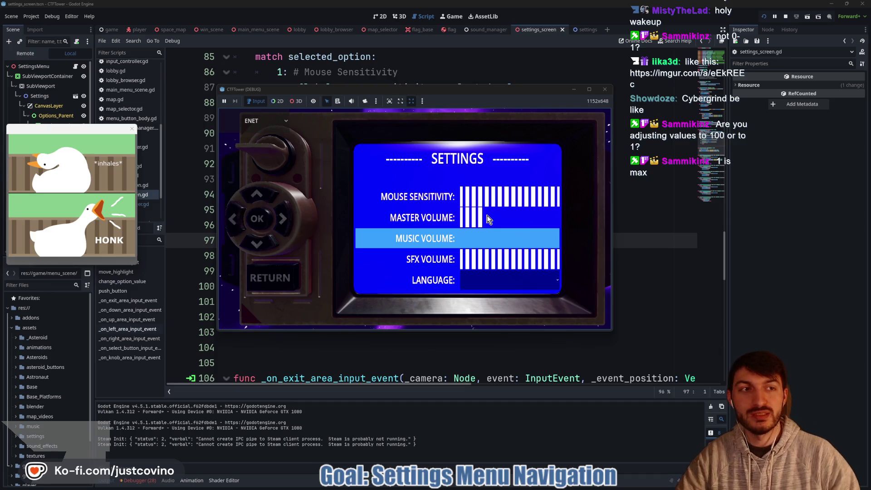
{"action": "key", "text": "F8"}
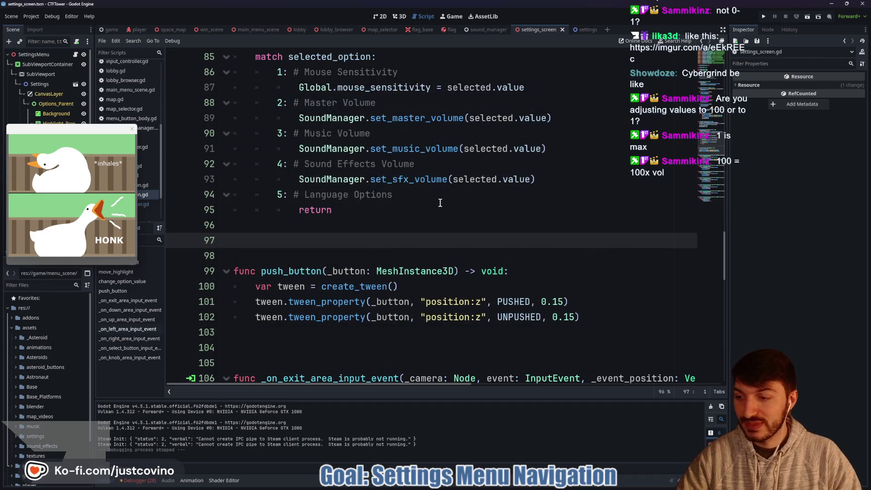
Name the line-3 region 'Nodes' and add #endregion after the node declarations
{"action": "key", "text": "ctrl+z"}
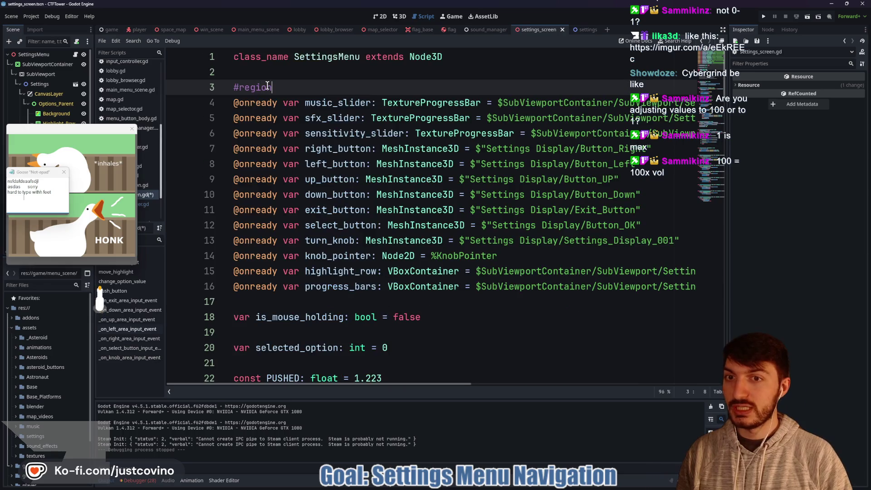
{"action": "type", "text": "Nodes"}
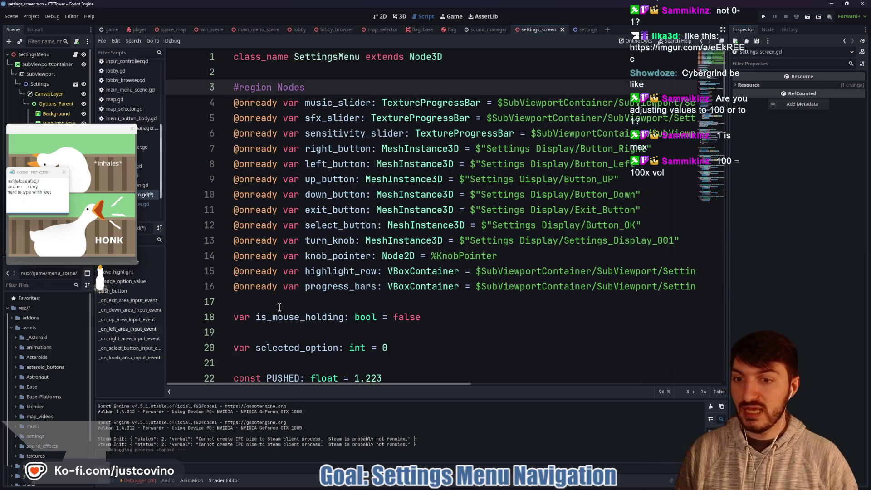
{"action": "left_click", "coordinate": [271, 301]}
{"action": "key", "text": "Return"}
{"action": "key", "text": "Up"}
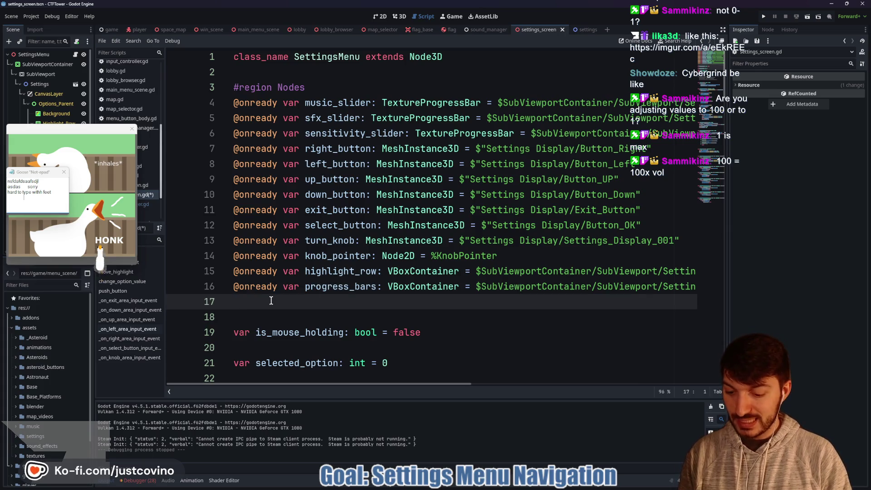
{"action": "type", "text": "#endregion"}
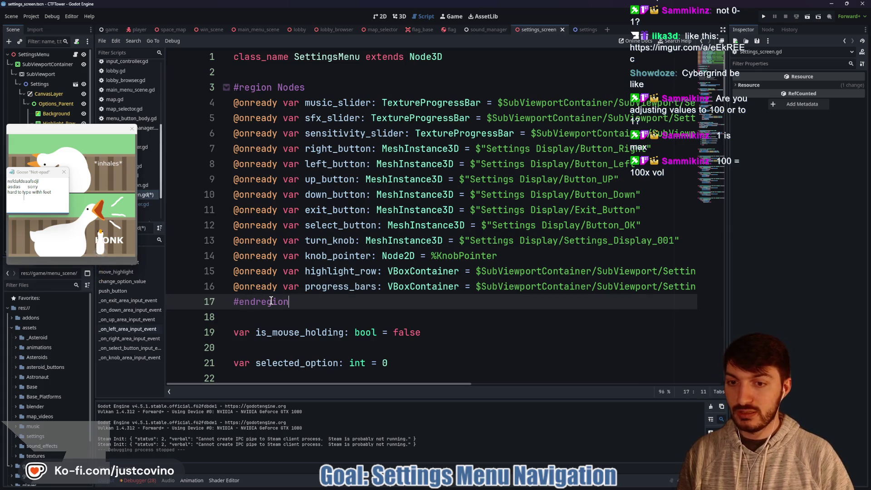
Collapse and expand the Nodes region repeatedly to test its fold arrow
{"action": "left_click", "coordinate": [227, 88]}
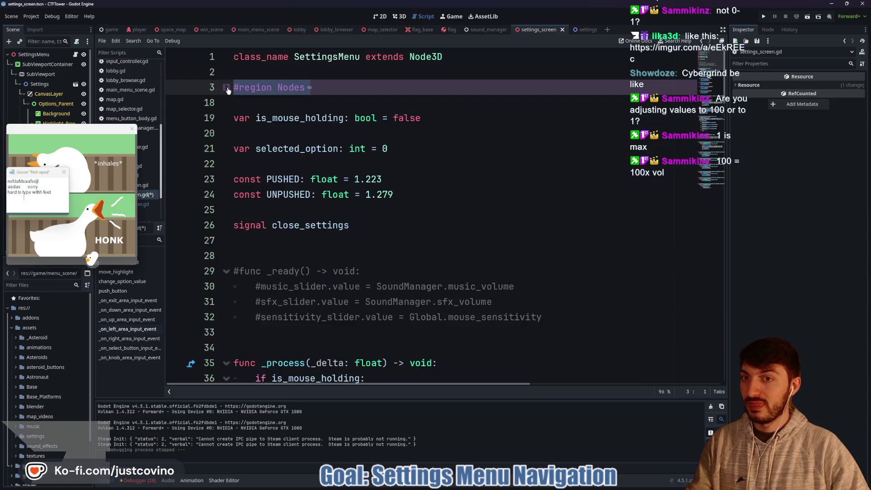
{"action": "left_click", "coordinate": [228, 89]}
{"action": "left_click", "coordinate": [226, 88]}
{"action": "left_click", "coordinate": [227, 88]}
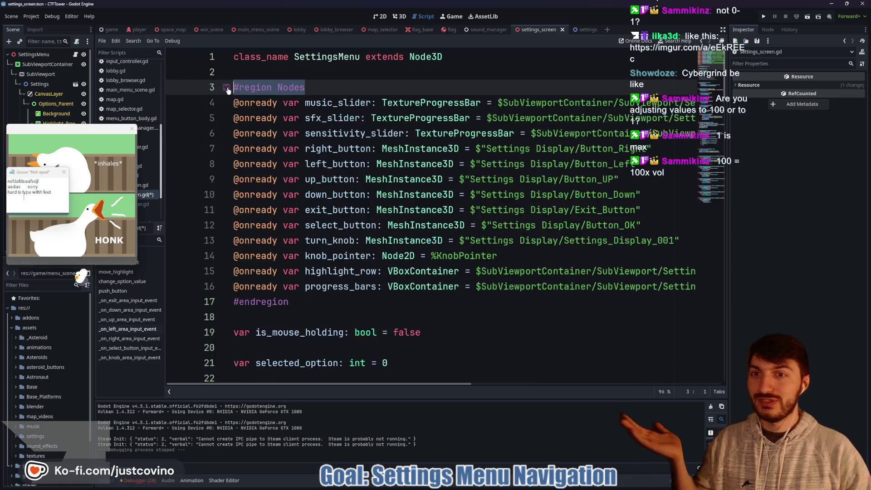
{"action": "left_click", "coordinate": [227, 88]}
{"action": "left_click", "coordinate": [227, 88]}
{"action": "left_click", "coordinate": [227, 88]}
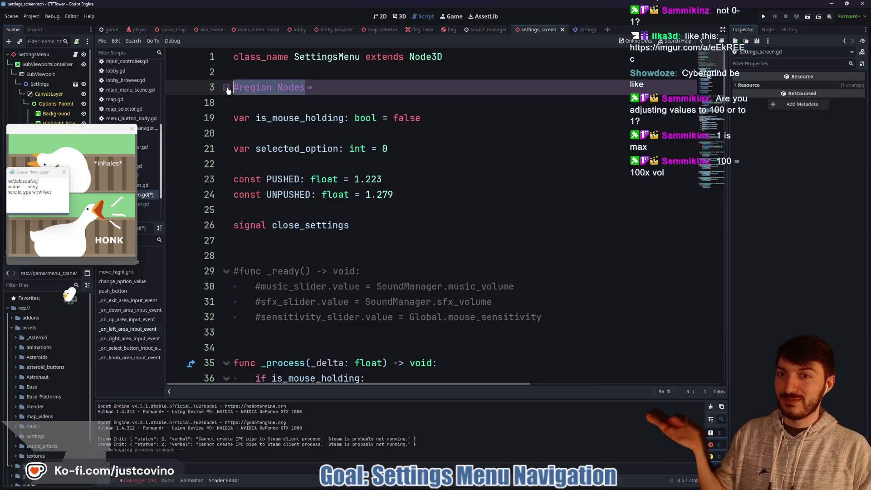
{"action": "left_click", "coordinate": [227, 88]}
{"action": "left_click", "coordinate": [227, 88]}
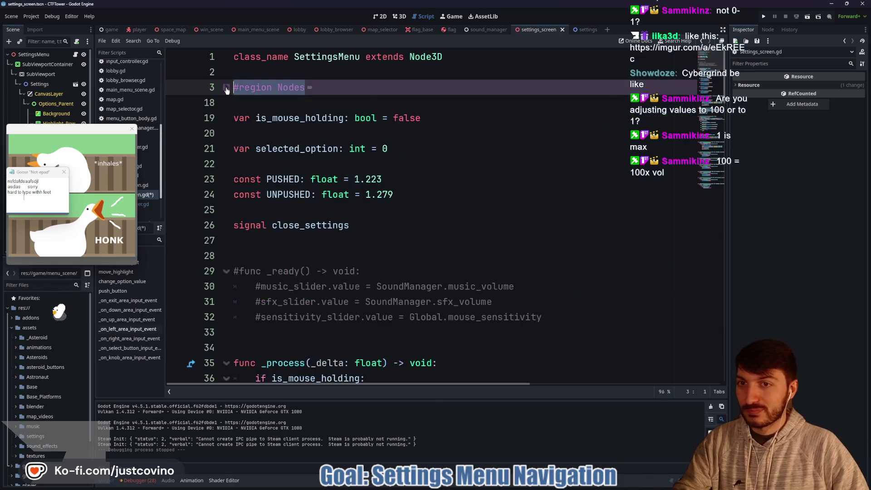
{"action": "left_click", "coordinate": [226, 88]}
{"action": "left_click", "coordinate": [227, 88]}
{"action": "left_click", "coordinate": [227, 88]}
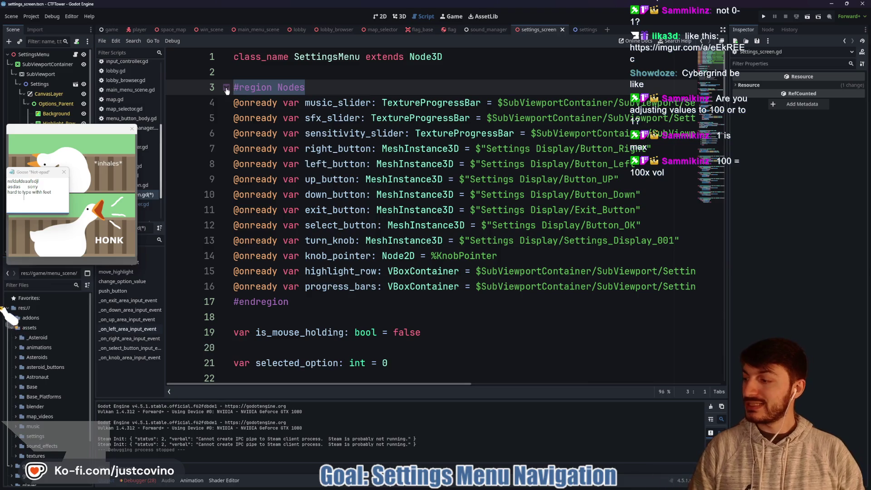
Dismiss the desktop goose, recheck the Nodes fold, and save the script
{"action": "left_click", "coordinate": [376, 234]}
{"action": "key", "text": "Escape"}
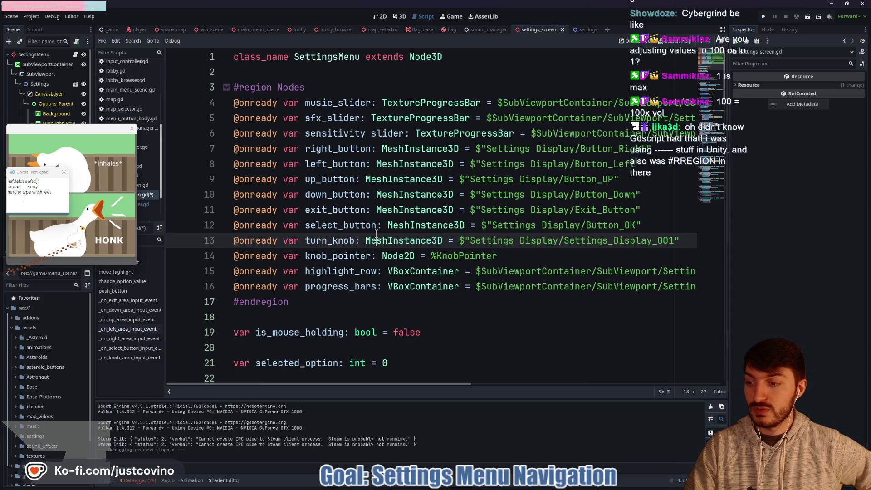
{"action": "key", "text": "Escape"}
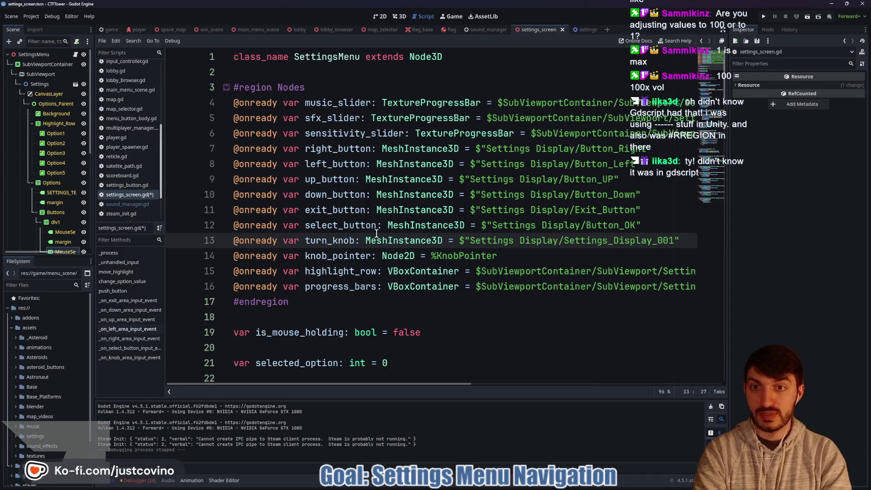
{"action": "left_click", "coordinate": [309, 300]}
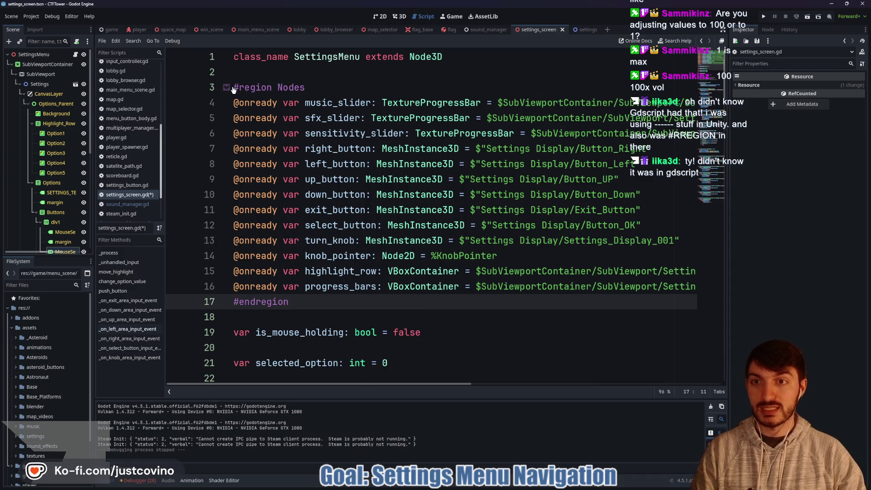
{"action": "left_click", "coordinate": [227, 87]}
{"action": "left_click", "coordinate": [227, 87]}
{"action": "key", "text": "ctrl+s"}
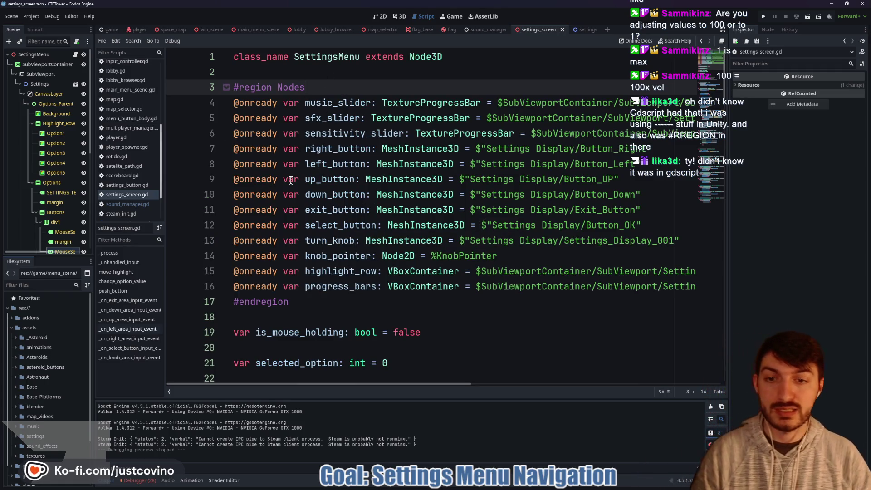
Find music_slider and delete the commented-out _ready block
{"action": "double_click", "coordinate": [329, 106]}
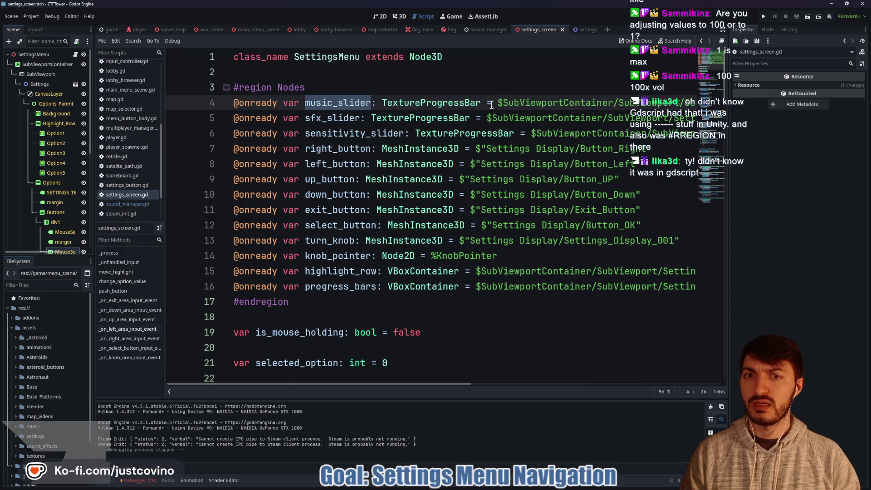
{"action": "key", "text": "ctrl+f"}
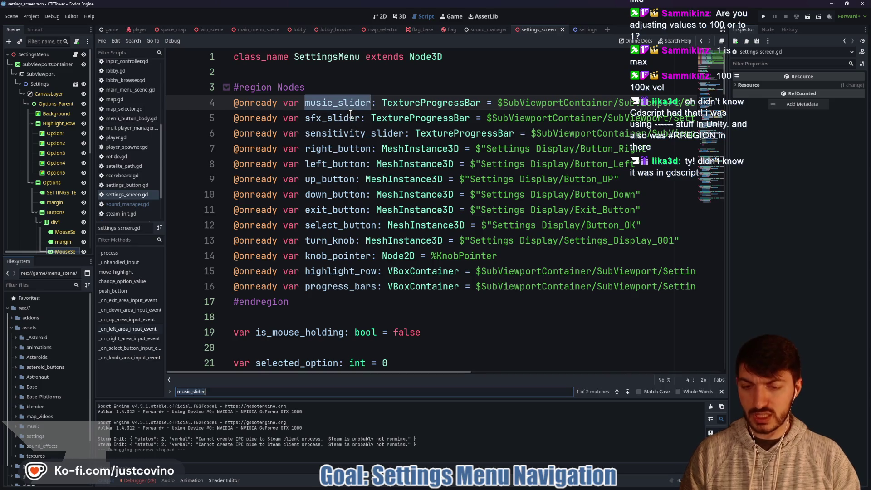
{"action": "key", "text": "Return"}
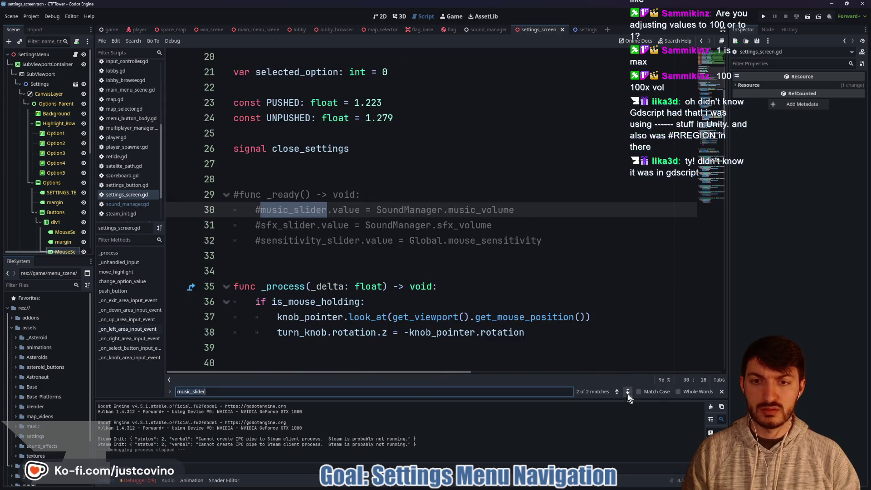
{"action": "left_click_drag", "start_coordinate": [293, 258], "coordinate": [209, 193]}
{"action": "key", "text": "BackSpace"}
{"action": "key", "text": "BackSpace"}
{"action": "key", "text": "BackSpace"}
Delete the music, SFX and sensitivity slider declarations on lines 4–6 and save
{"action": "scroll", "coordinate": [360, 176], "scroll_direction": "up", "scroll_amount": 7}
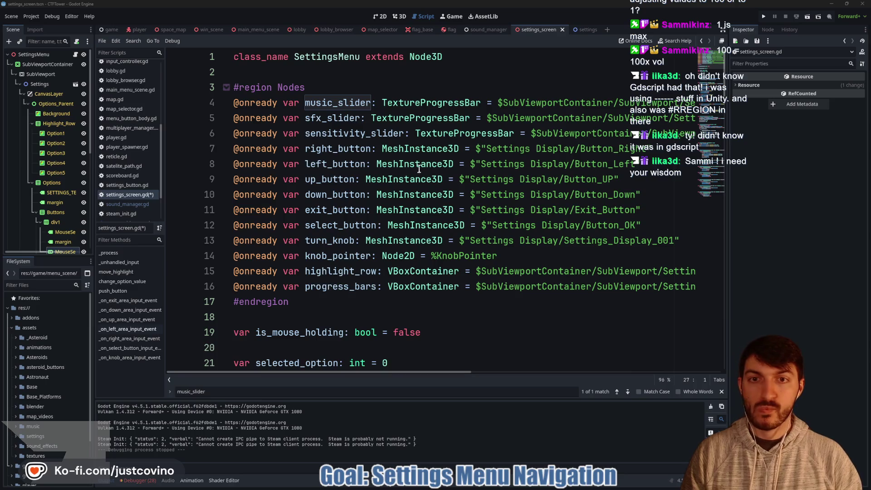
{"action": "left_click", "coordinate": [349, 103]}
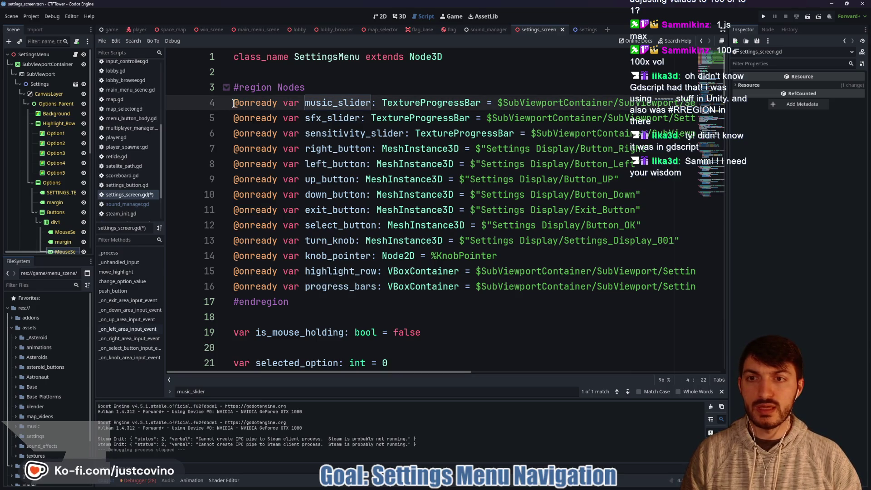
{"action": "mouse_move", "coordinate": [232, 104]}
{"action": "left_mouse_down"}
{"action": "mouse_move", "coordinate": [694, 119]}
{"action": "mouse_move", "coordinate": [697, 134]}
{"action": "mouse_move", "coordinate": [711, 142]}
{"action": "left_mouse_up"}
{"action": "key", "text": "BackSpace"}
{"action": "key", "text": "BackSpace"}
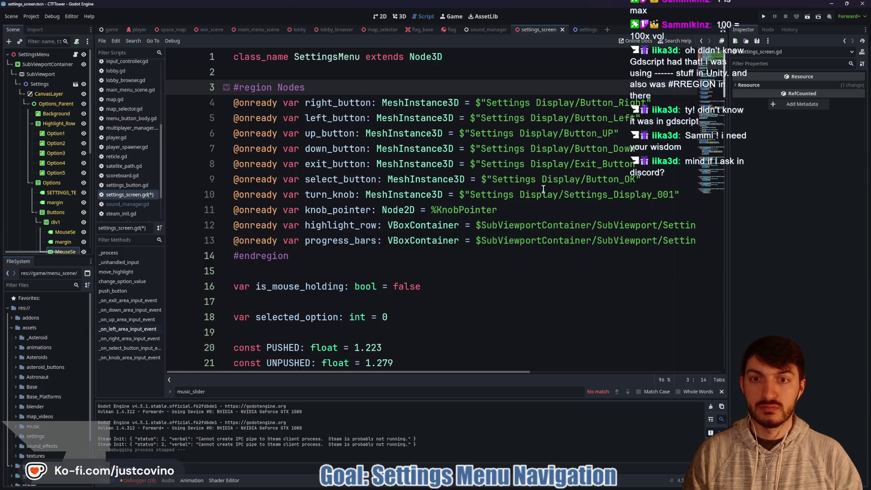
{"action": "left_click", "coordinate": [358, 269]}
{"action": "key", "text": "ctrl+s"}
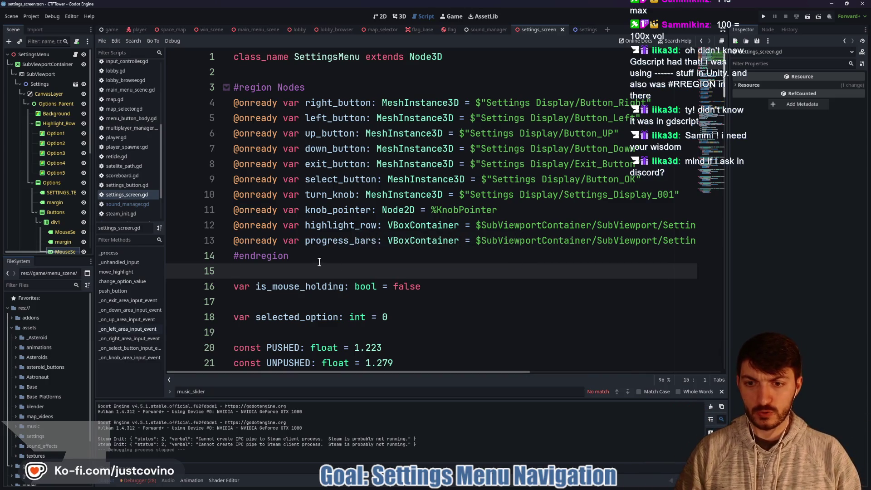
Scroll settings_screen.gd down to the change_option_value function's match block
{"action": "scroll", "coordinate": [320, 263], "scroll_direction": "down", "scroll_amount": 2}
{"action": "scroll", "coordinate": [326, 267], "scroll_direction": "down", "scroll_amount": 2}
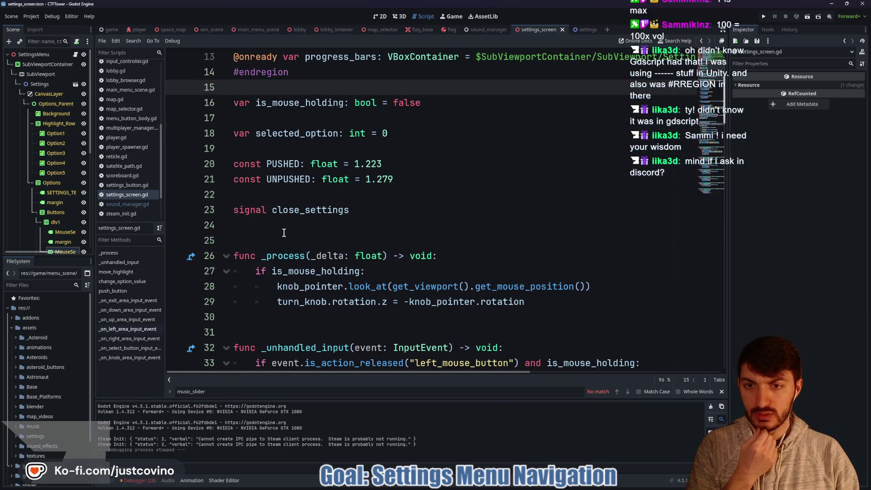
{"action": "scroll", "coordinate": [284, 233], "scroll_direction": "down", "scroll_amount": 2}
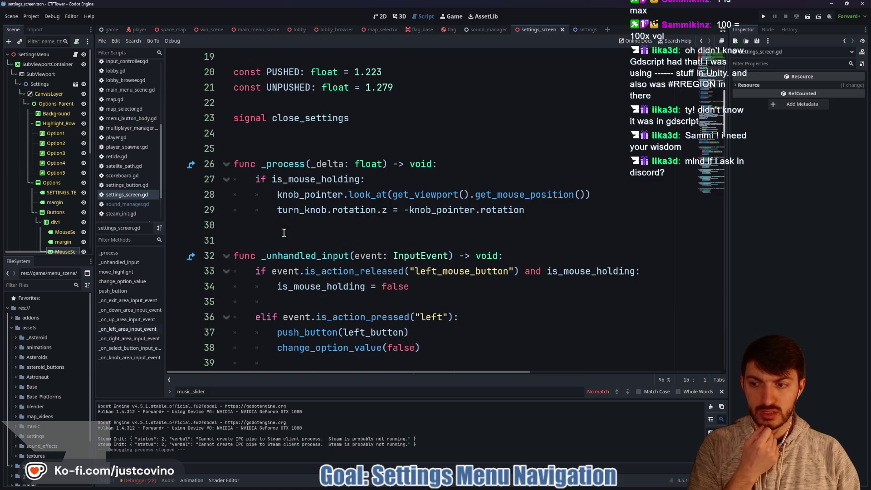
{"action": "scroll", "coordinate": [284, 233], "scroll_direction": "down", "scroll_amount": 2}
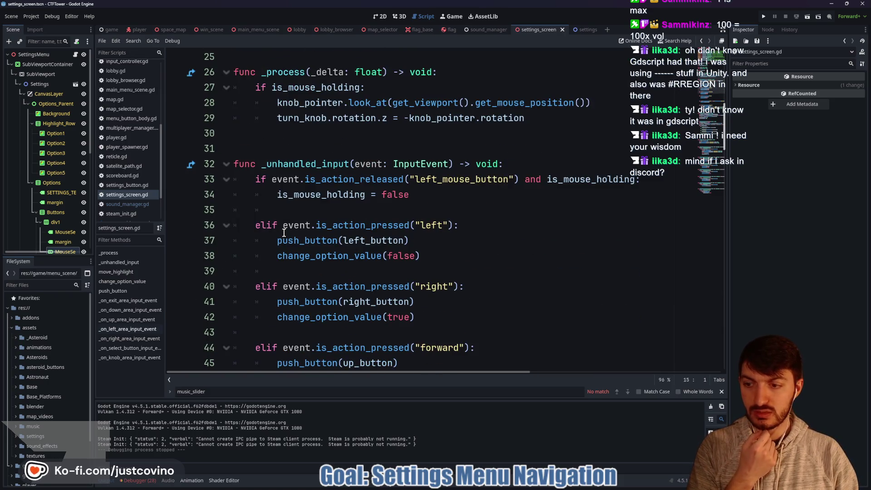
{"action": "scroll", "coordinate": [284, 233], "scroll_direction": "down", "scroll_amount": 3}
{"action": "scroll", "coordinate": [284, 233], "scroll_direction": "down", "scroll_amount": 4}
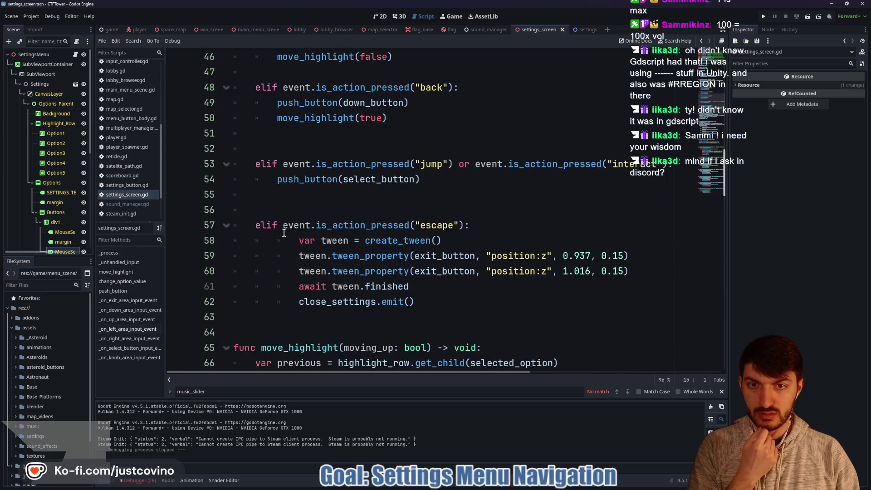
{"action": "scroll", "coordinate": [284, 233], "scroll_direction": "down", "scroll_amount": 3}
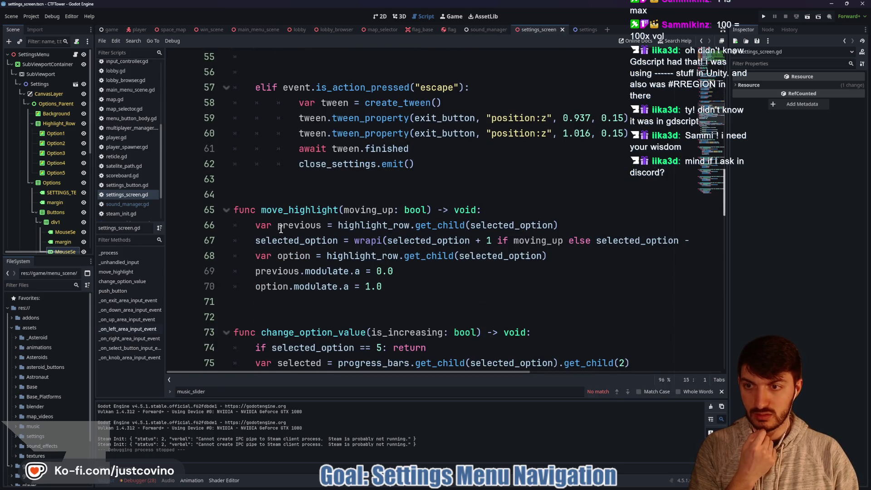
{"action": "scroll", "coordinate": [281, 230], "scroll_direction": "down", "scroll_amount": 5}
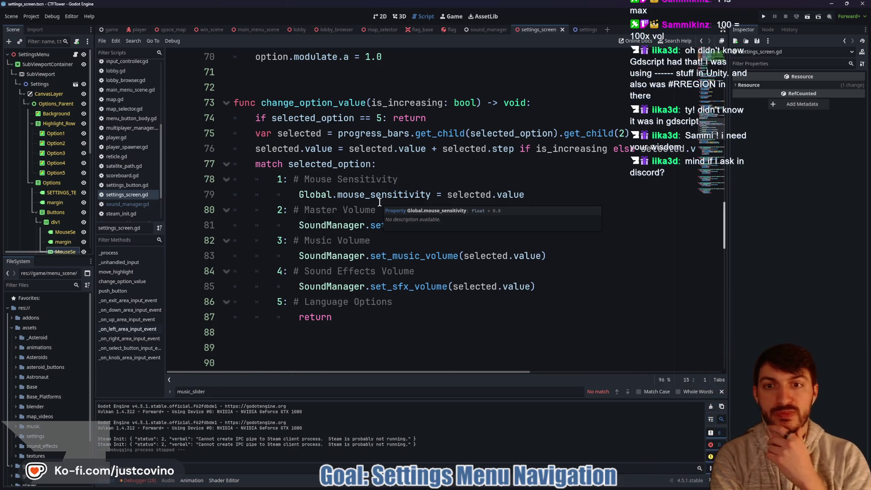
{"action": "scroll", "coordinate": [46, 190], "scroll_direction": "down", "scroll_amount": 5}
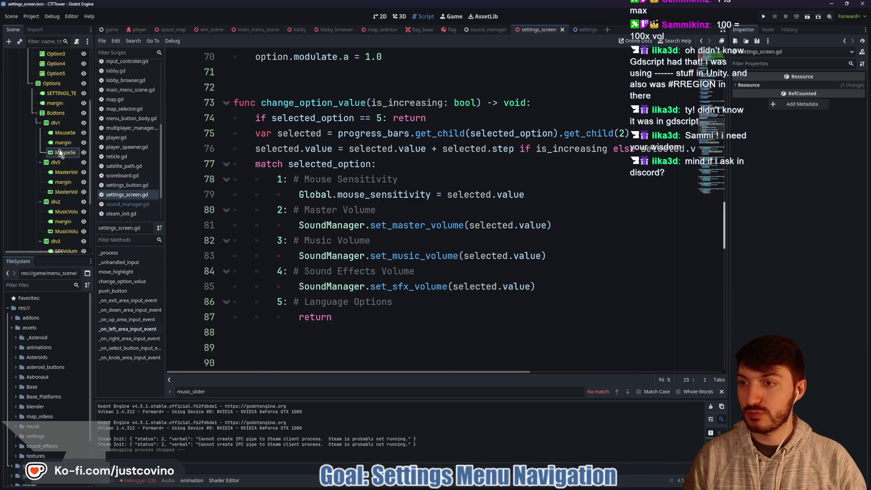
Multi-select the sensitivity, master, music and SFX bars, set Max Value 1.0, Step 0.01, and save
{"action": "left_click", "coordinate": [65, 192], "text": "ctrl"}
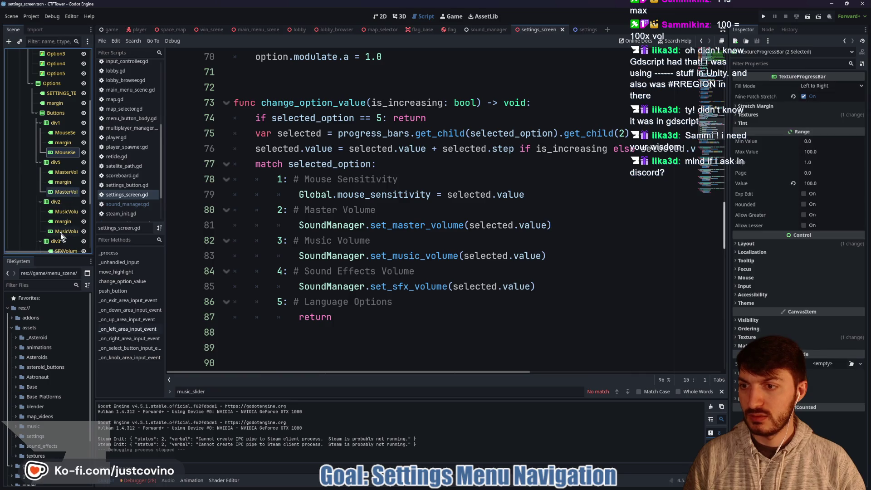
{"action": "left_click", "coordinate": [61, 231], "text": "ctrl"}
{"action": "scroll", "coordinate": [63, 205], "scroll_direction": "down", "scroll_amount": 2}
{"action": "left_click", "coordinate": [64, 221], "text": "ctrl"}
{"action": "scroll", "coordinate": [63, 222], "scroll_direction": "down", "scroll_amount": 2}
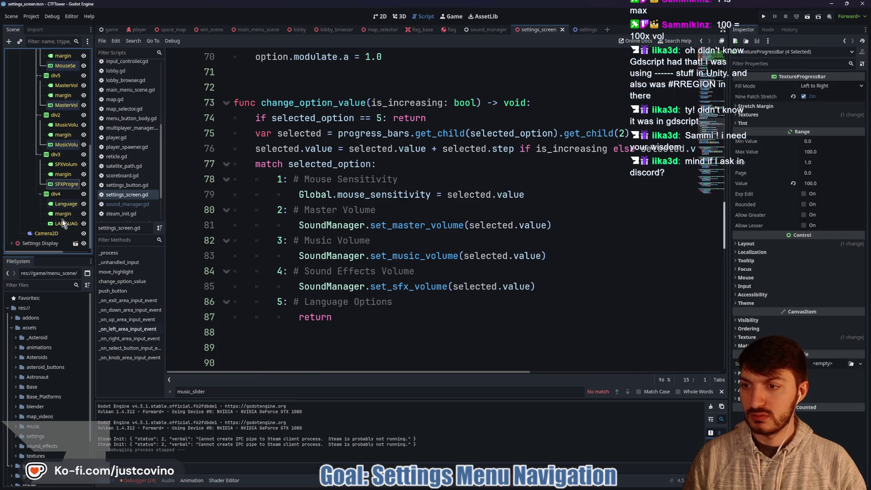
{"action": "left_click", "coordinate": [814, 151]}
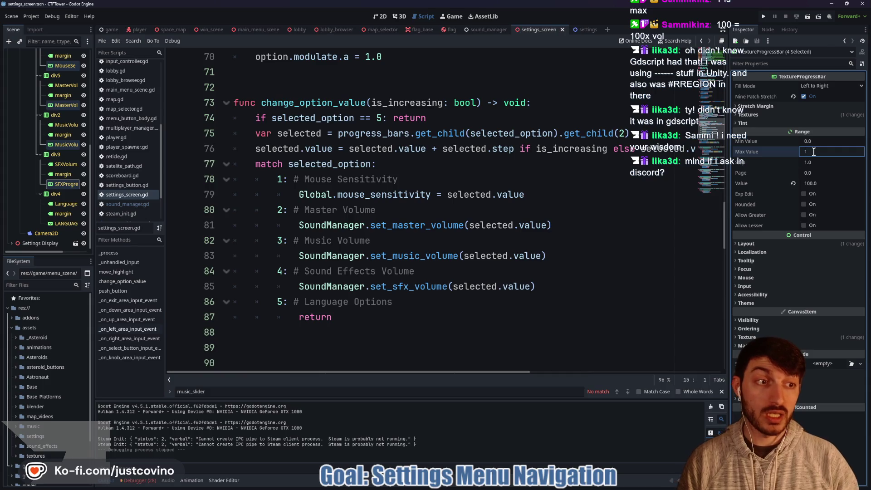
{"action": "left_click", "coordinate": [817, 164]}
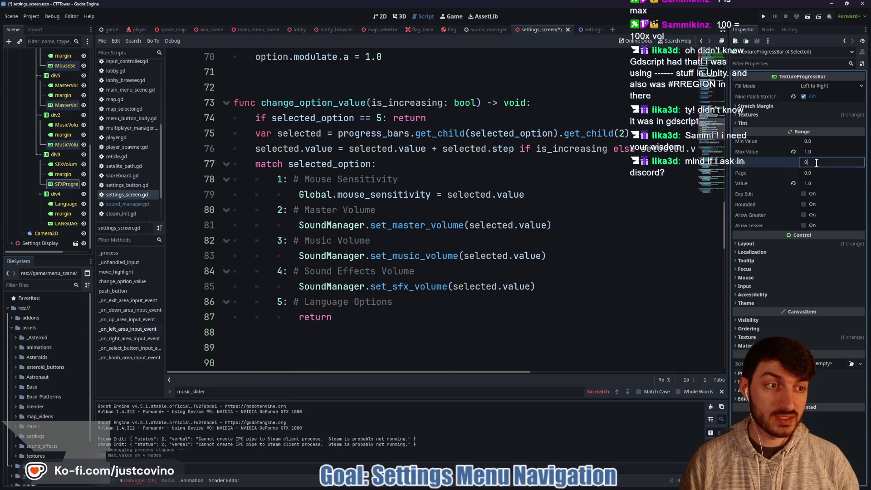
{"action": "type", "text": ".01"}
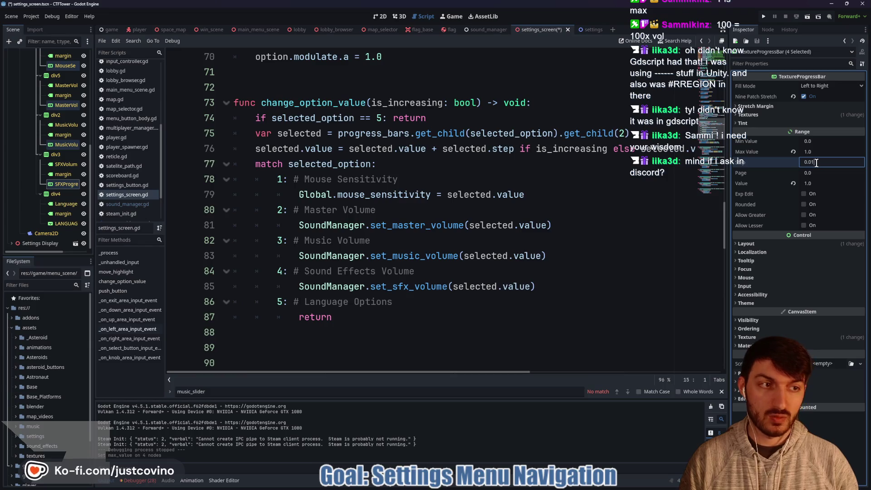
{"action": "key", "text": "Return"}
{"action": "left_click", "coordinate": [581, 195]}
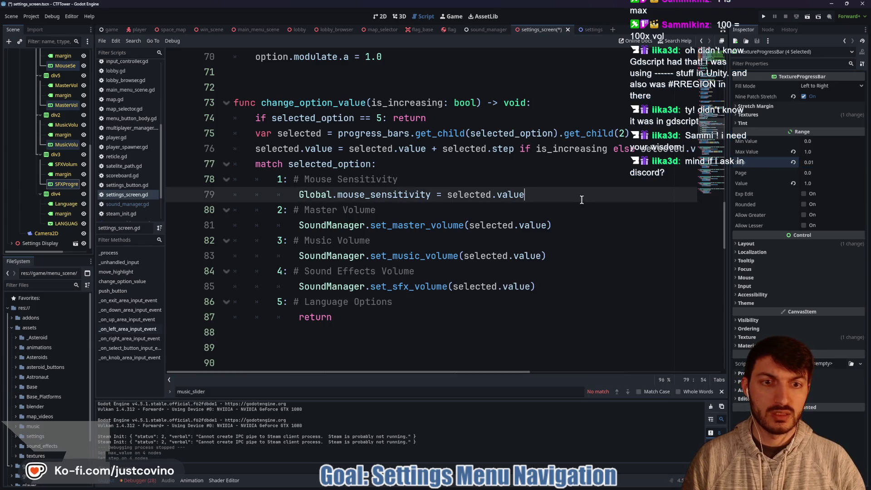
{"action": "key", "text": "ctrl+s"}
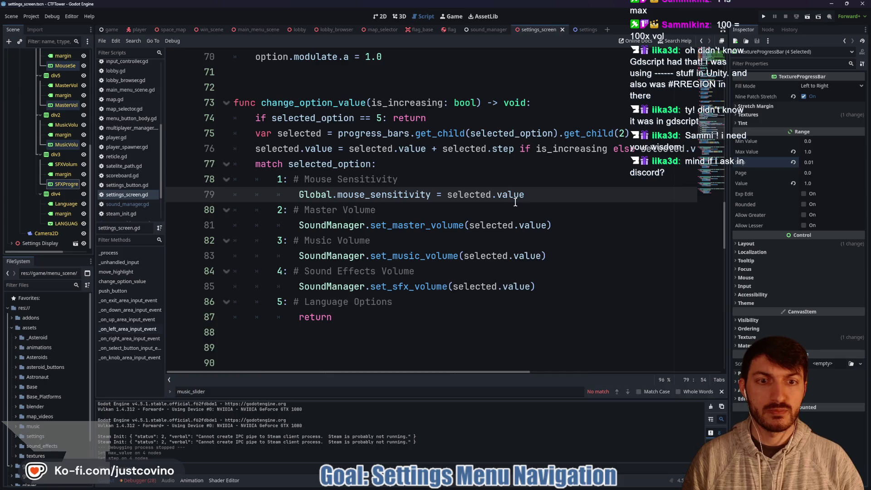
Run the game, open Settings, and lower Music Volume five steps
{"action": "left_click", "coordinate": [764, 18]}
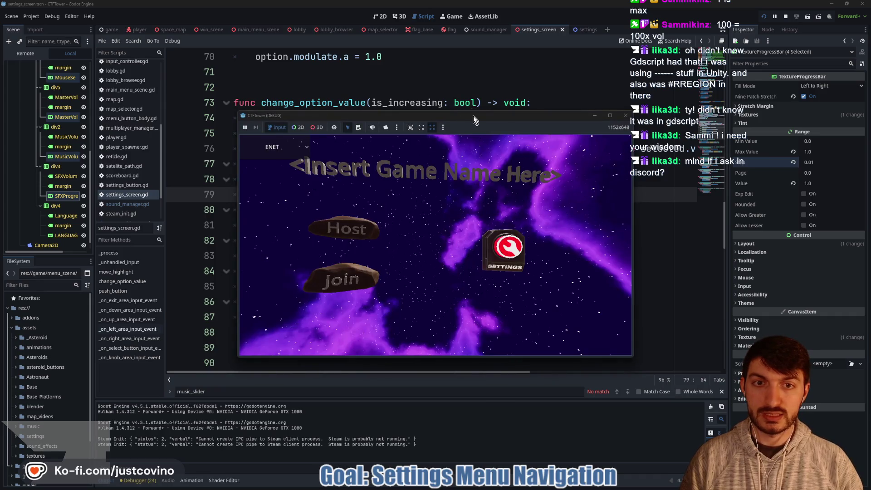
{"action": "left_click_drag", "start_coordinate": [472, 116], "coordinate": [445, 141]}
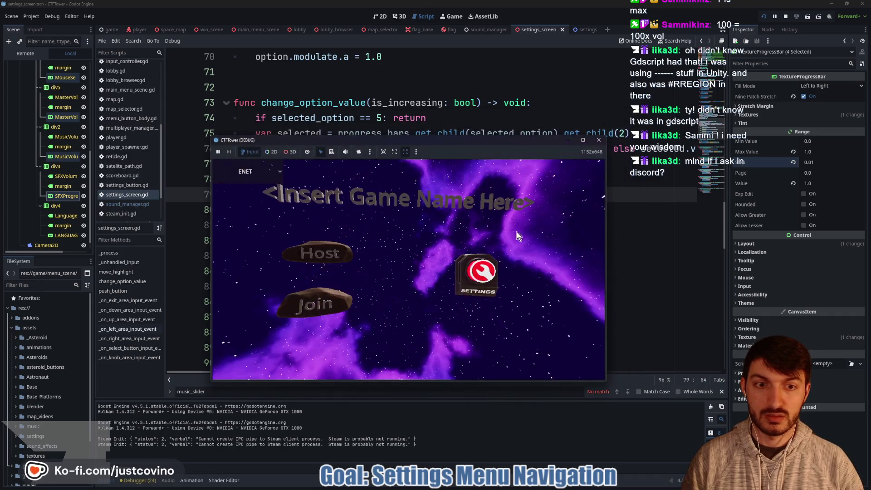
{"action": "left_click", "coordinate": [486, 274]}
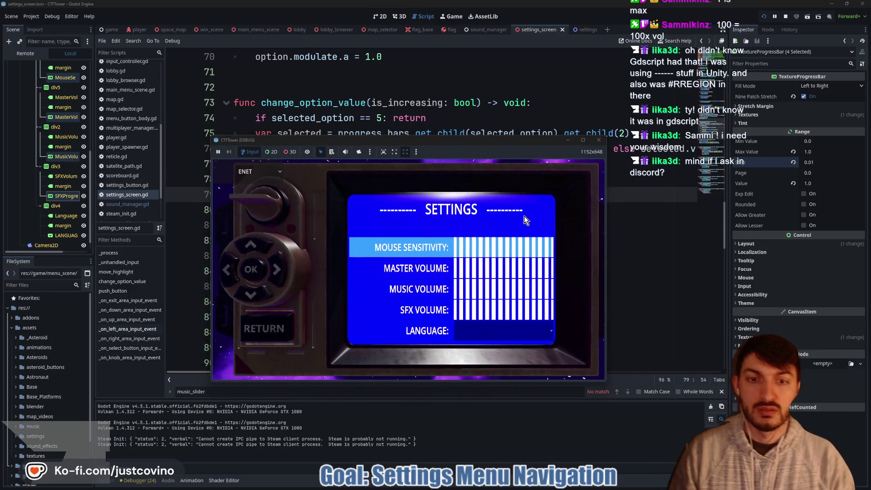
{"action": "key", "text": "Down"}
{"action": "key", "text": "Down"}
{"action": "key", "text": "Left"}
{"action": "key", "text": "Left"}
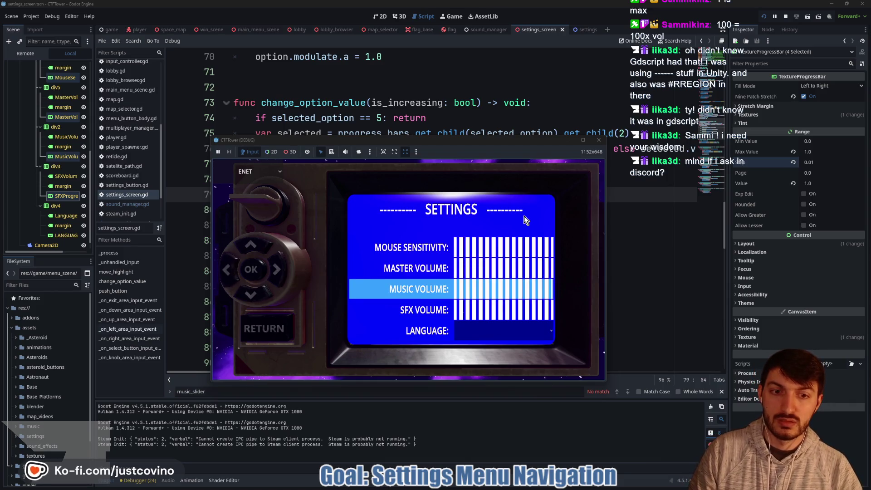
{"action": "key", "text": "Left"}
{"action": "key", "text": "Left"}
{"action": "key", "text": "Left"}
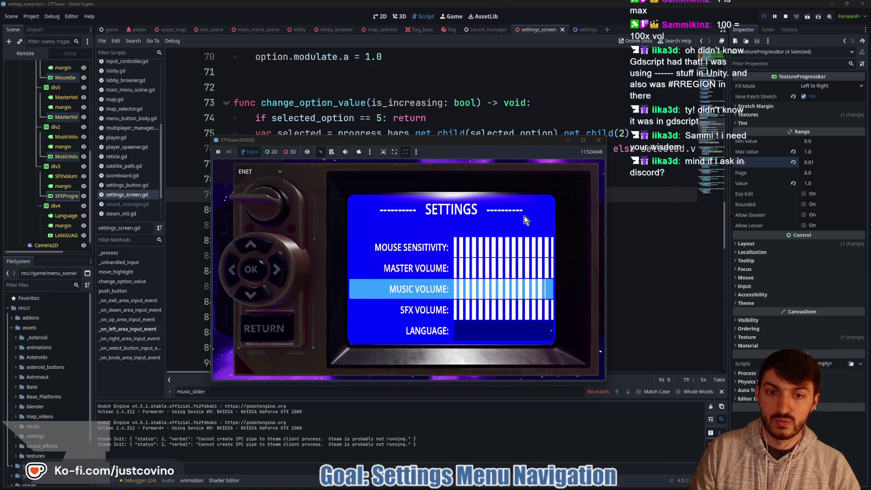
{"action": "key", "text": "Left"}
{"action": "key", "text": "Left"}
{"action": "key", "text": "Left"}
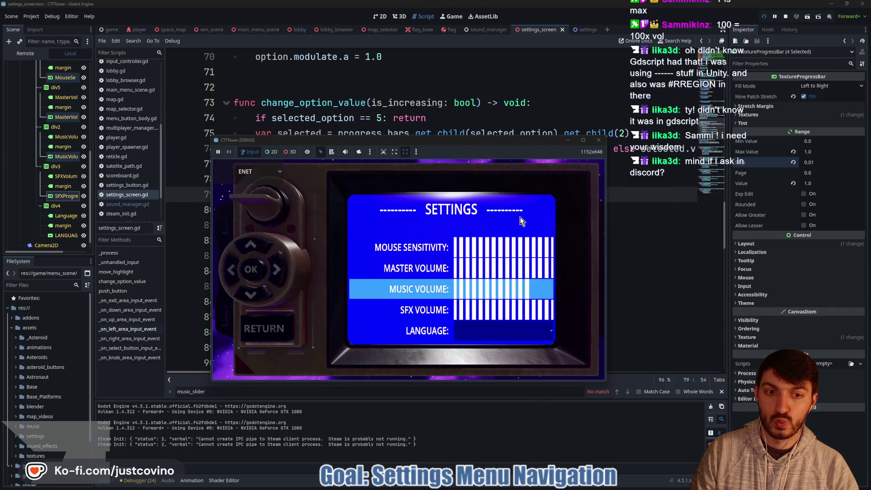
{"action": "key", "text": "Left"}
{"action": "key", "text": "Left"}
{"action": "key", "text": "Left"}
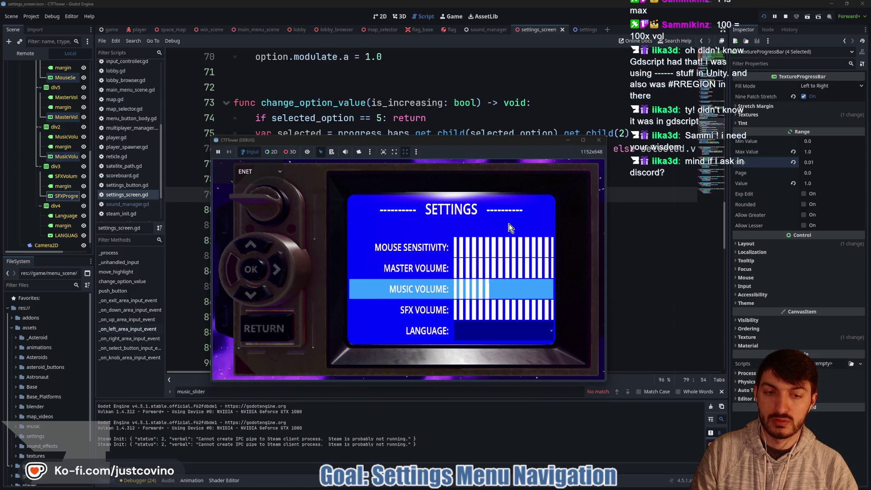
{"action": "key", "text": "Left"}
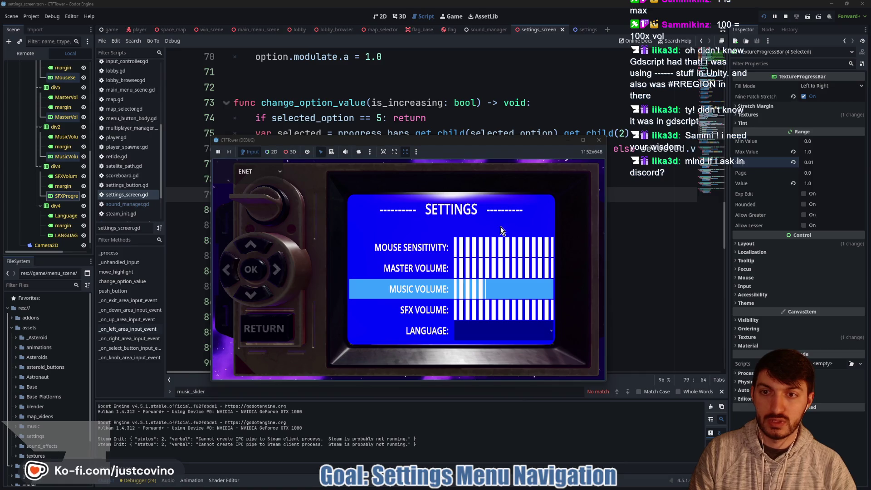
Lower Master Volume slightly and SFX Volume three steps
{"action": "key", "text": "Up"}
{"action": "key", "text": "Up"}
{"action": "key", "text": "Down"}
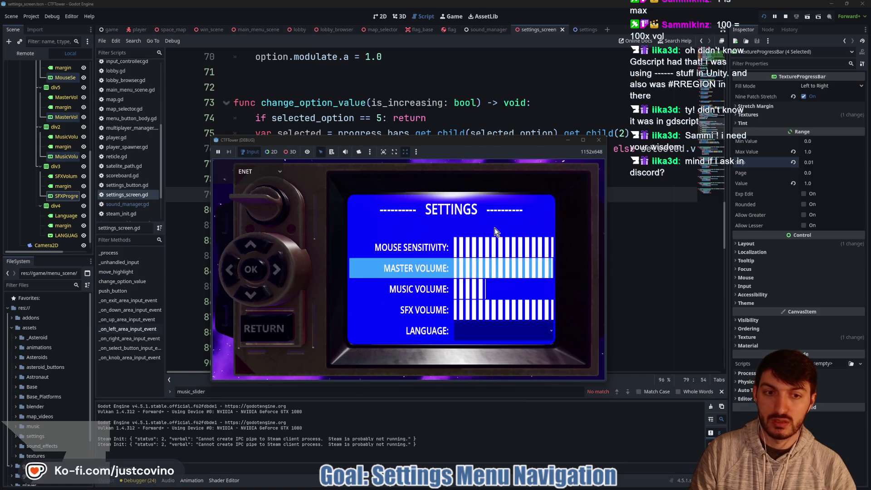
{"action": "key", "text": "Left"}
{"action": "key", "text": "Left"}
{"action": "key", "text": "Down"}
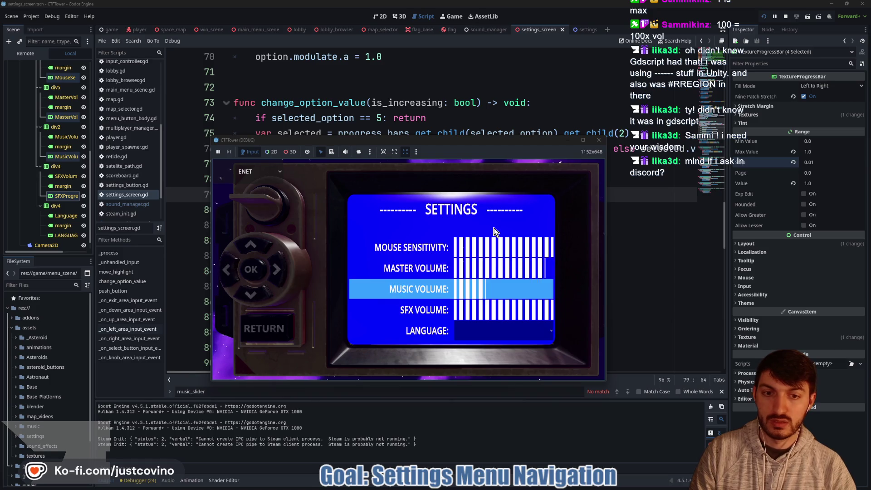
{"action": "key", "text": "Down"}
{"action": "key", "text": "Left"}
{"action": "key", "text": "Left"}
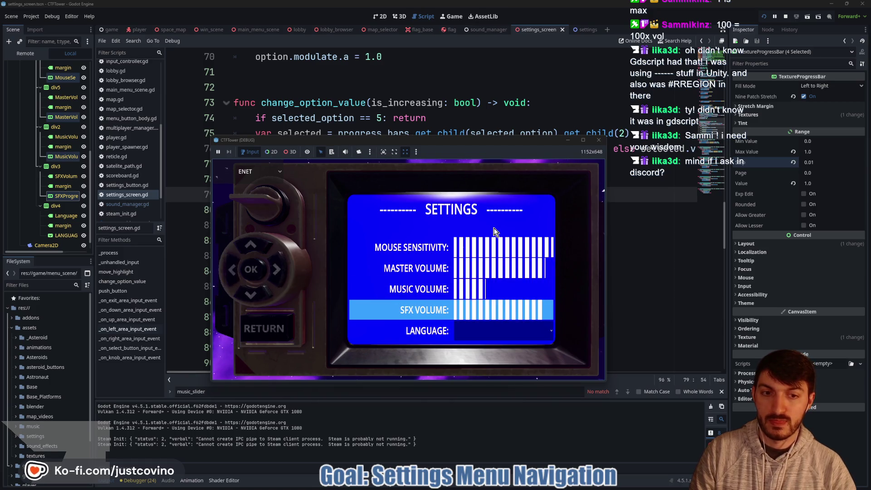
{"action": "key", "text": "Left"}
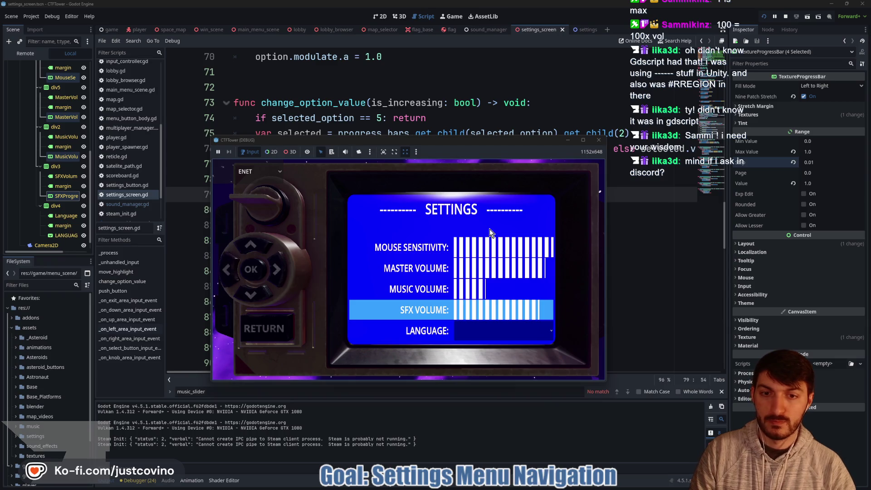
{"action": "key", "text": "Left"}
{"action": "key", "text": "Left"}
{"action": "key", "text": "Left"}
Raise Music Volume back up five steps, then stop the game
{"action": "key", "text": "Up"}
{"action": "key", "text": "Right"}
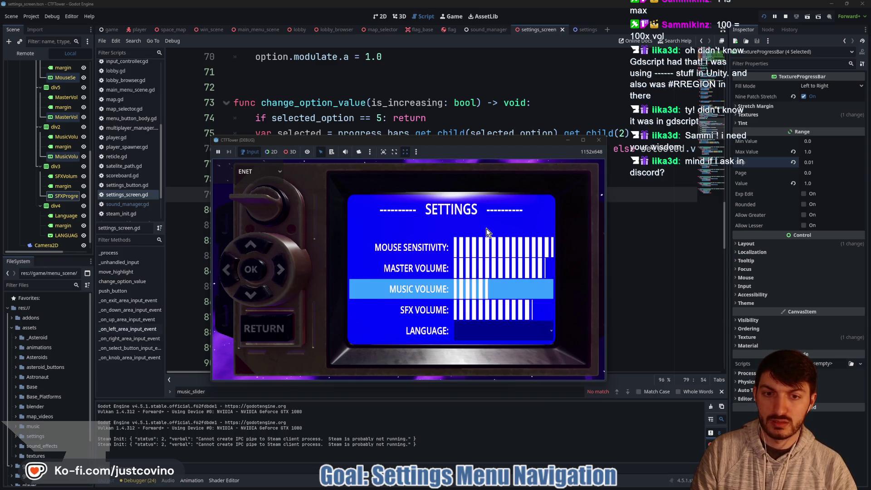
{"action": "key", "text": "Right"}
{"action": "key", "text": "Right"}
{"action": "key", "text": "Right"}
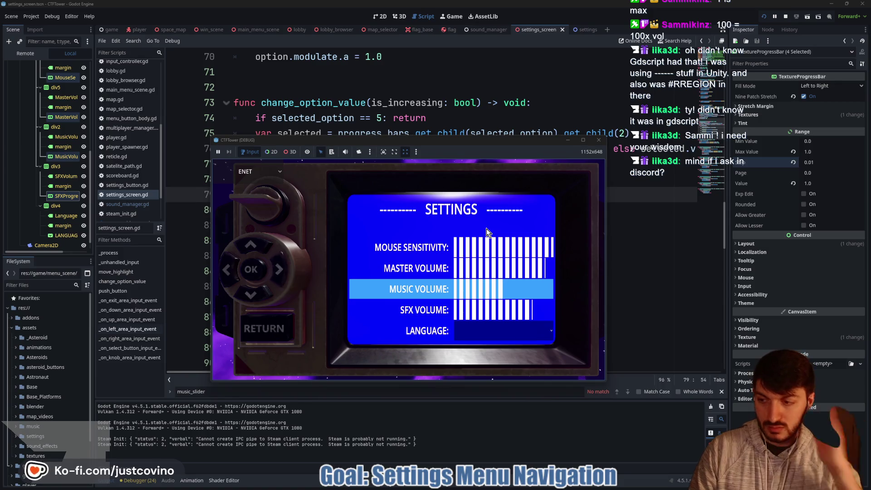
{"action": "key", "text": "Right"}
{"action": "key", "text": "Right"}
{"action": "key", "text": "Right"}
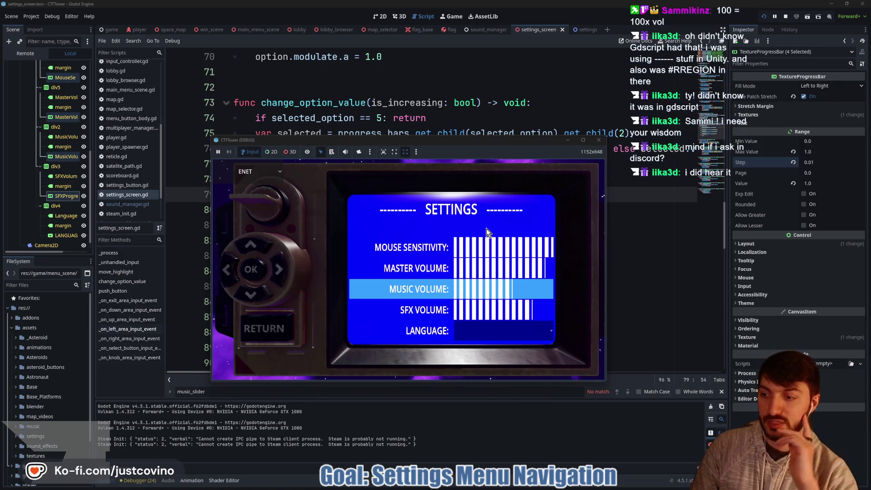
{"action": "key", "text": "Right"}
{"action": "key", "text": "Right"}
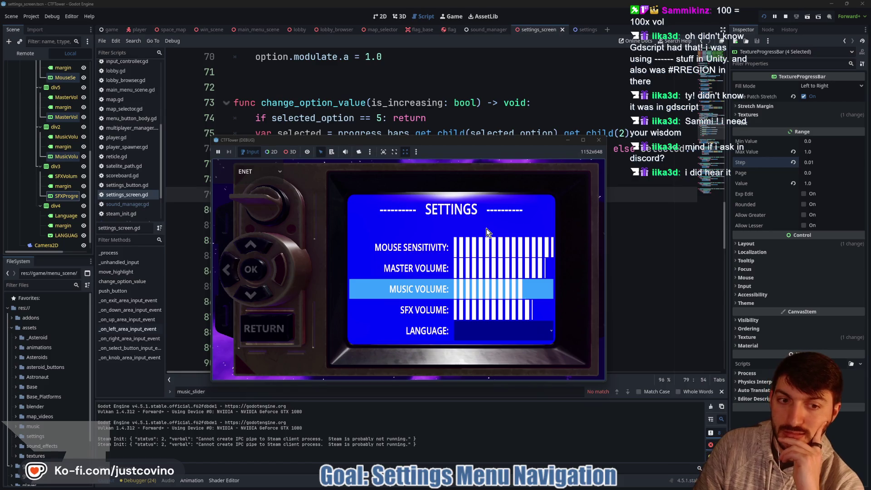
{"action": "key", "text": "Right"}
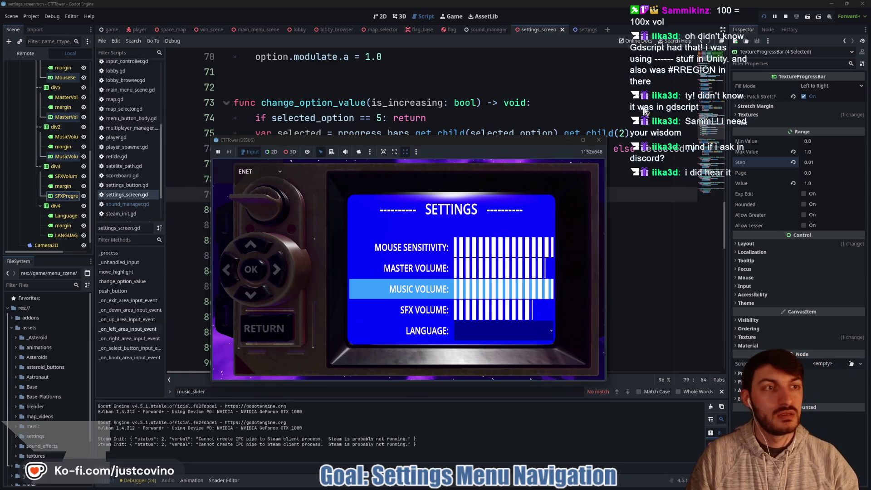
{"action": "left_click", "coordinate": [786, 16]}
{"action": "left_click", "coordinate": [419, 208]}
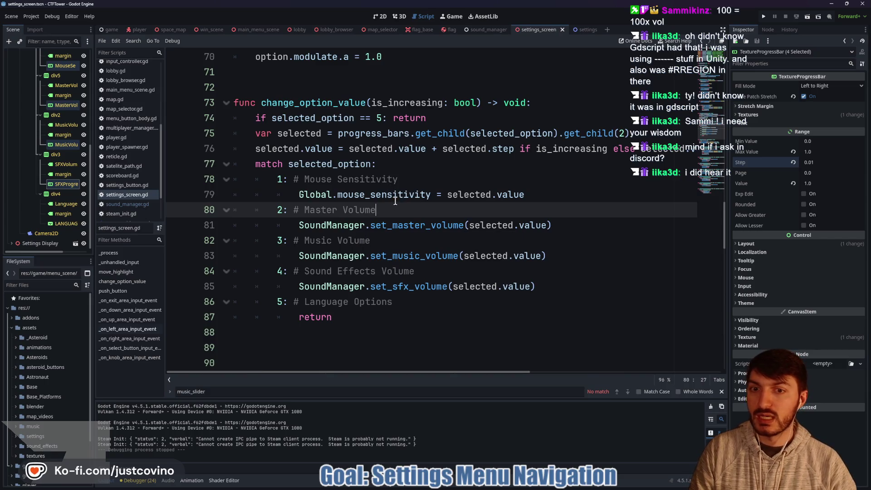
{"action": "scroll", "coordinate": [402, 204], "scroll_direction": "up", "scroll_amount": 5}
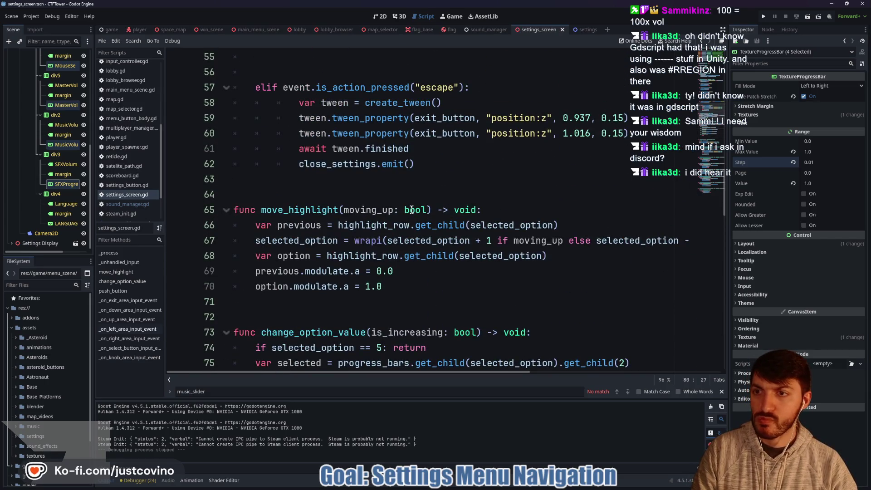
{"action": "scroll", "coordinate": [411, 209], "scroll_direction": "up", "scroll_amount": 10}
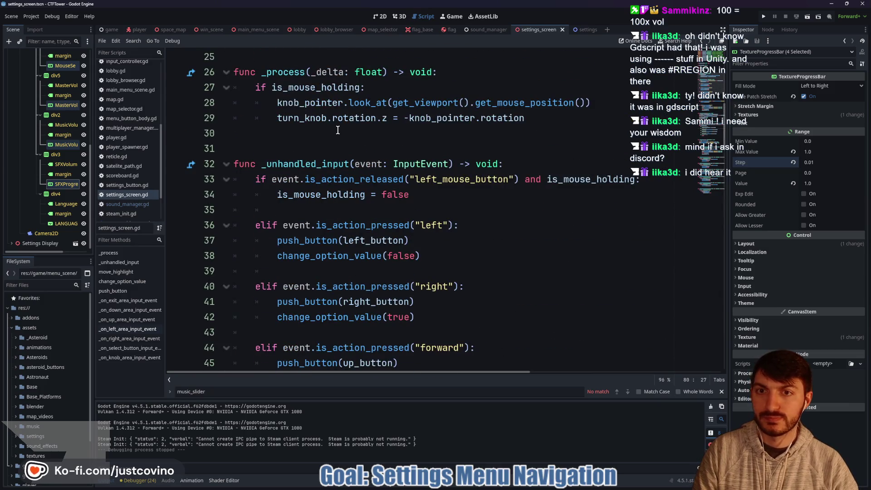
{"action": "scroll", "coordinate": [340, 145], "scroll_direction": "up", "scroll_amount": 3}
{"action": "scroll", "coordinate": [345, 223], "scroll_direction": "down", "scroll_amount": 6}
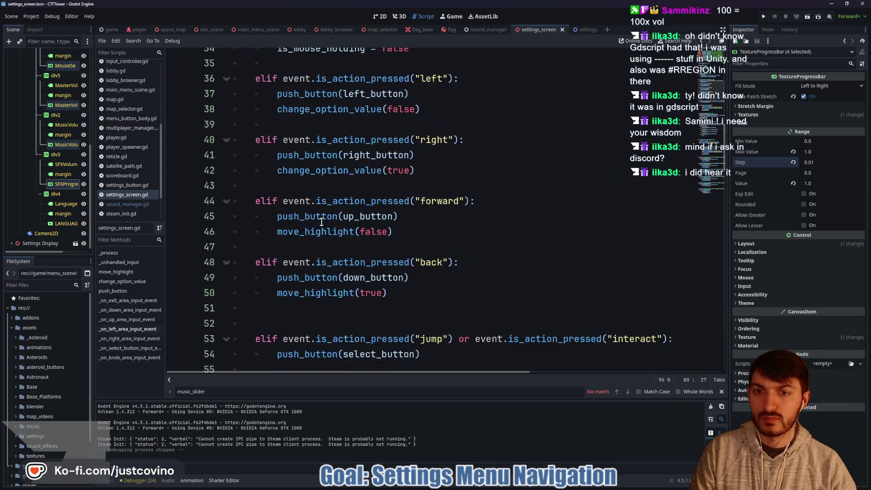
{"action": "scroll", "coordinate": [322, 222], "scroll_direction": "down", "scroll_amount": 6}
{"action": "scroll", "coordinate": [317, 220], "scroll_direction": "down", "scroll_amount": 5}
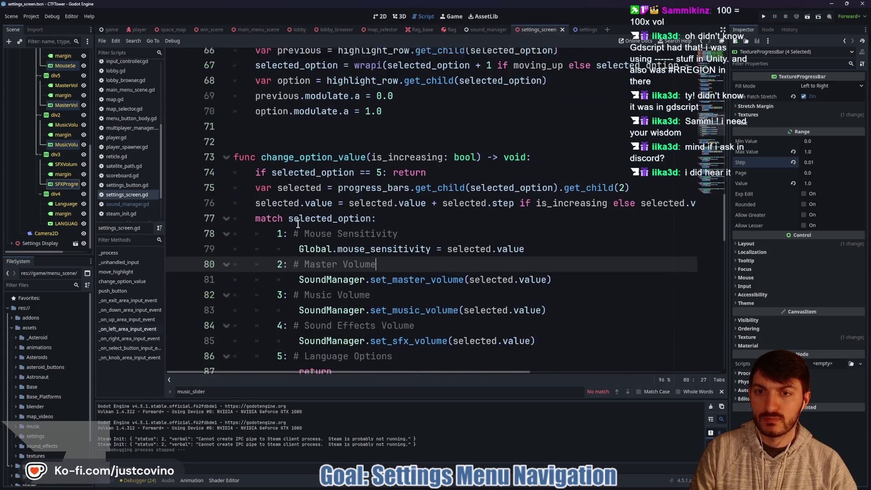
{"action": "scroll", "coordinate": [272, 191], "scroll_direction": "up", "scroll_amount": 2}
{"action": "scroll", "coordinate": [272, 186], "scroll_direction": "up", "scroll_amount": 3}
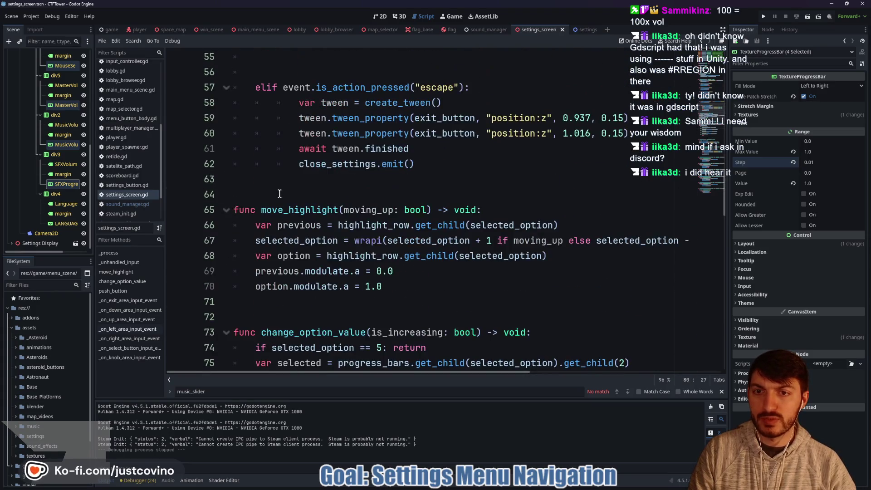
Insert a new set_initial_progress() -> void function above move_highlight
{"action": "left_click", "coordinate": [276, 187]}
{"action": "key", "text": "Return"}
{"action": "key", "text": "Up"}
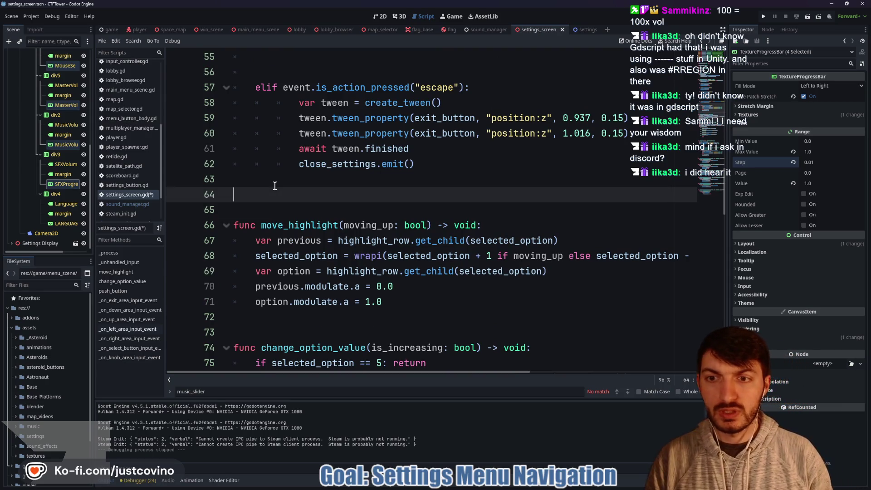
{"action": "type", "text": "fimc"}
{"action": "key", "text": "BackSpace"}
{"action": "key", "text": "BackSpace"}
{"action": "key", "text": "BackSpace"}
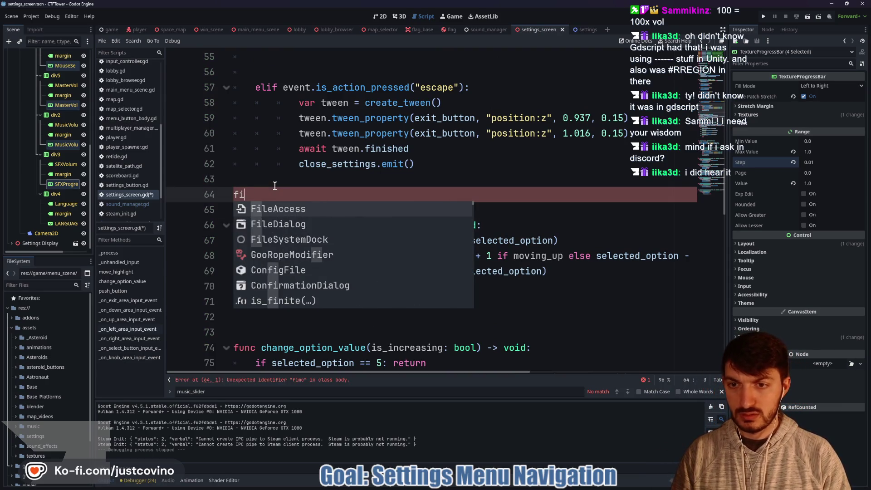
{"action": "type", "text": "unc set_n"}
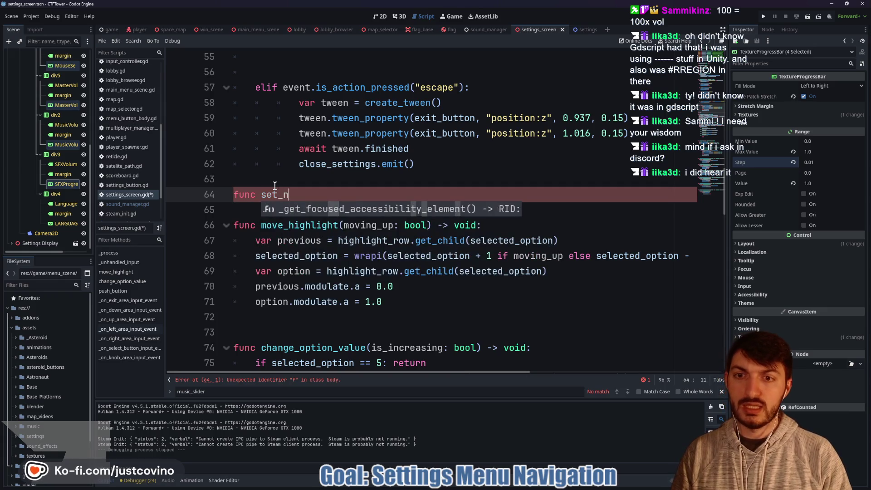
{"action": "type", "text": "initial_"}
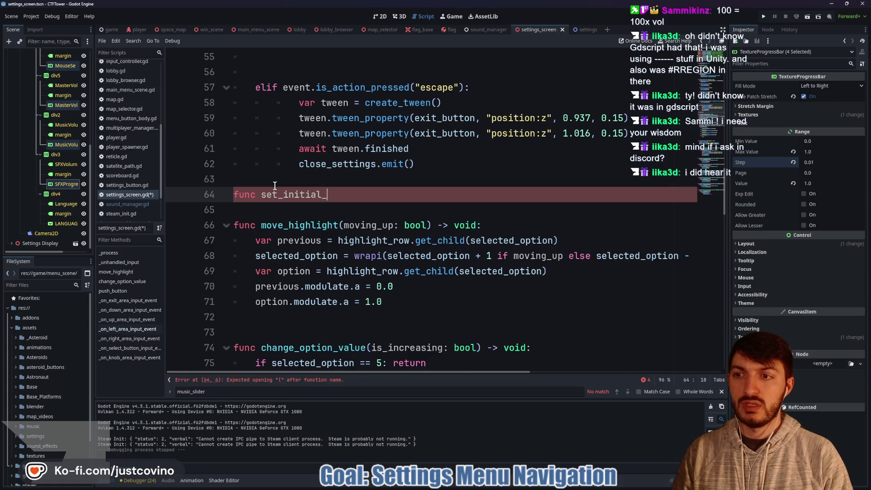
{"action": "type", "text": "progress"}
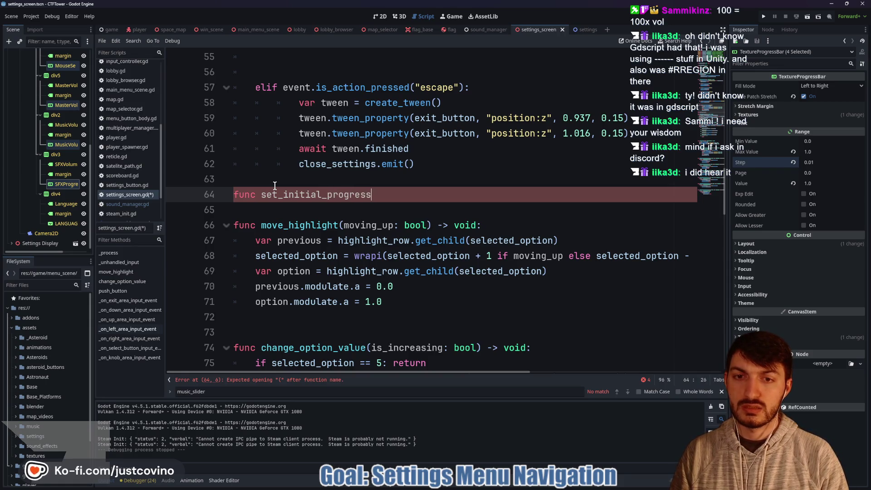
{"action": "type", "text": "oid:"}
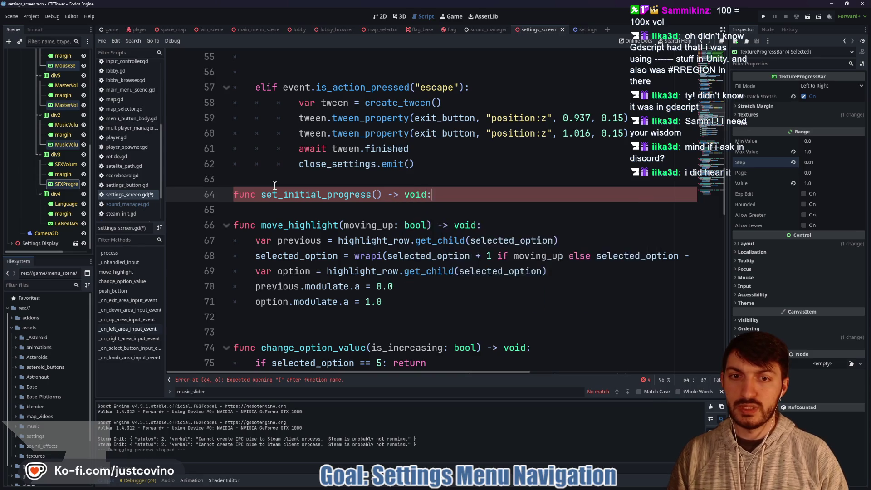
{"action": "key", "text": "Return"}
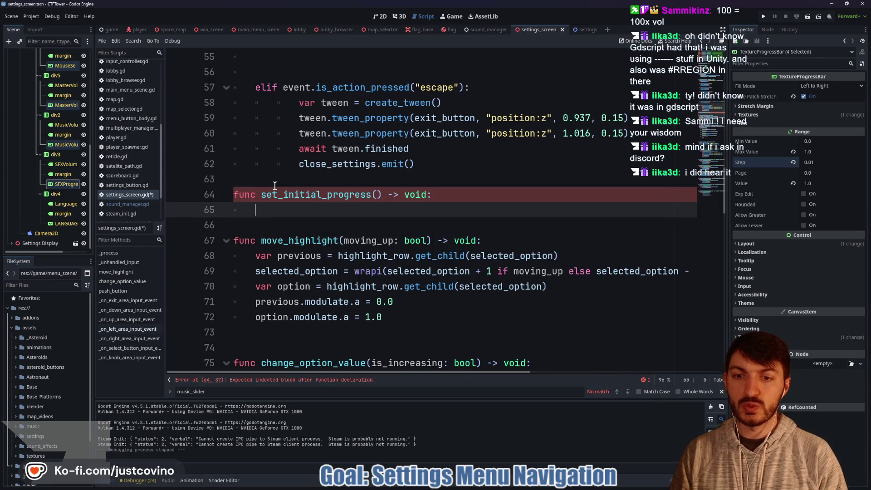
Add a for box in progress_bars.get_children() loop reading box.get_child(2).value
{"action": "scroll", "coordinate": [270, 186], "scroll_direction": "down", "scroll_amount": 2}
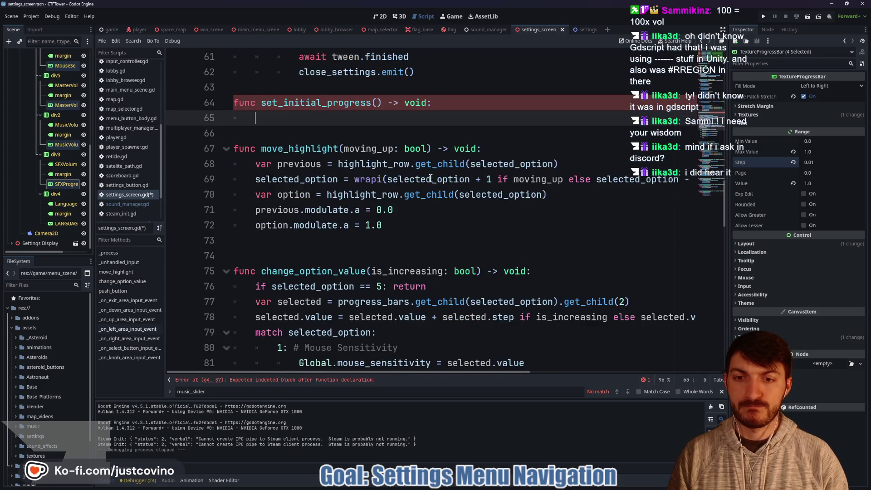
{"action": "mouse_move", "coordinate": [434, 187]}
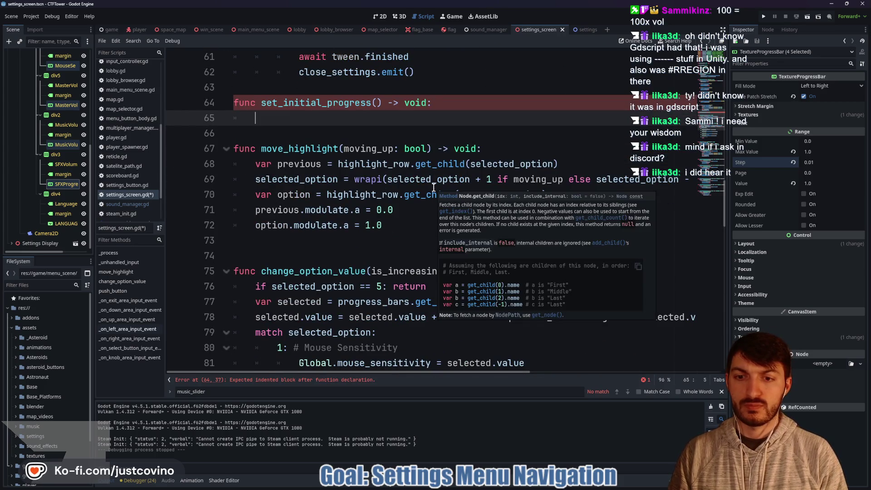
{"action": "type", "text": "for bar in "}
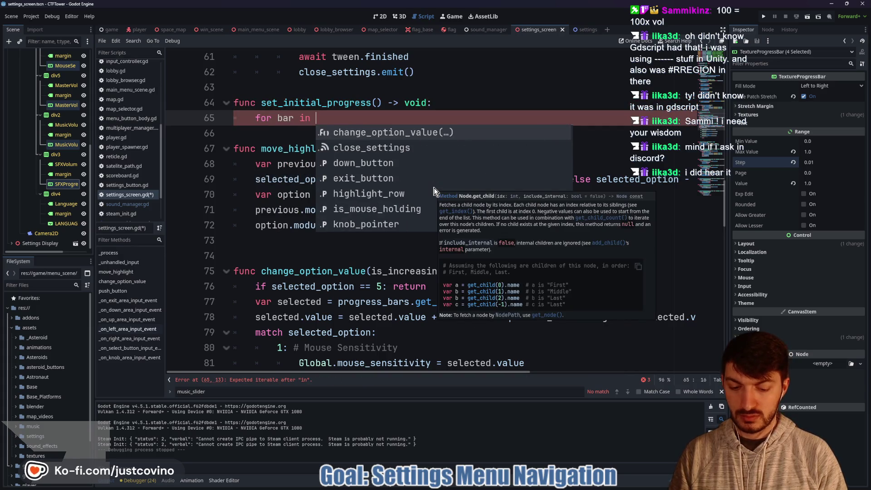
{"action": "type", "text": "prog"}
{"action": "key", "text": "Return"}
{"action": "type", "text": "get_children"}
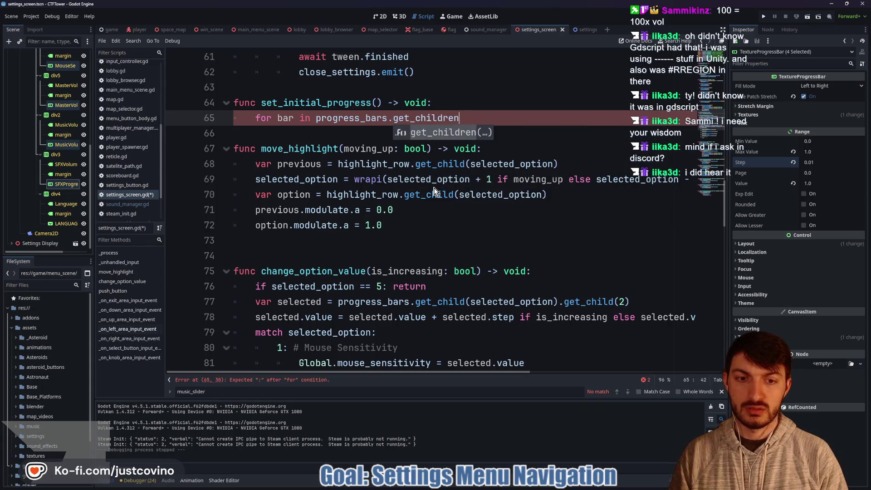
{"action": "type", "text": "("}
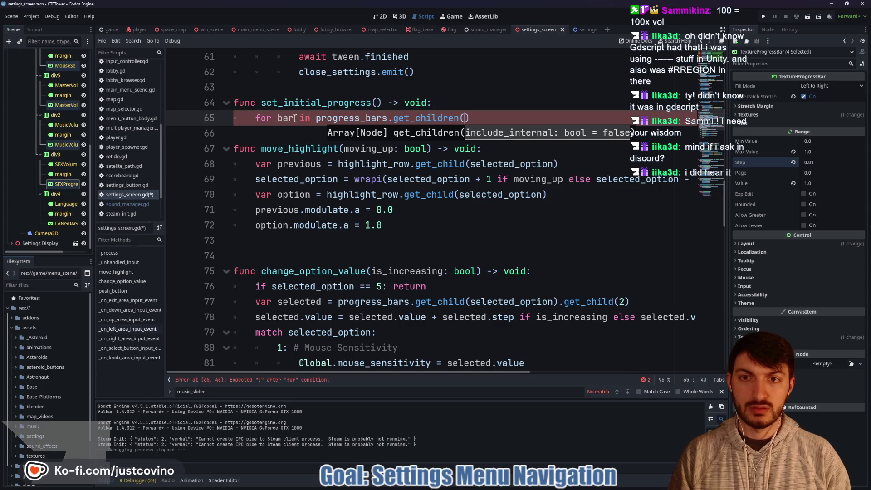
{"action": "left_click", "coordinate": [291, 118]}
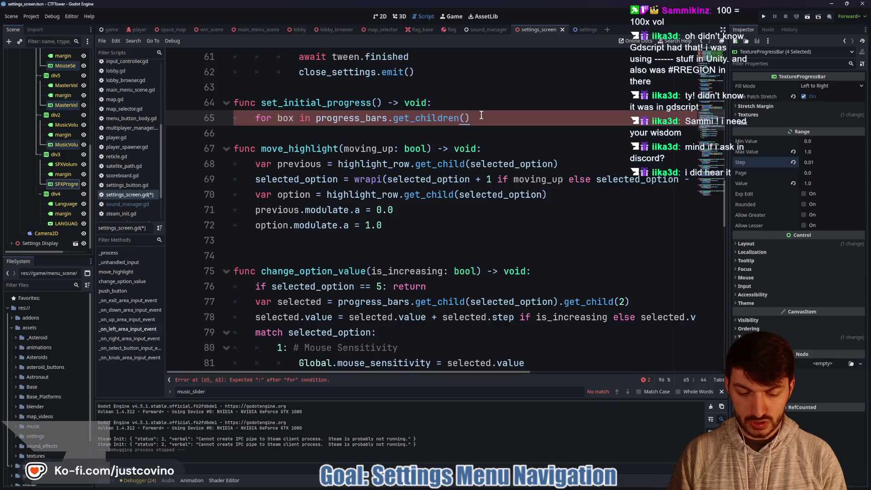
{"action": "type", "text": ":"}
{"action": "key", "text": "Return"}
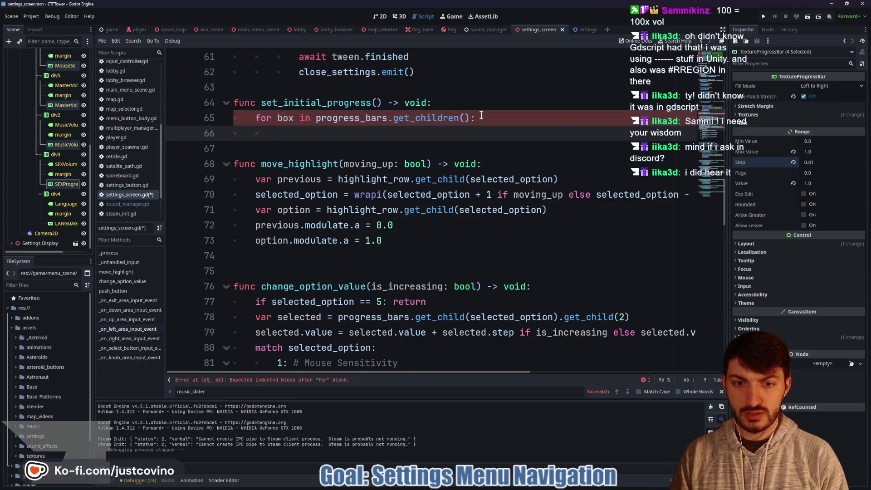
{"action": "type", "text": "box"}
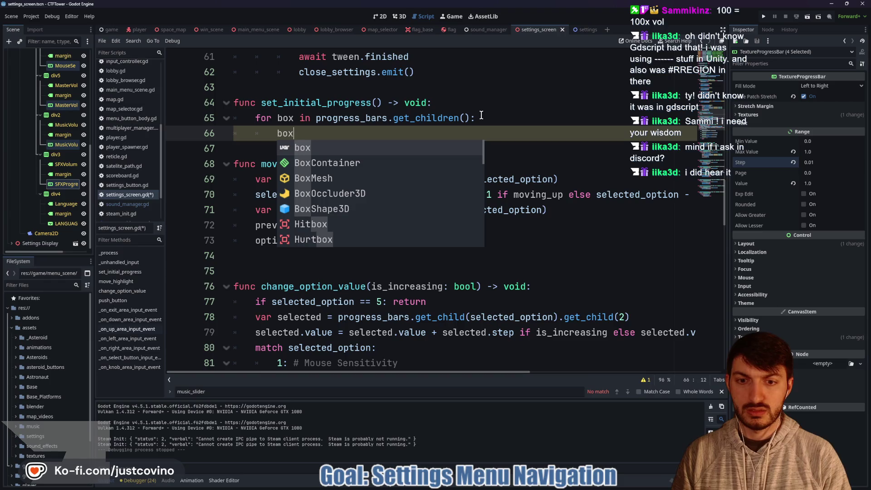
{"action": "type", "text": "."}
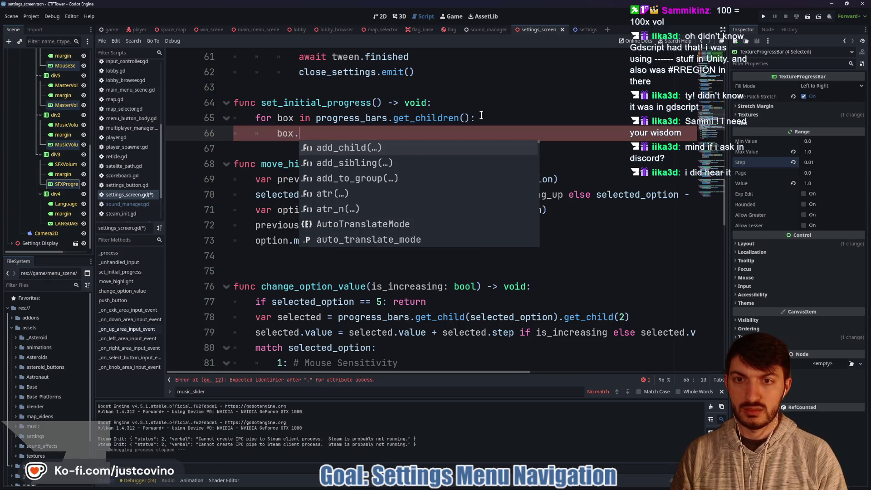
{"action": "type", "text": "get_child("}
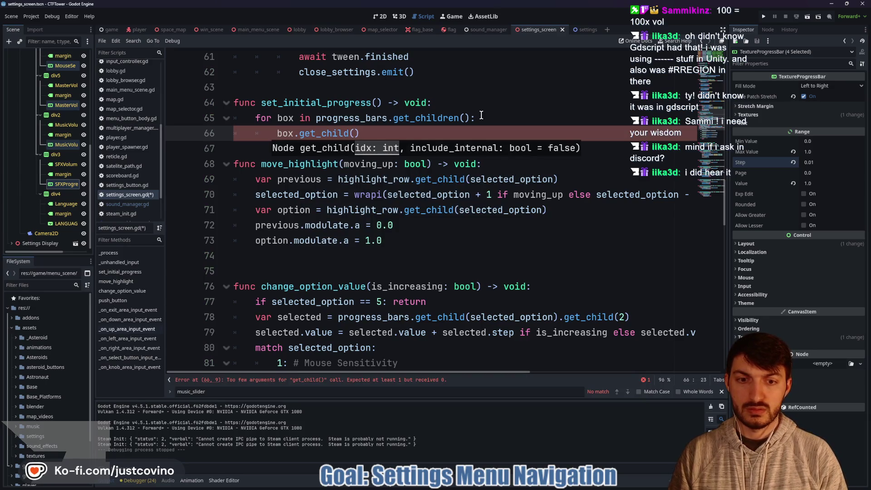
{"action": "type", "text": "2)"}
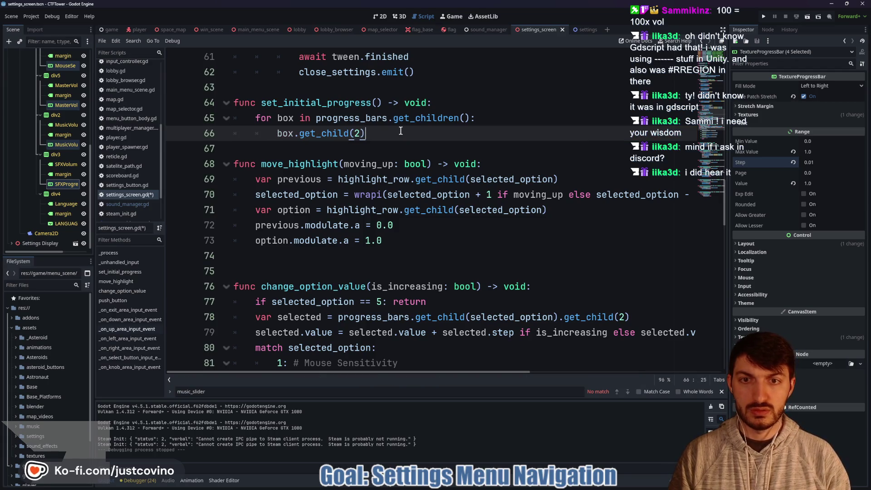
{"action": "type", "text": ".value"}
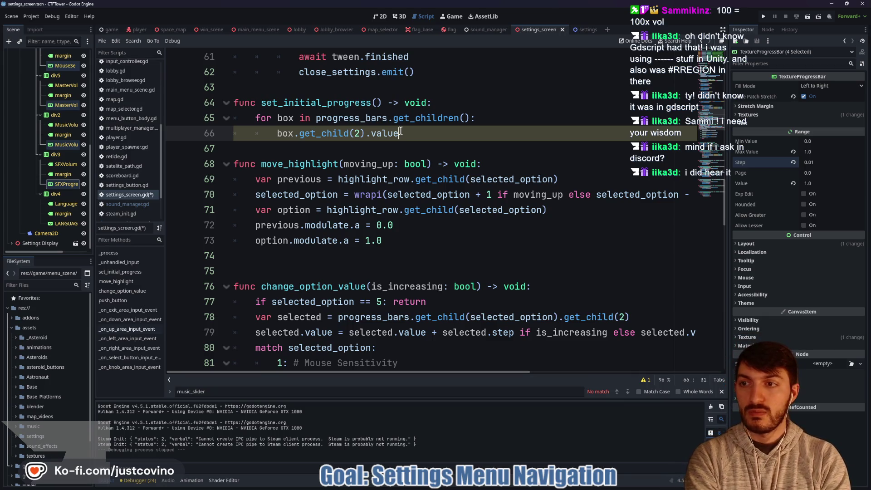
{"action": "mouse_move", "coordinate": [400, 133]}
{"action": "left_mouse_down"}
{"action": "mouse_move", "coordinate": [257, 133]}
{"action": "mouse_move", "coordinate": [255, 118]}
{"action": "left_mouse_up"}
{"action": "key", "text": "BackSpace"}
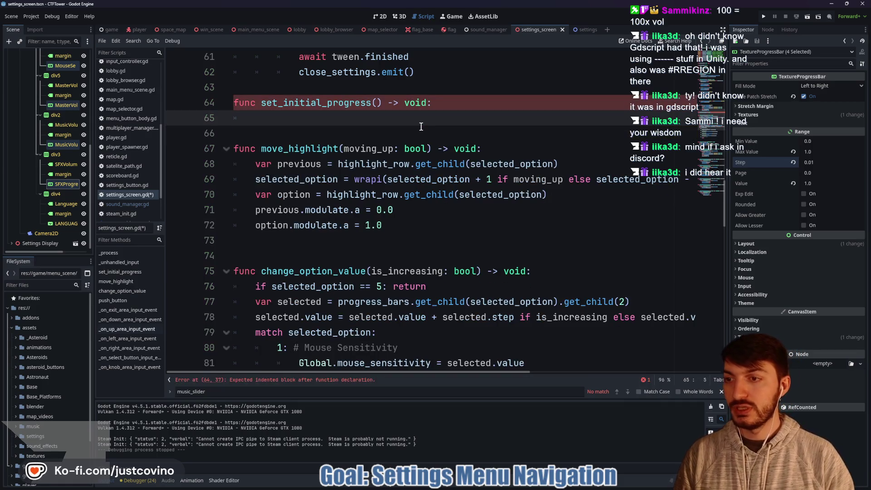
{"action": "scroll", "coordinate": [356, 120], "scroll_direction": "up", "scroll_amount": 19}
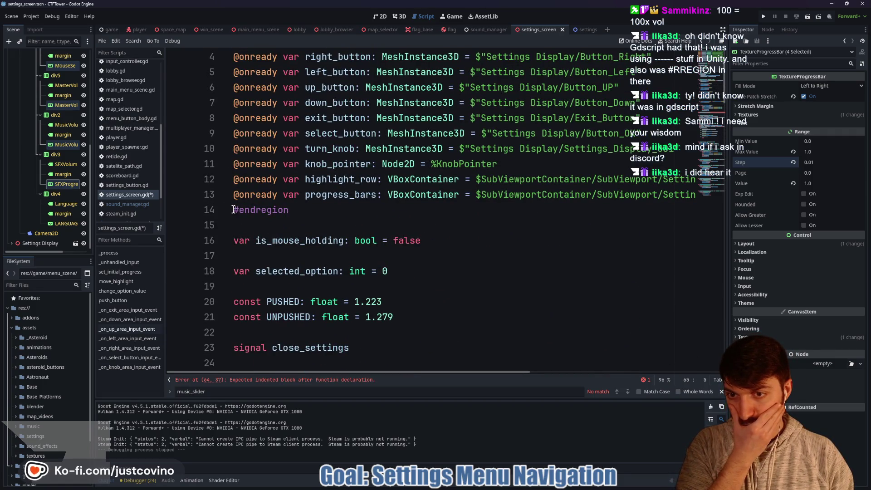
{"action": "left_click", "coordinate": [234, 210]}
{"action": "key", "text": "Return"}
{"action": "key", "text": "Up"}
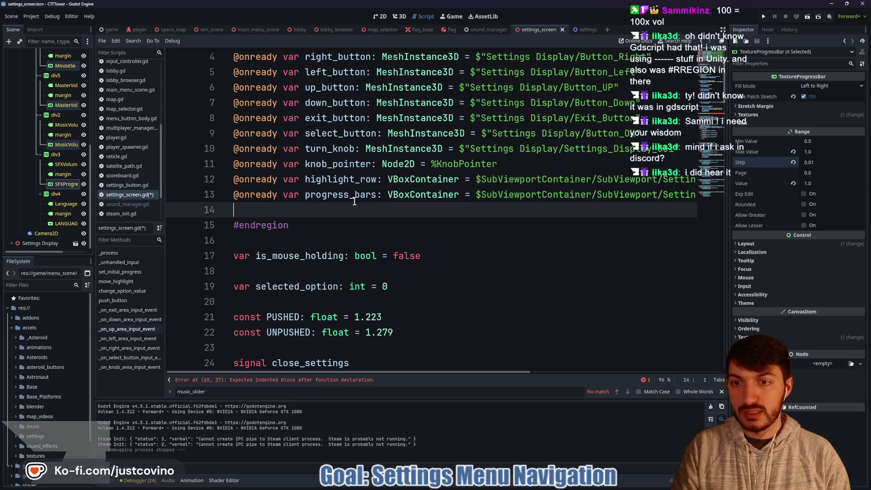
{"action": "type", "text": "@onready var"}
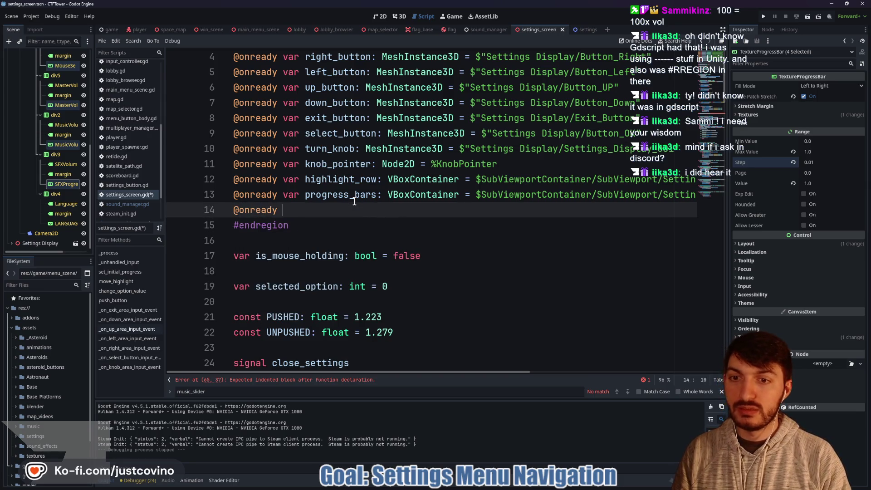
{"action": "type", "text": " mou"}
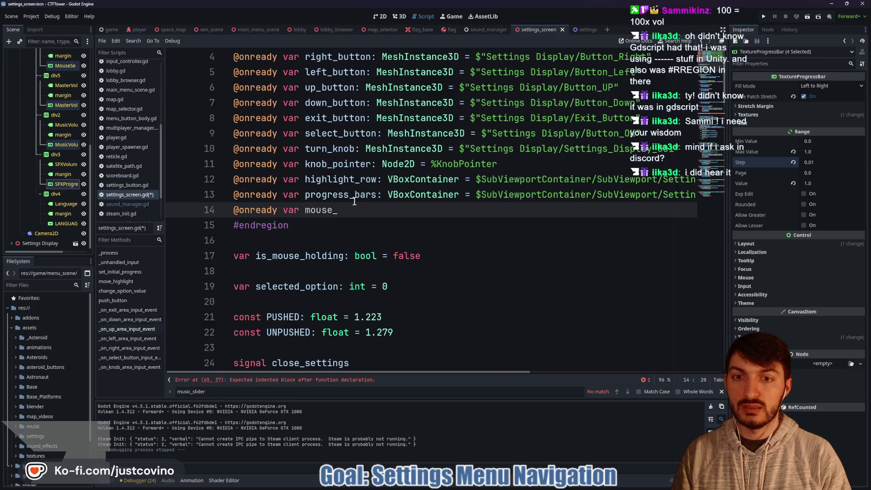
{"action": "type", "text": "se_sensitivity_bar"}
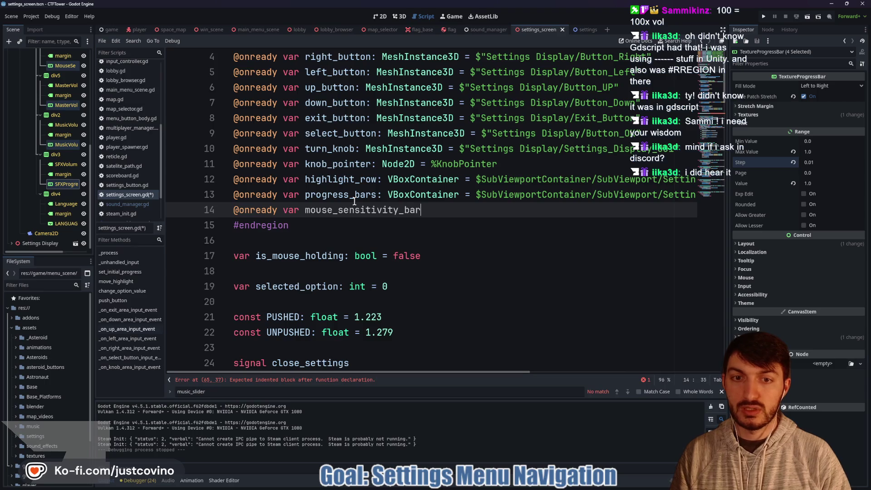
{"action": "type", "text": ": TextureP"}
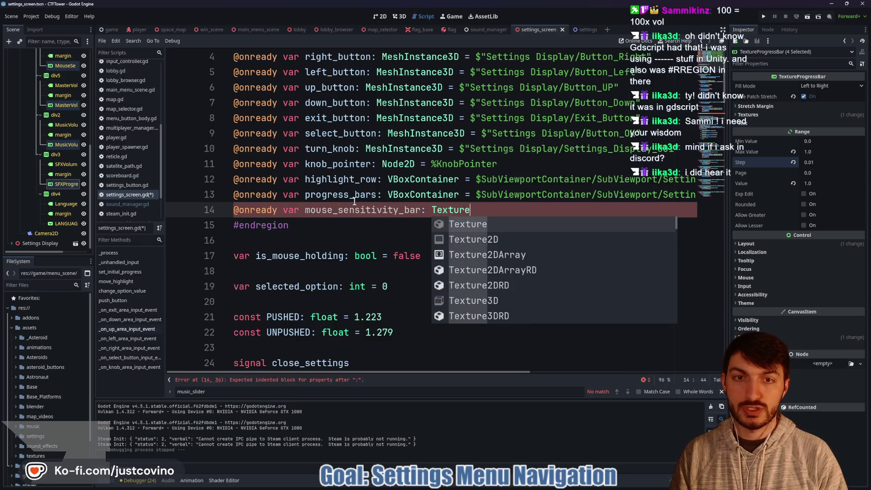
{"action": "type", "text": "rog"}
{"action": "key", "text": "Return"}
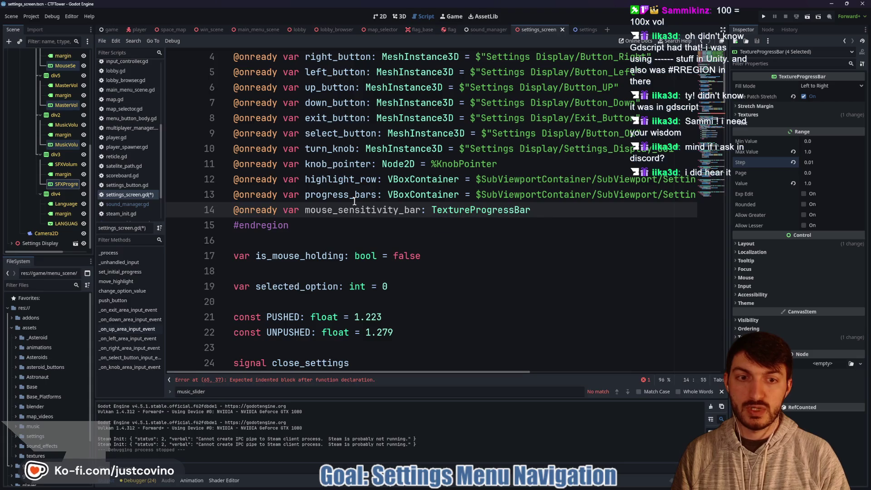
{"action": "type", "text": "= $"}
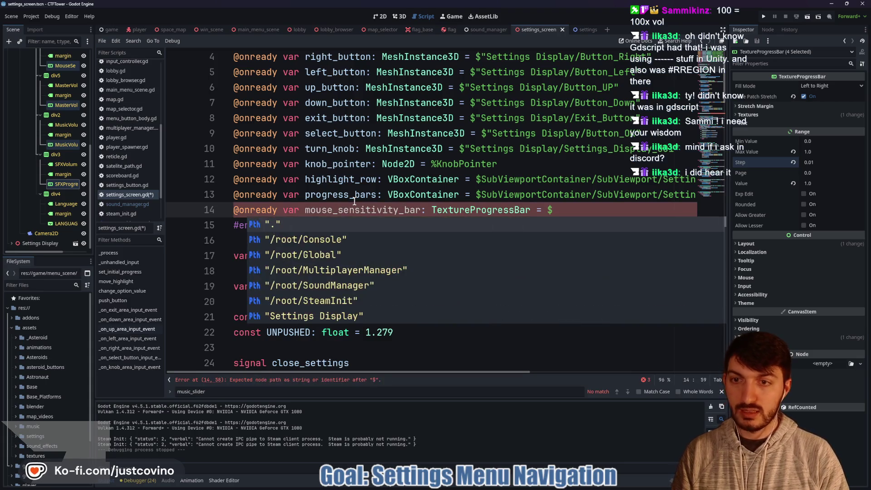
{"action": "type", "text": "MouseSensitivit"}
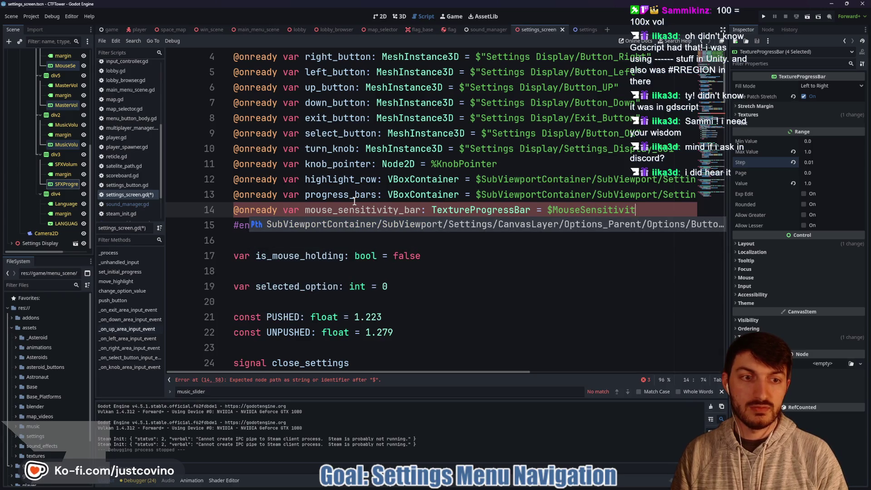
{"action": "key", "text": "Return"}
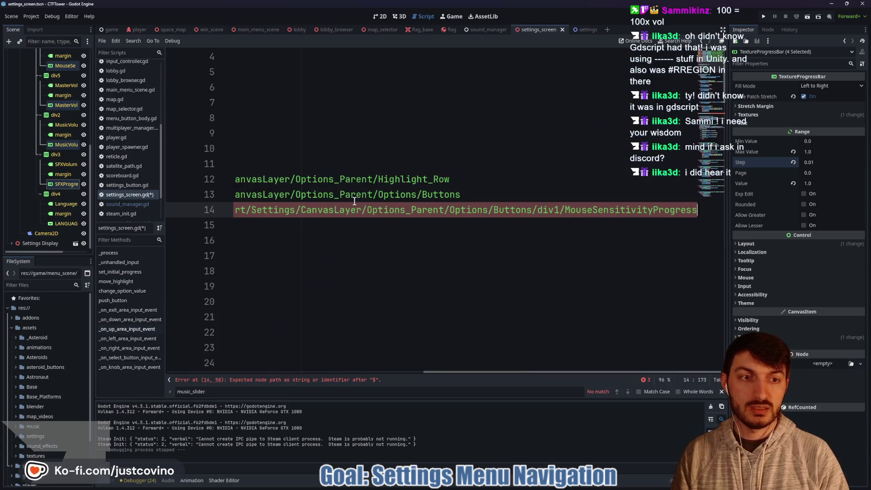
{"action": "key", "text": "Return"}
{"action": "type", "text": "@onready var "}
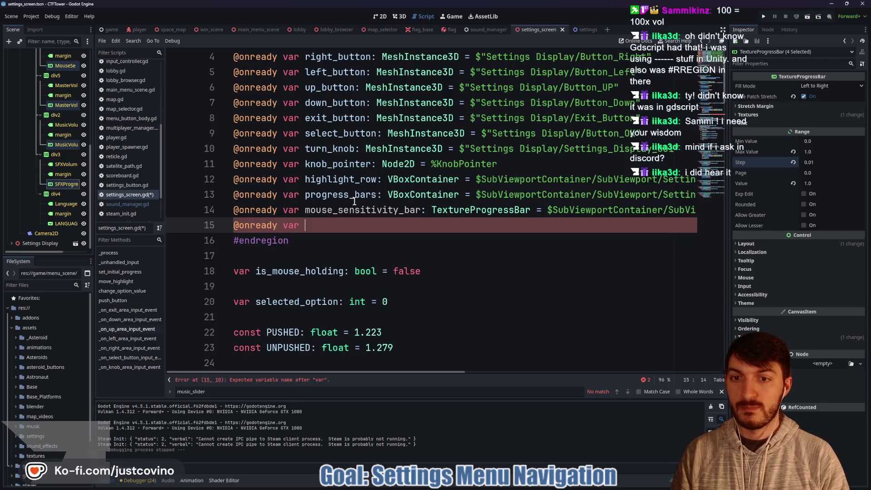
{"action": "type", "text": "master_"}
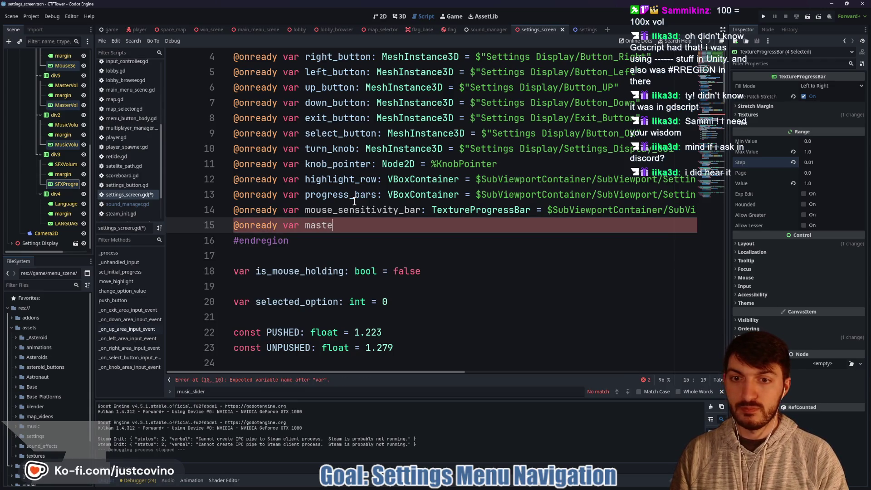
{"action": "key", "text": "BackSpace"}
{"action": "key", "text": "BackSpace"}
{"action": "type", "text": "va"}
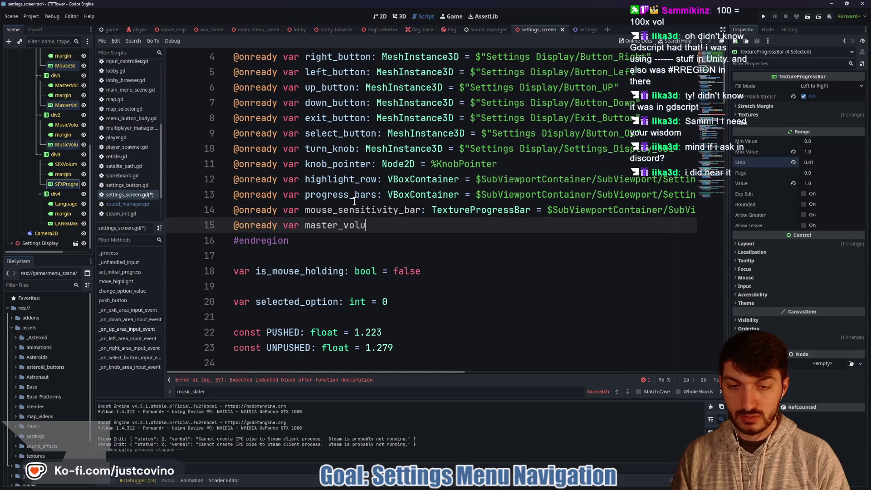
{"action": "type", "text": "r"}
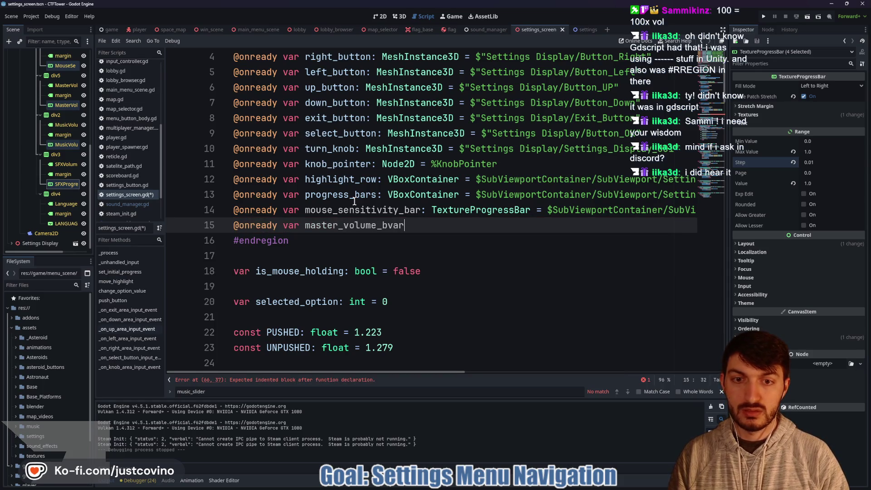
{"action": "key", "text": "BackSpace"}
{"action": "key", "text": "BackSpace"}
{"action": "key", "text": "BackSpace"}
{"action": "type", "text": "ar: TexturePro"}
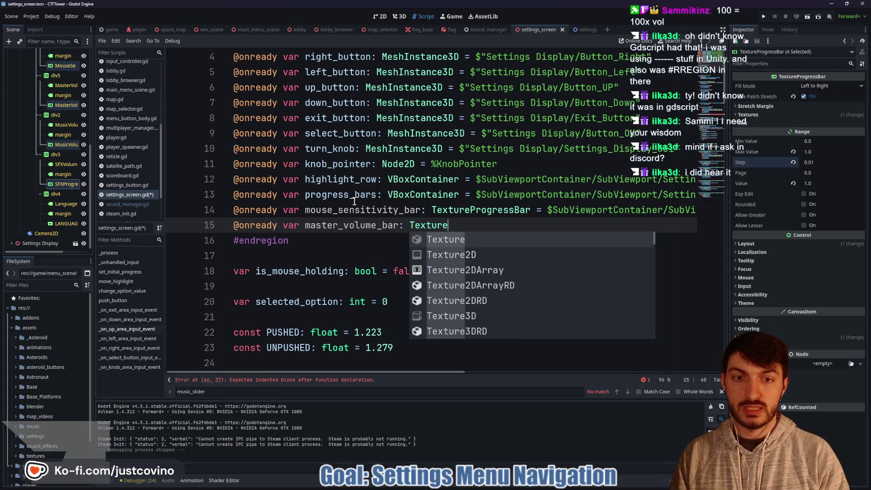
{"action": "key", "text": "Return"}
{"action": "type", "text": "= $"}
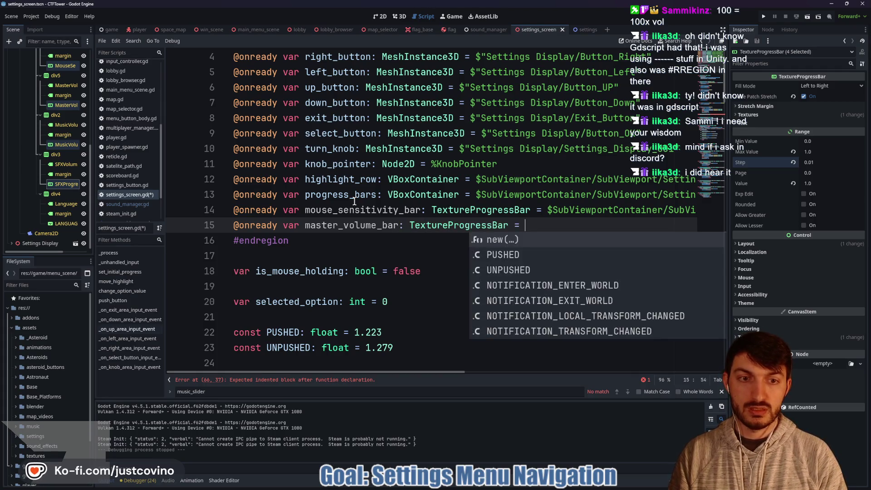
{"action": "type", "text": "Master"}
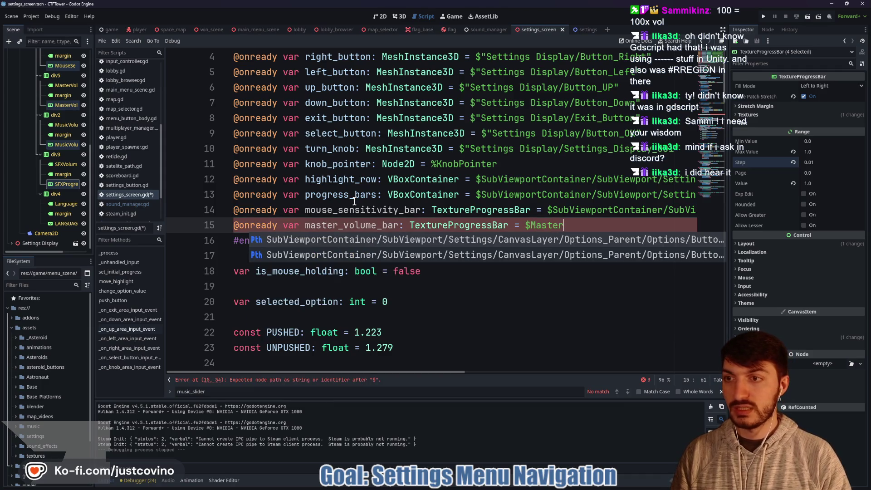
{"action": "type", "text": "VolumePr"}
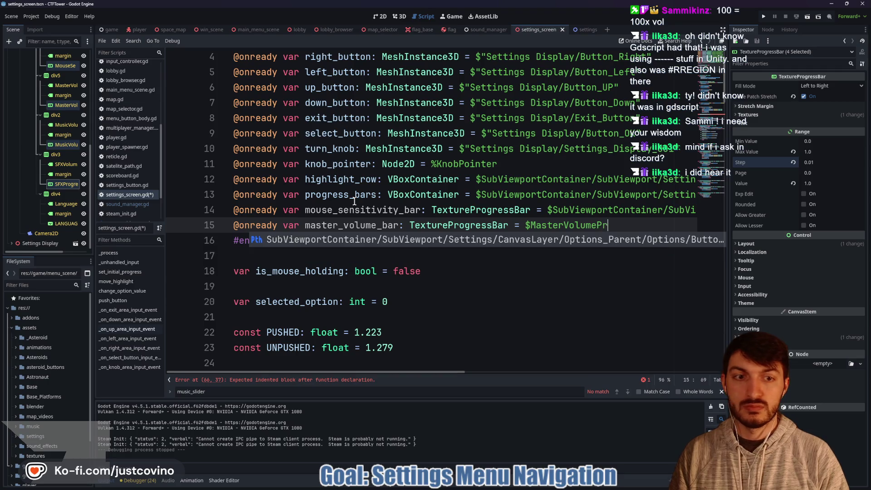
{"action": "key", "text": "Return"}
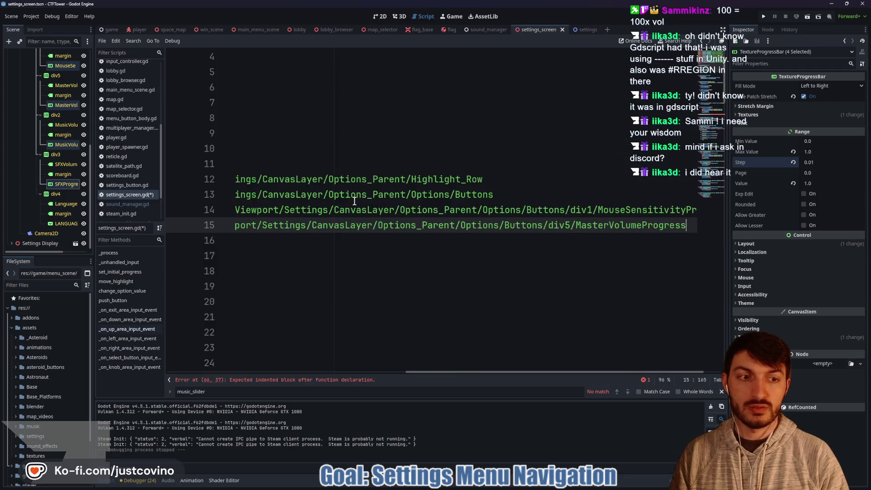
{"action": "key", "text": "Return"}
{"action": "type", "text": "@onready var music_"}
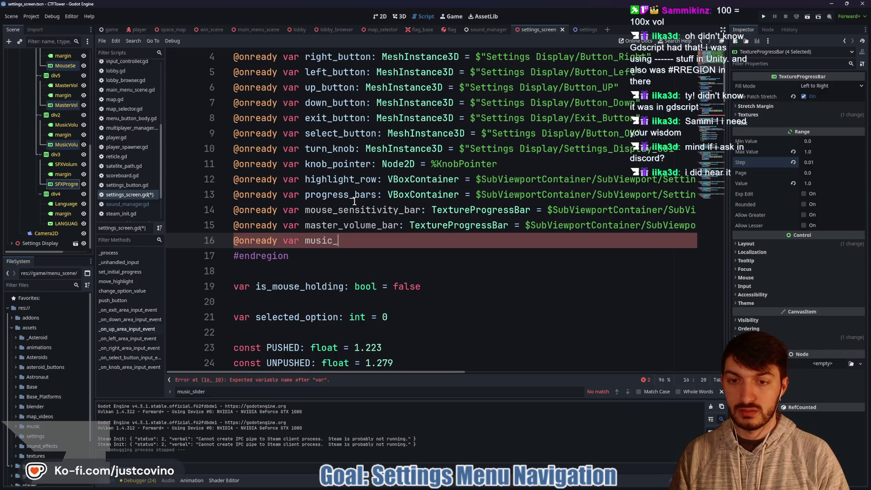
{"action": "type", "text": "volume_bar: Texture"}
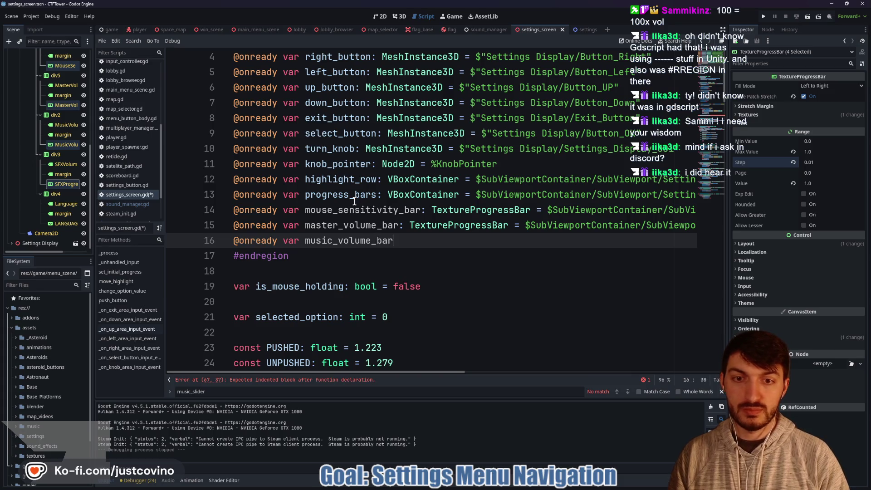
{"action": "type", "text": "_progressBar"}
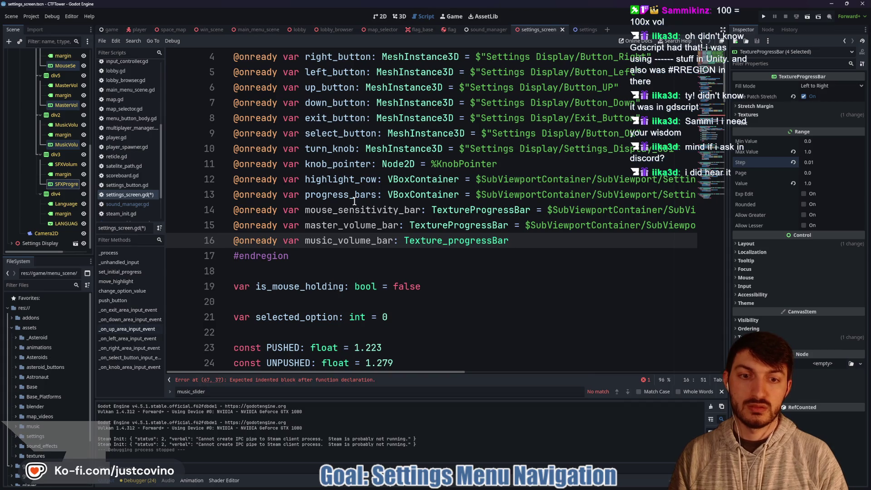
{"action": "type", "text": "Prog"}
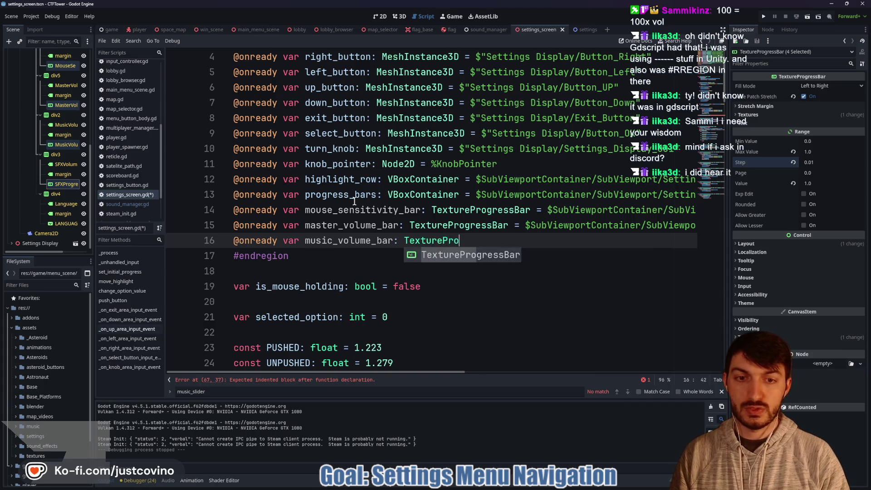
{"action": "key", "text": "Return"}
{"action": "key", "text": "BackSpace"}
{"action": "type", "text": "$"}
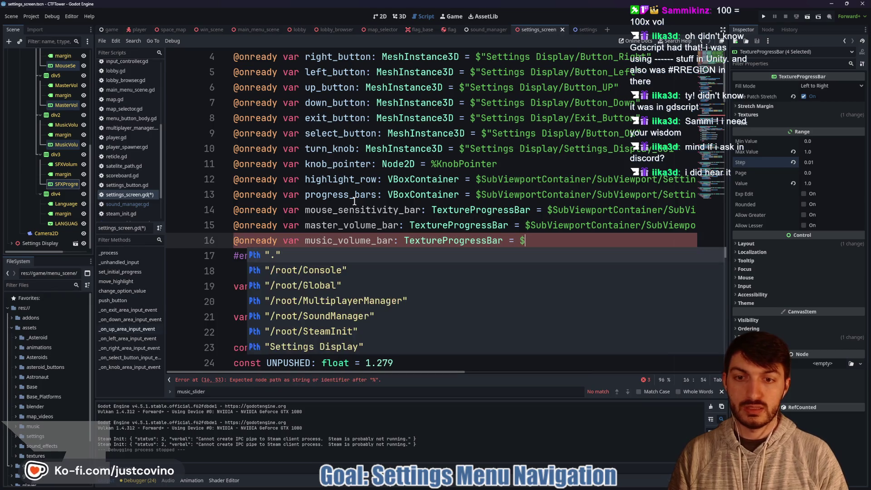
{"action": "type", "text": "Music"}
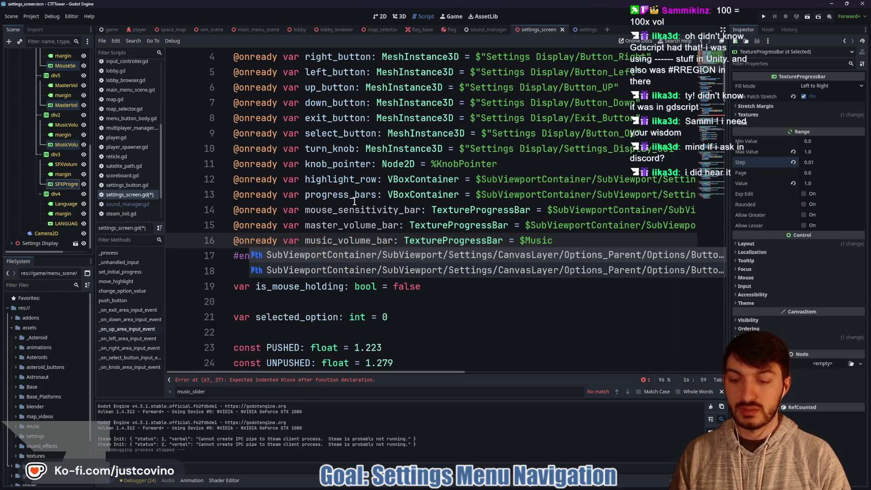
{"action": "type", "text": "P"}
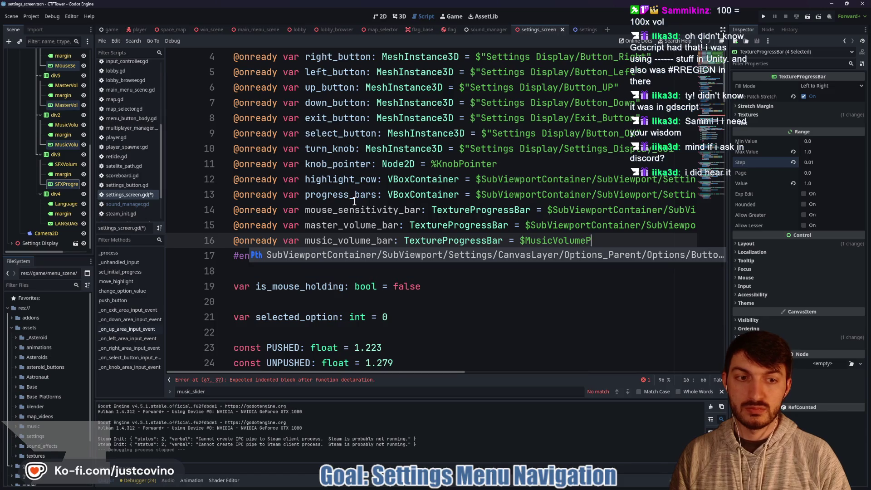
{"action": "key", "text": "Return"}
{"action": "key", "text": "Return"}
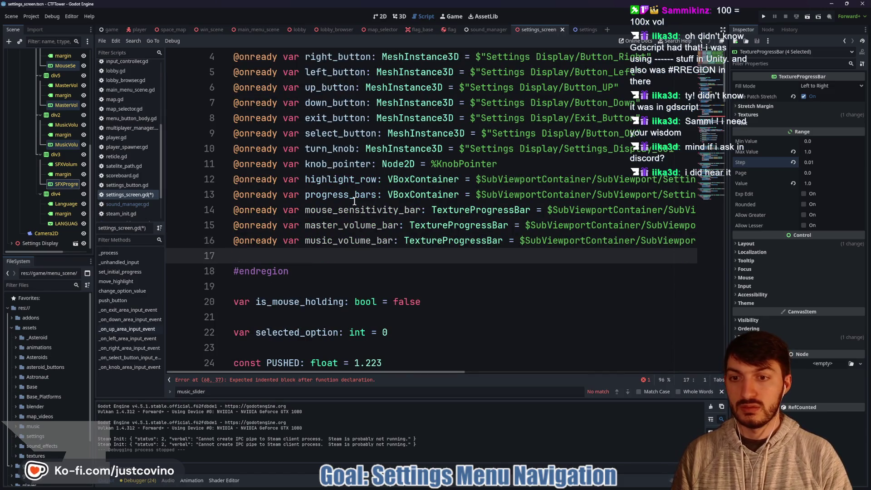
{"action": "type", "text": "@onreday "}
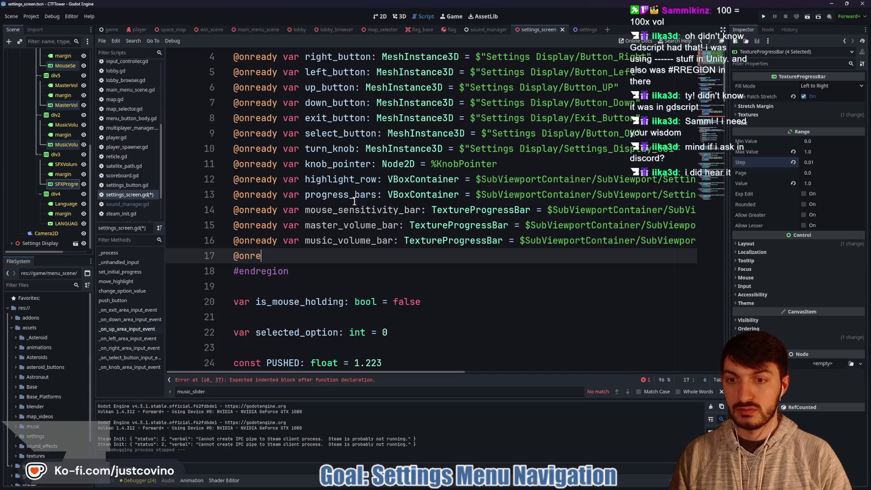
{"action": "type", "text": "ady var"}
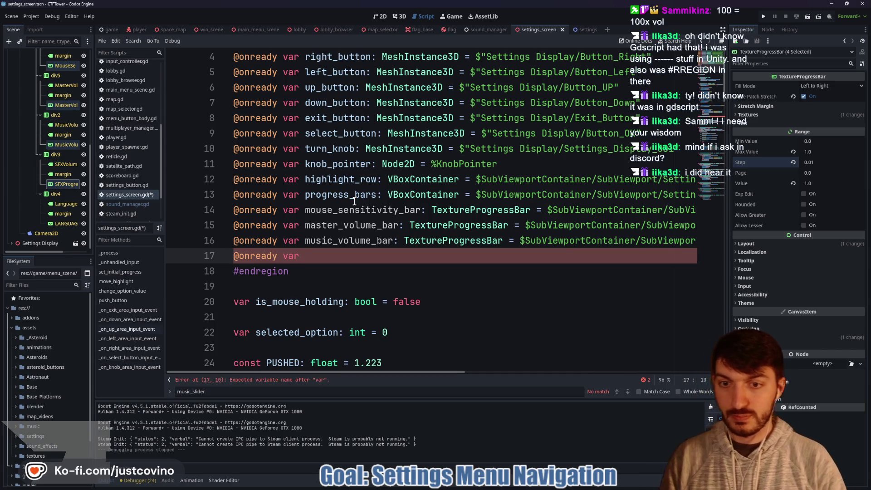
{"action": "type", "text": " fx"}
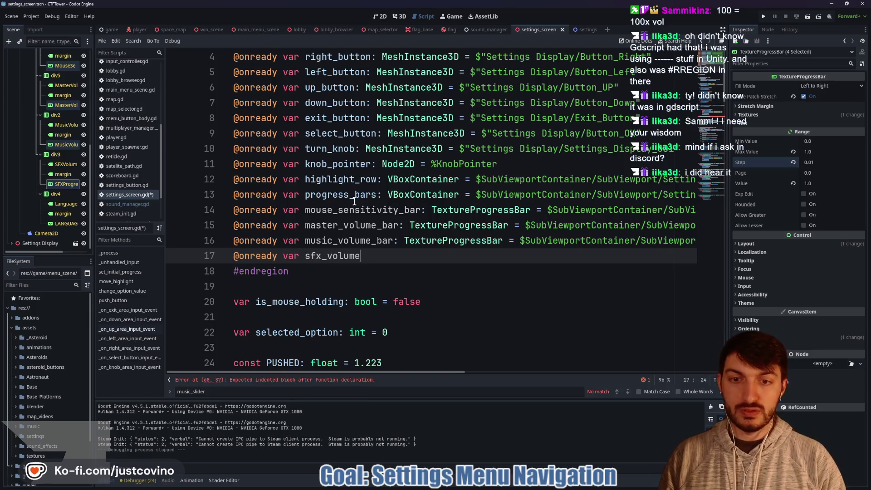
{"action": "type", "text": "extureProgressBar ="}
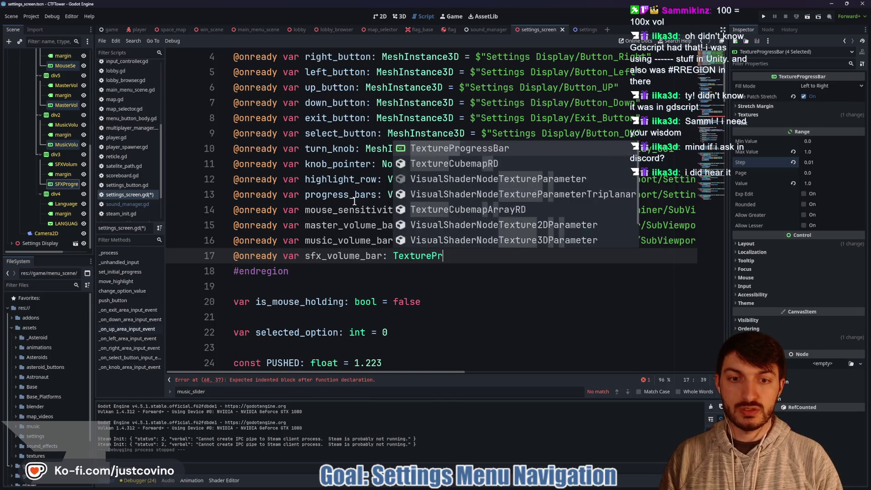
{"action": "type", "text": " $S"}
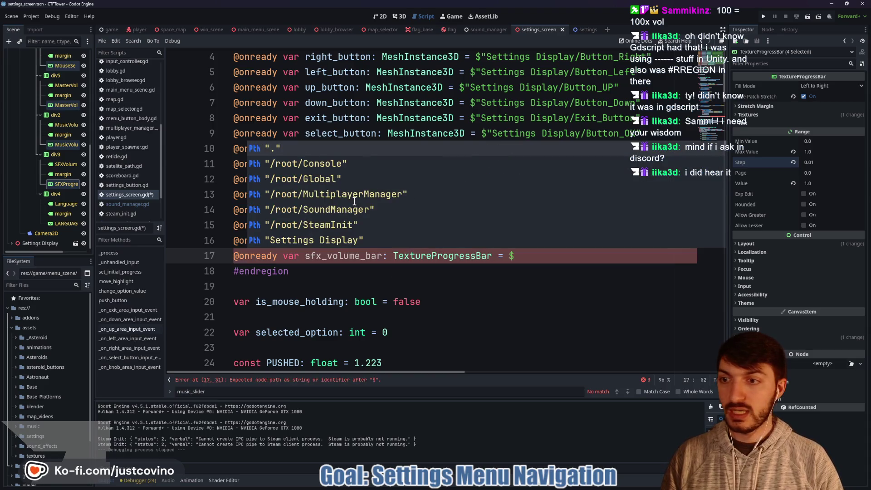
{"action": "type", "text": "F"}
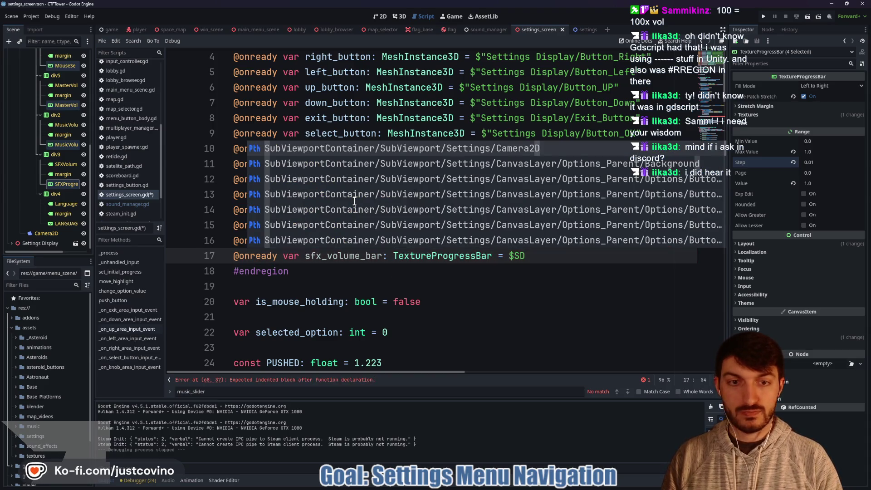
{"action": "type", "text": "X"}
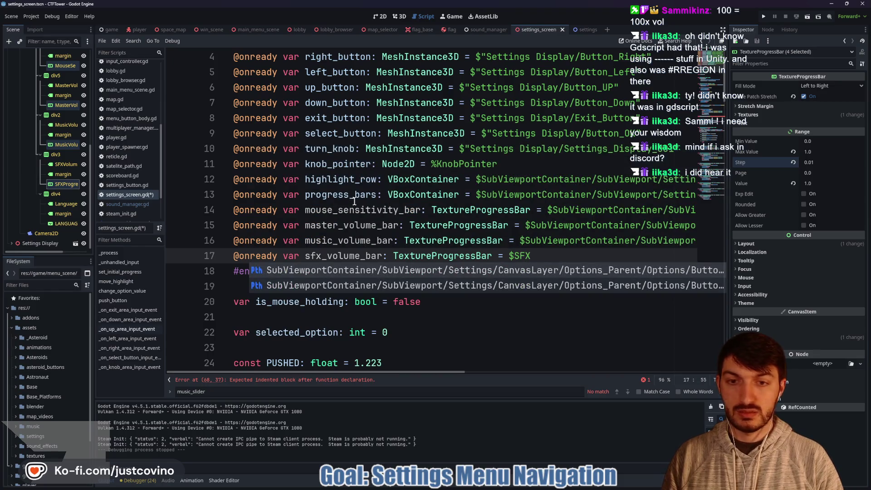
{"action": "type", "text": "Prog"}
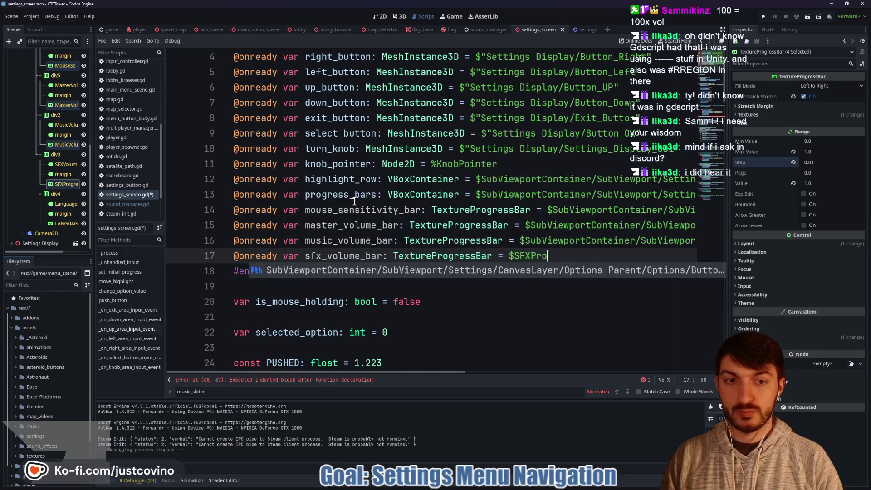
{"action": "key", "text": "Return"}
{"action": "key", "text": "Down"}
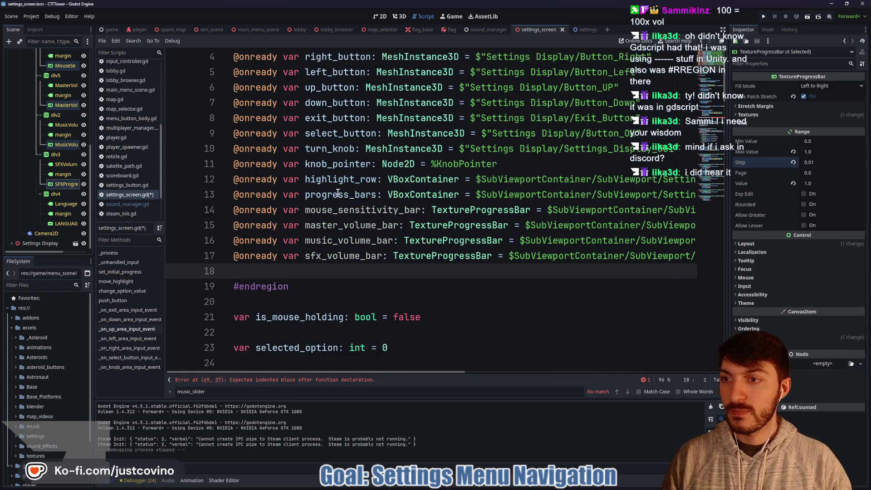
{"action": "key", "text": "BackSpace"}
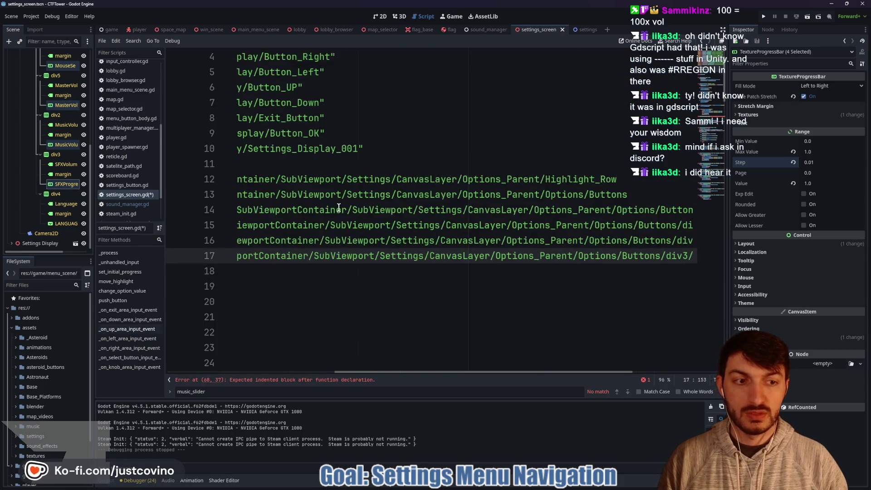
{"action": "scroll", "coordinate": [338, 207], "scroll_direction": "left", "scroll_amount": 5}
{"action": "scroll", "coordinate": [339, 207], "scroll_direction": "down", "scroll_amount": 2}
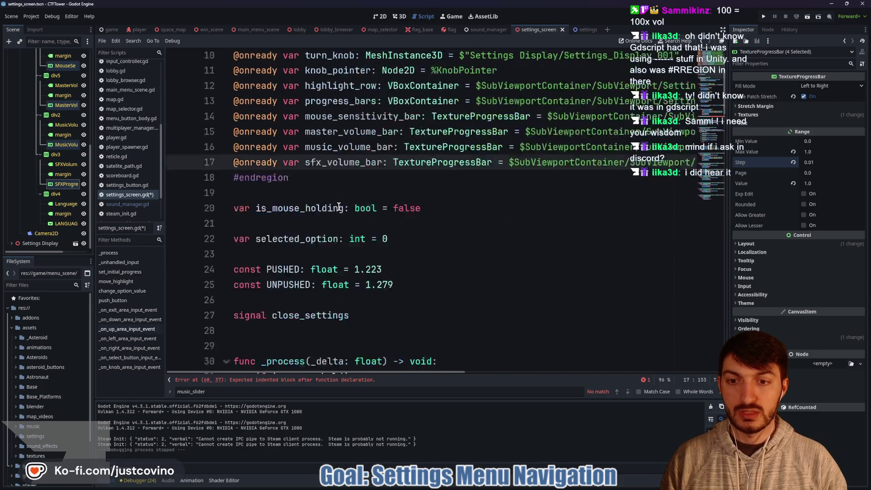
{"action": "scroll", "coordinate": [338, 207], "scroll_direction": "down", "scroll_amount": 16}
{"action": "left_click", "coordinate": [326, 228]}
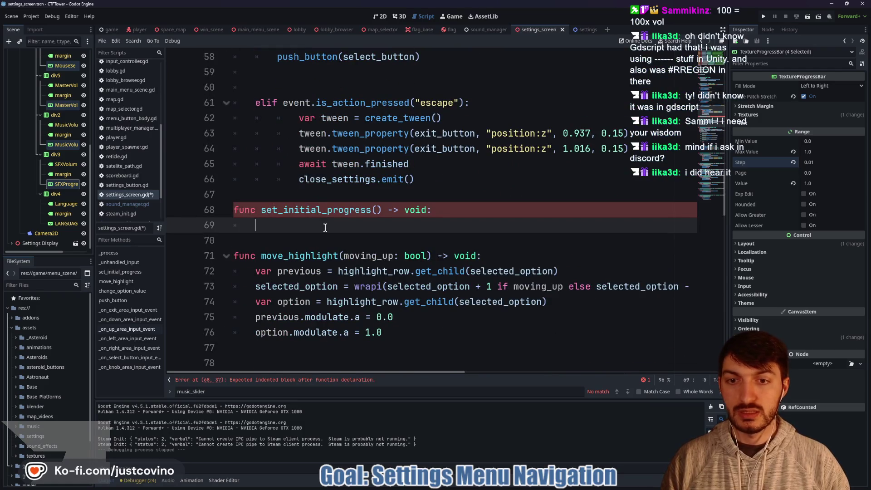
Set mouse_sensitivity_bar.value to Global.mouse_sensitivity inside set_initial_progress
{"action": "type", "text": "mouse"}
{"action": "key", "text": "Return"}
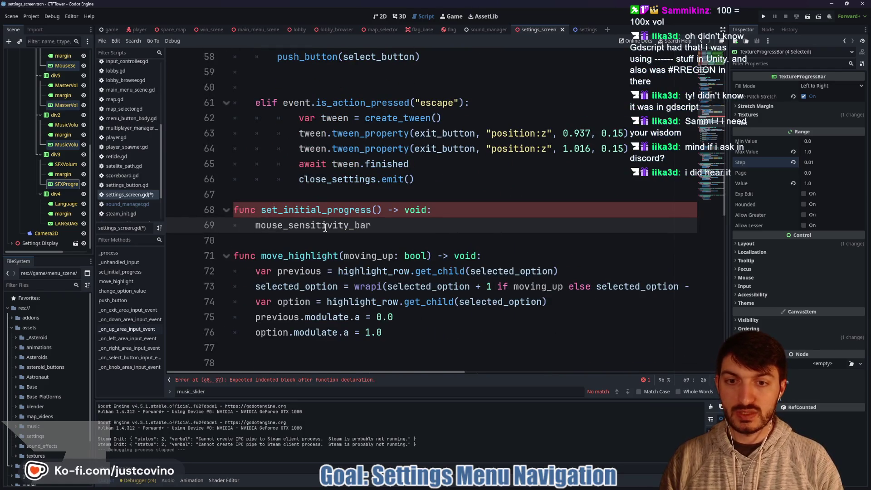
{"action": "type", "text": ".val"}
{"action": "key", "text": "Return"}
{"action": "type", "text": "= Global.mouse_sensitivity"}
{"action": "key", "text": "Return"}
Set master_volume_bar.value to SoundManager.master_volume
{"action": "type", "text": "master_volume_bar.val"}
{"action": "key", "text": "Return"}
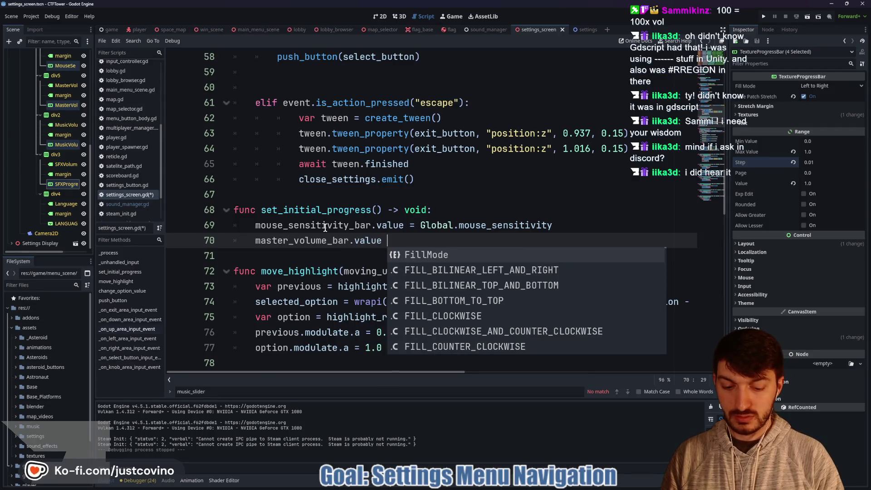
{"action": "type", "text": "= Global.Mas"}
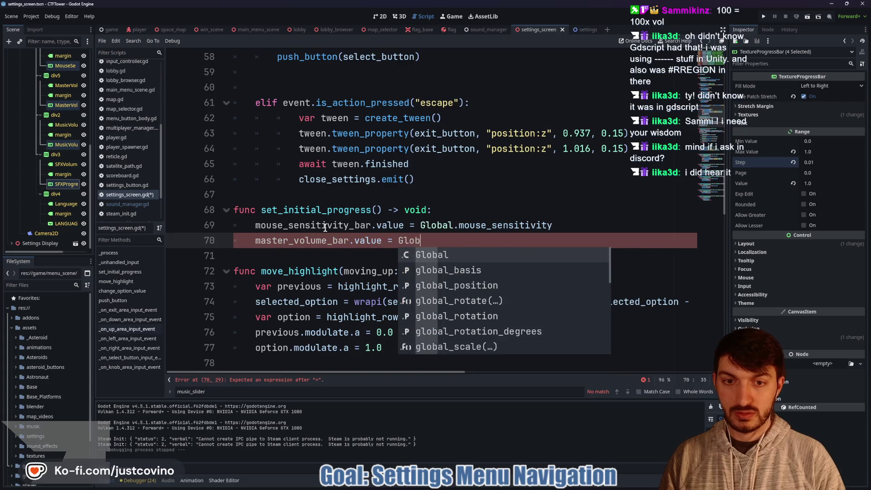
{"action": "key", "text": "BackSpace"}
{"action": "key", "text": "BackSpace"}
{"action": "key", "text": "BackSpace"}
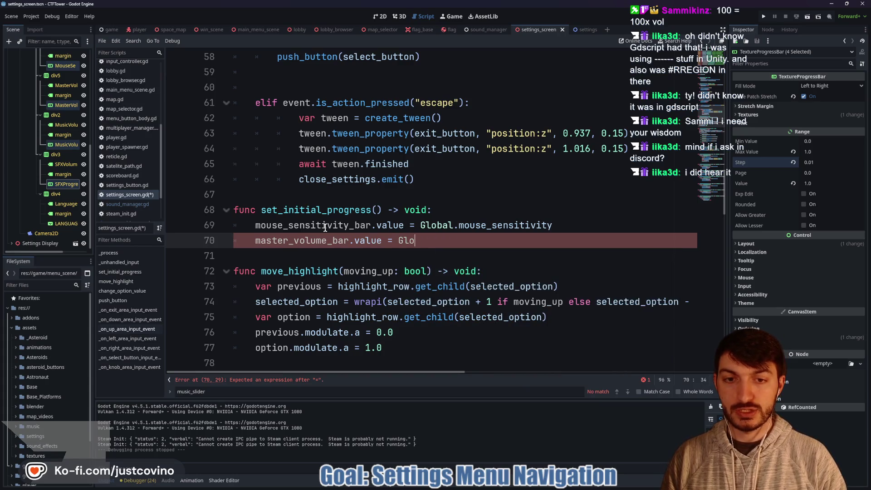
{"action": "type", "text": "Sound"}
{"action": "key", "text": "Return"}
{"action": "type", "text": "."}
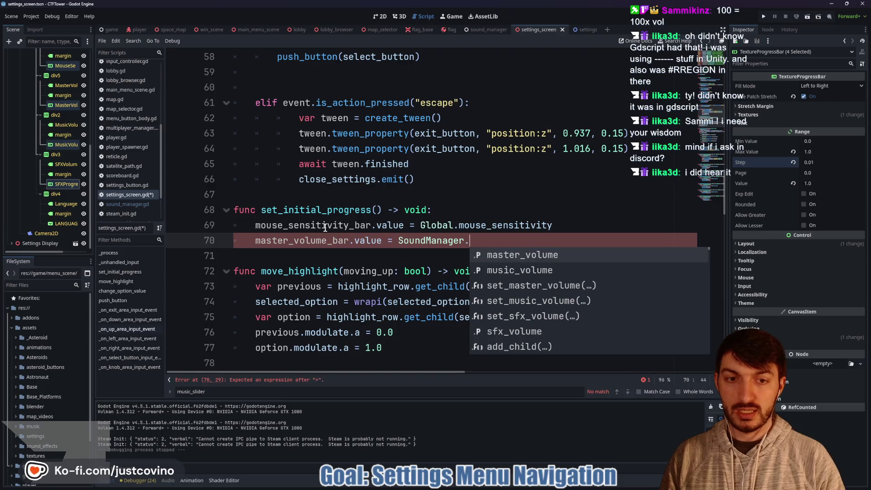
{"action": "key", "text": "Return"}
Set music_volume_bar.value to SoundManager.music_volume
{"action": "key", "text": "Return"}
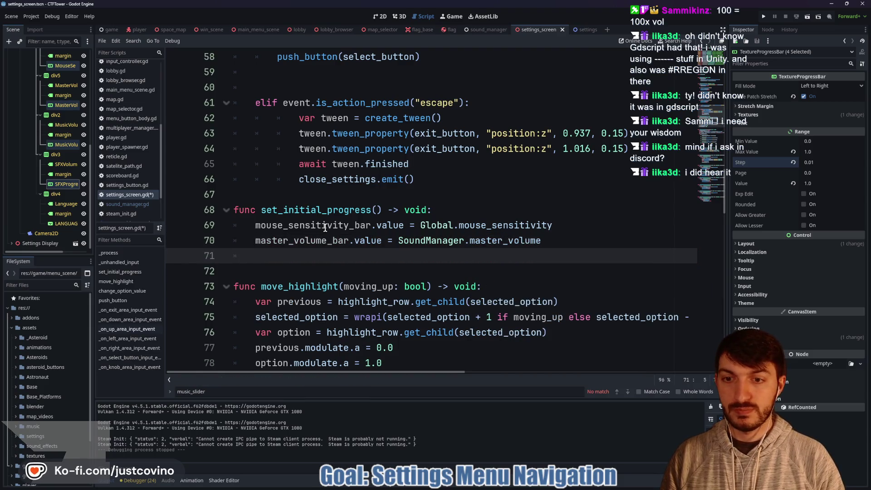
{"action": "type", "text": "music"}
{"action": "key", "text": "Return"}
{"action": "type", "text": ".value = "}
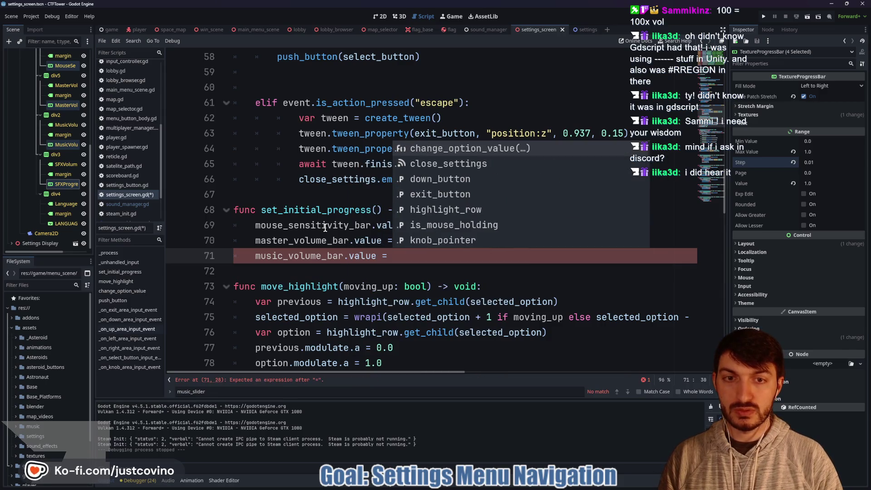
{"action": "type", "text": "Sou"}
{"action": "key", "text": "Return"}
{"action": "type", "text": "."}
{"action": "key", "text": "Return"}
{"action": "key", "text": "BackSpace"}
{"action": "key", "text": "BackSpace"}
{"action": "key", "text": "BackSpace"}
{"action": "key", "text": "BackSpace"}
{"action": "type", "text": "ustic"}
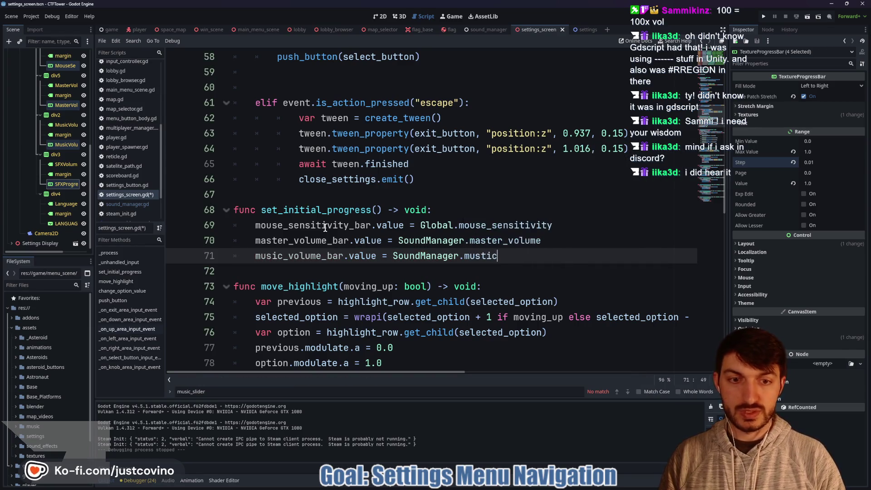
{"action": "key", "text": "BackSpace"}
{"action": "key", "text": "Return"}
{"action": "key", "text": "Return"}
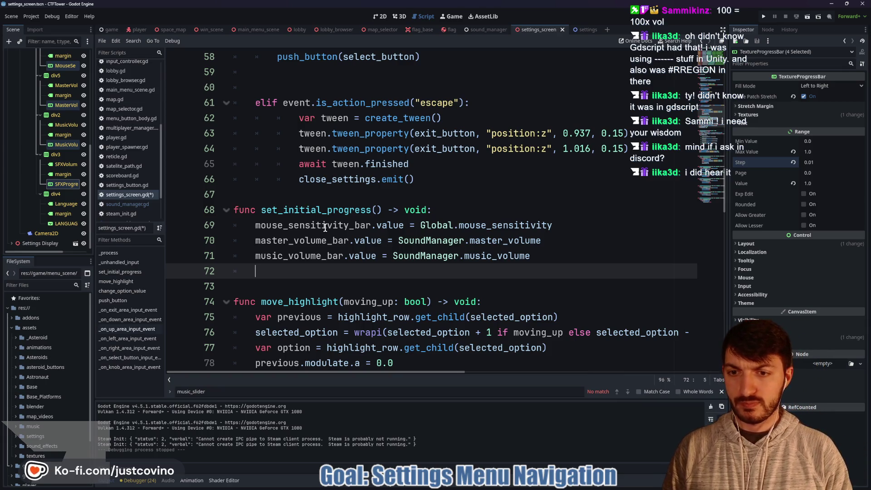
Set sfx_volume_bar.value to SoundManager.sfx_volume
{"action": "type", "text": "sfx"}
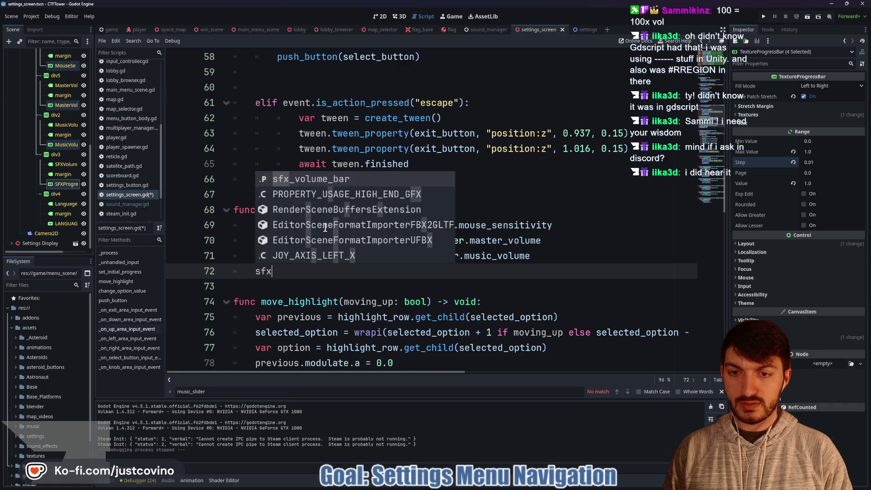
{"action": "key", "text": "Return"}
{"action": "type", "text": ".value ="}
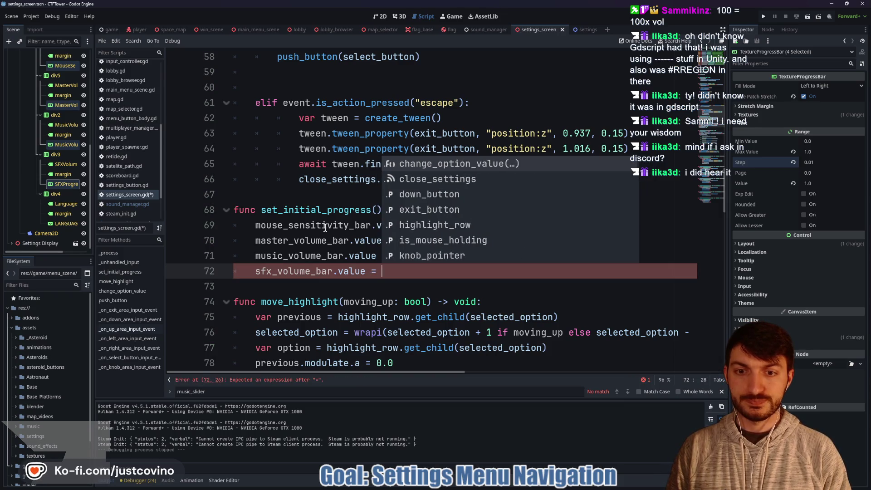
{"action": "type", "text": " SoundMan"}
{"action": "key", "text": "Return"}
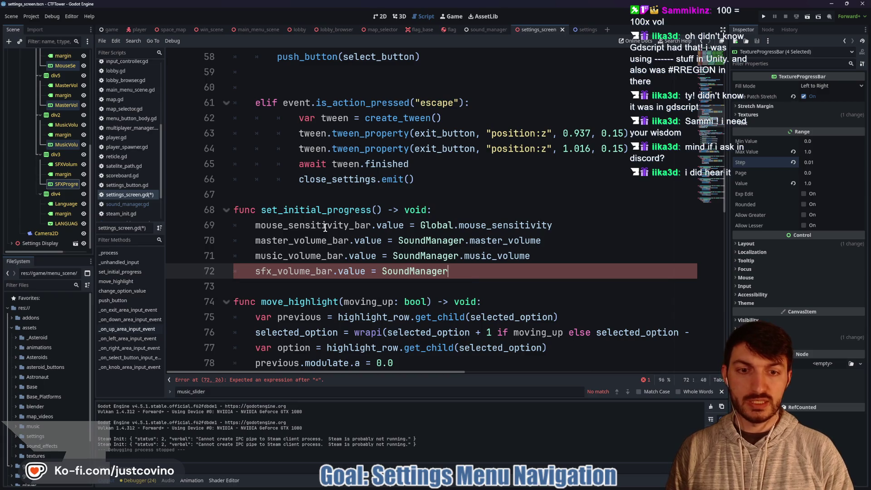
{"action": "type", "text": "."}
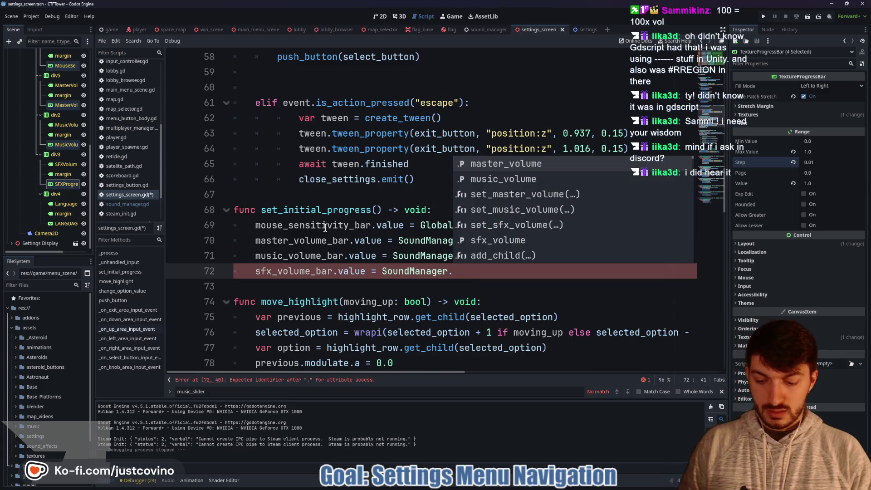
{"action": "type", "text": "sf"}
{"action": "key", "text": "Return"}
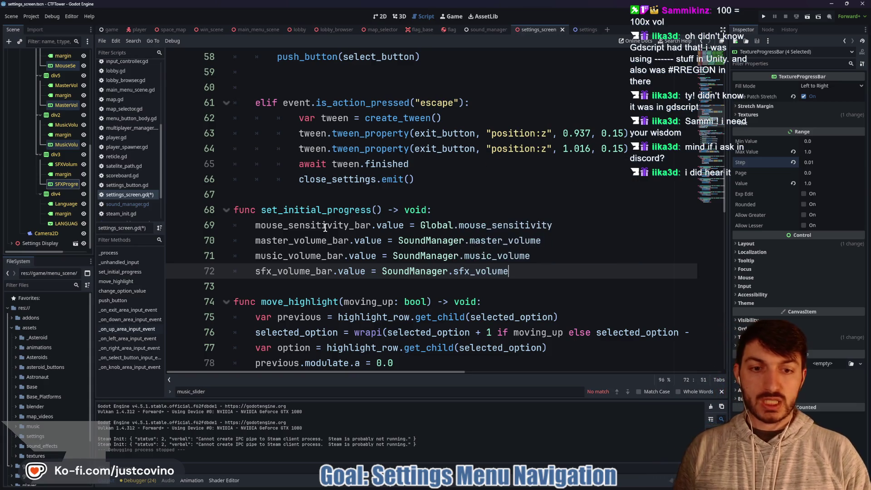
Add blank lines above and below the function and save settings_screen.gd
{"action": "left_click", "coordinate": [294, 285]}
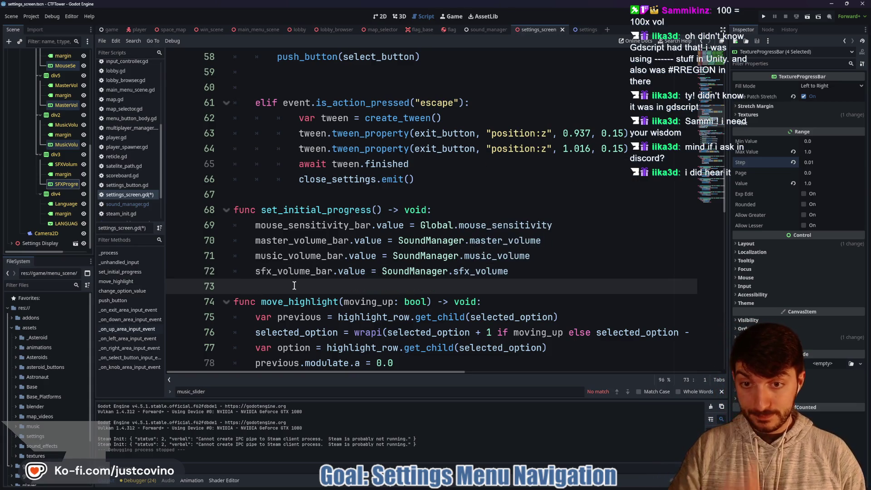
{"action": "key", "text": "Return"}
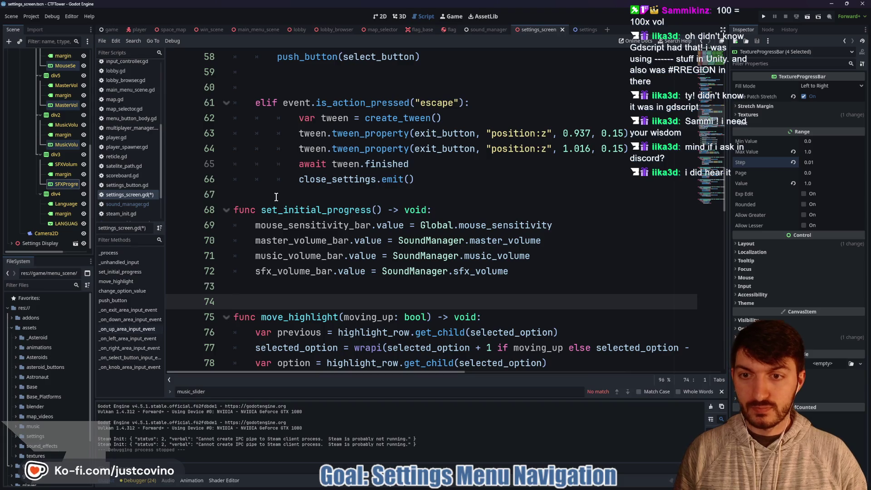
{"action": "left_click", "coordinate": [276, 196]}
{"action": "key", "text": "Return"}
{"action": "key", "text": "ctrl+s"}
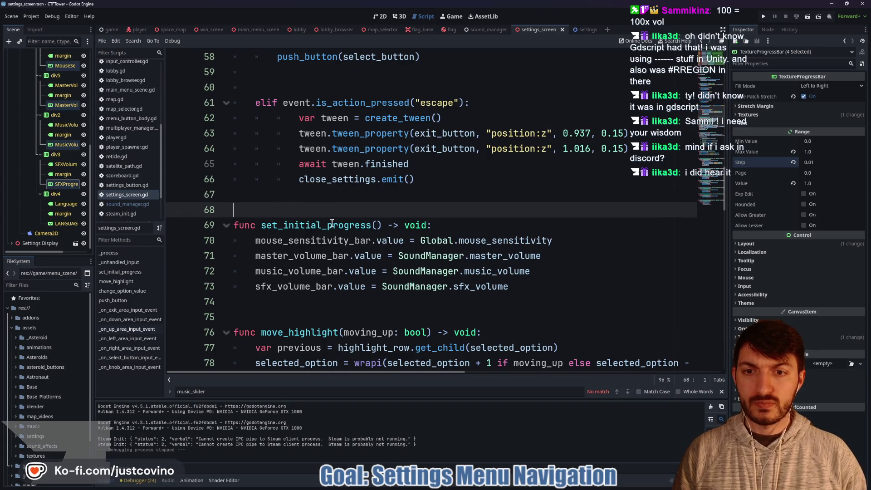
Rename the function to set_initial_bar_progress and add a _ready function below the close_settings signal
{"action": "left_click", "coordinate": [328, 225]}
{"action": "type", "text": "bar_"}
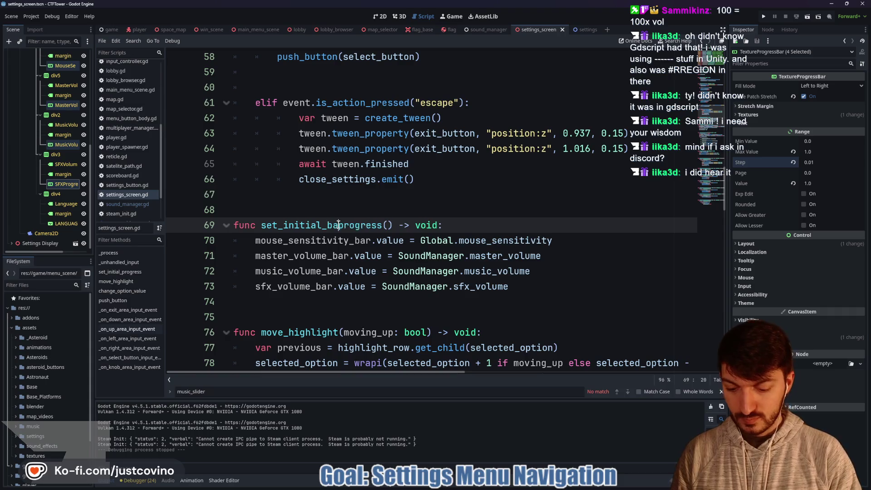
{"action": "scroll", "coordinate": [396, 213], "scroll_direction": "up", "scroll_amount": 14}
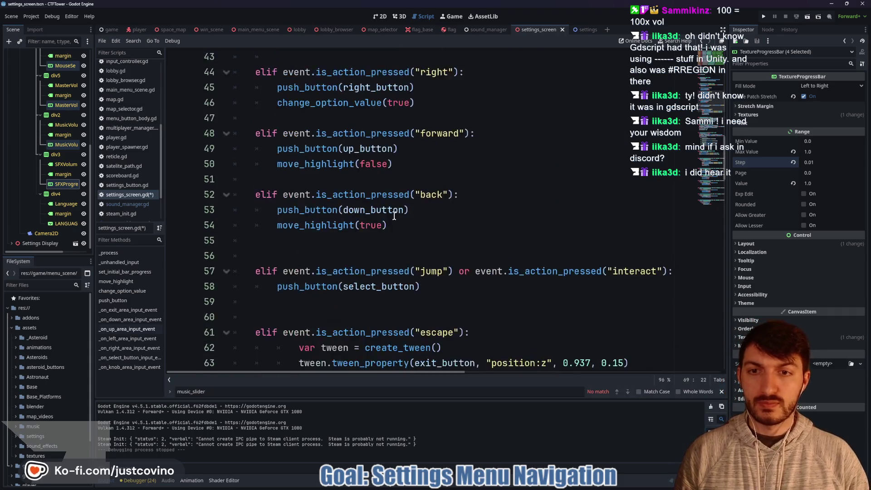
{"action": "left_click", "coordinate": [320, 239]}
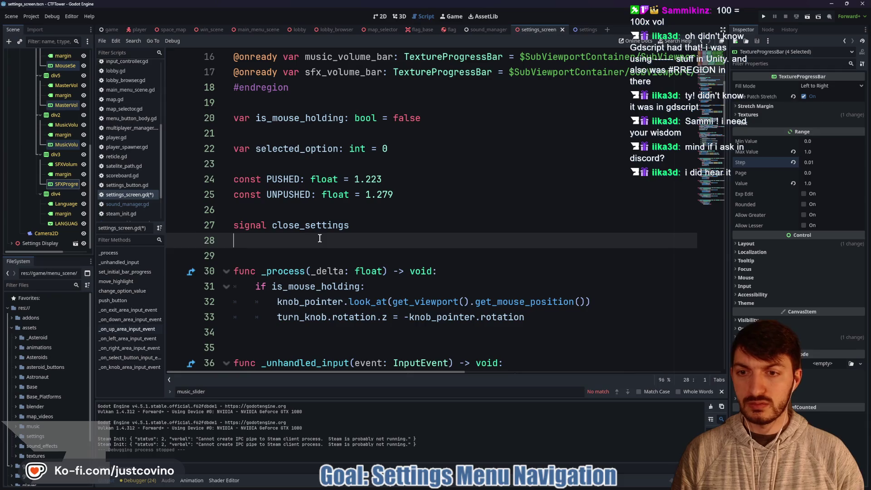
{"action": "key", "text": "Return"}
{"action": "type", "text": "func _ready() -> void:"}
{"action": "key", "text": "Return"}
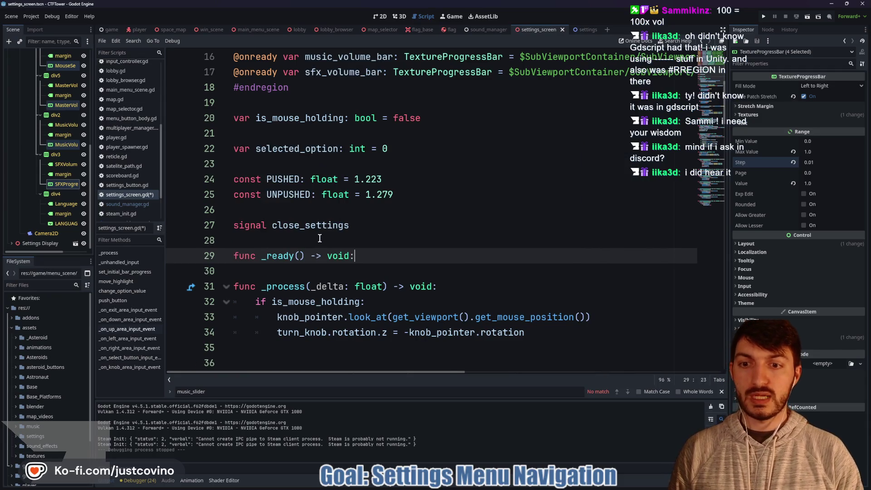
{"action": "key", "text": "Return"}
Call set_initial_bar_progress() inside _ready, add a trailing blank line, and save the script
{"action": "type", "text": "set_initi"}
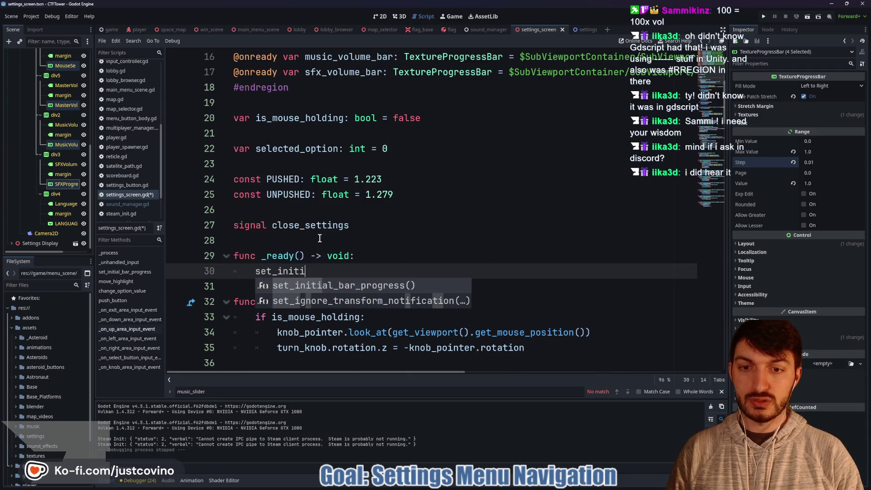
{"action": "key", "text": "Return"}
{"action": "left_click", "coordinate": [353, 284]}
{"action": "key", "text": "Return"}
{"action": "key", "text": "ctrl+s"}
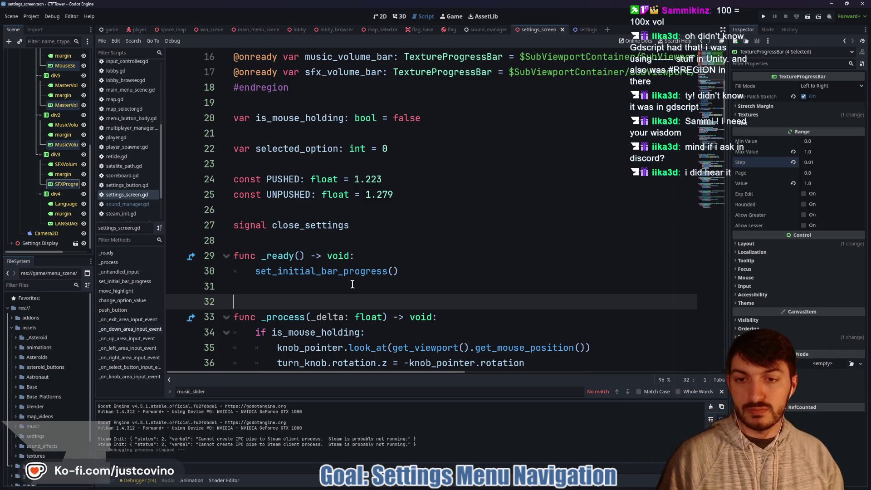
{"action": "left_click", "coordinate": [334, 291]}
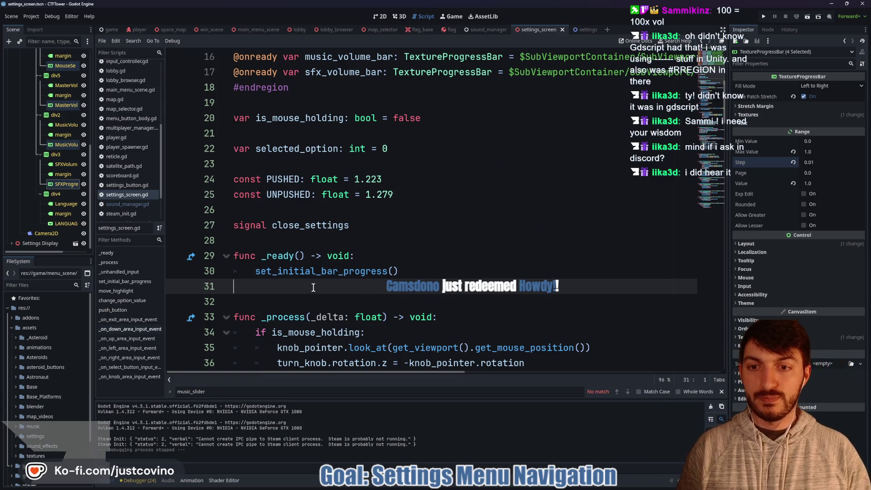
{"action": "left_click", "coordinate": [282, 240]}
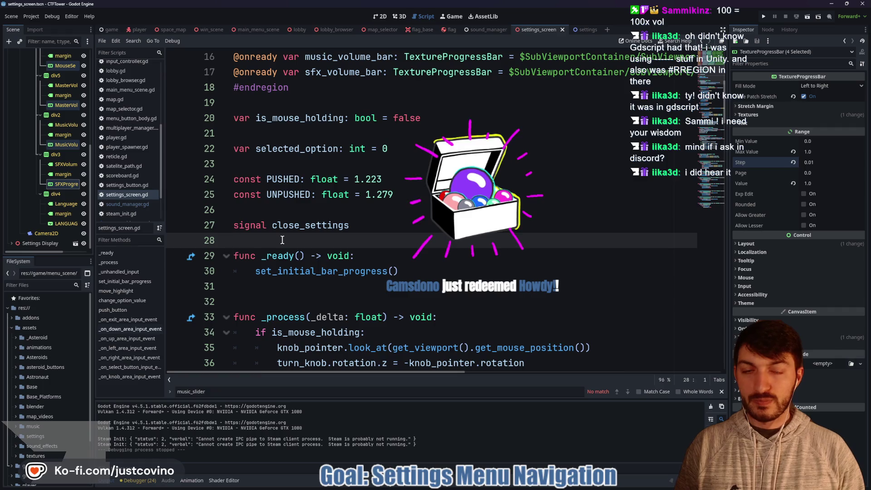
{"action": "left_click", "coordinate": [763, 16]}
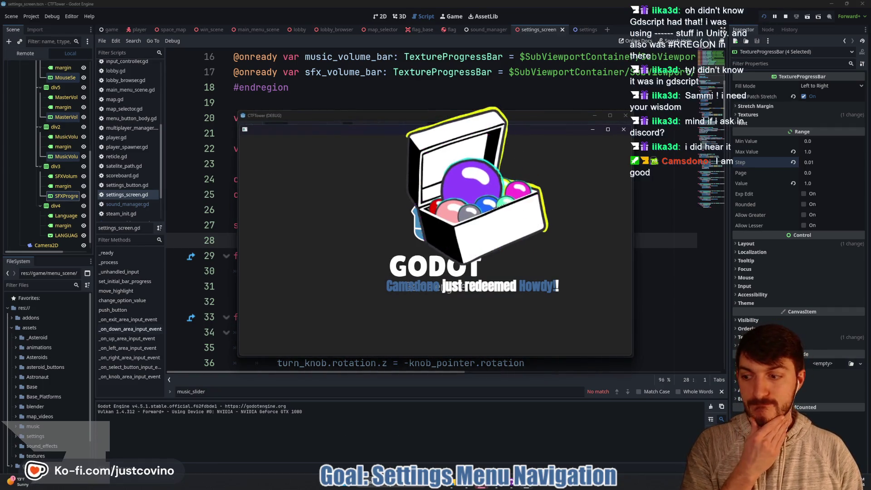
{"action": "left_click", "coordinate": [498, 233]}
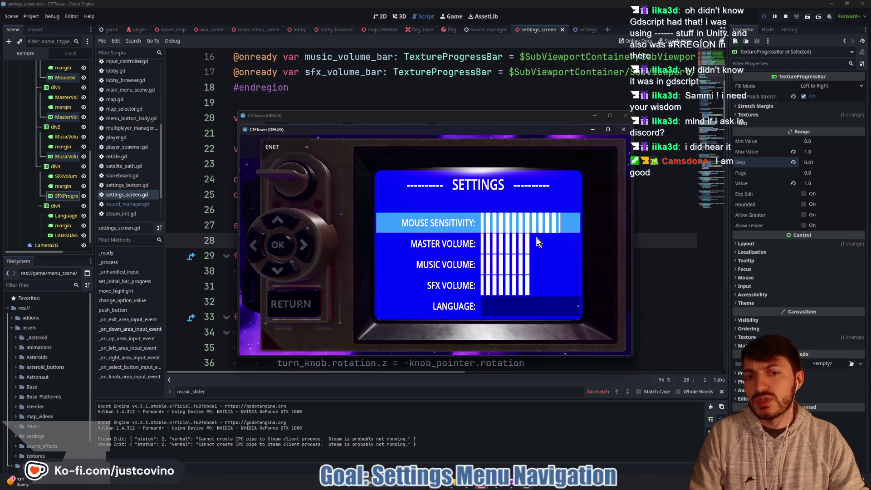
{"action": "key", "text": "Right"}
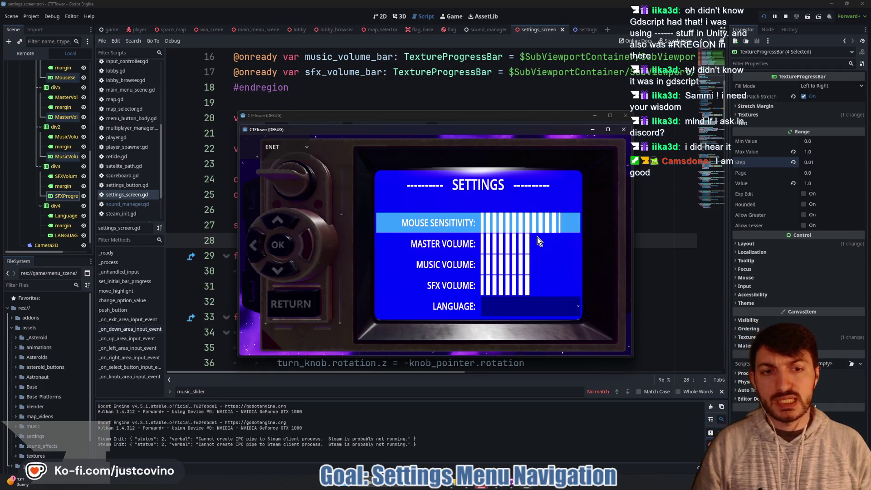
{"action": "left_click", "coordinate": [787, 17]}
{"action": "left_click", "coordinate": [361, 164]}
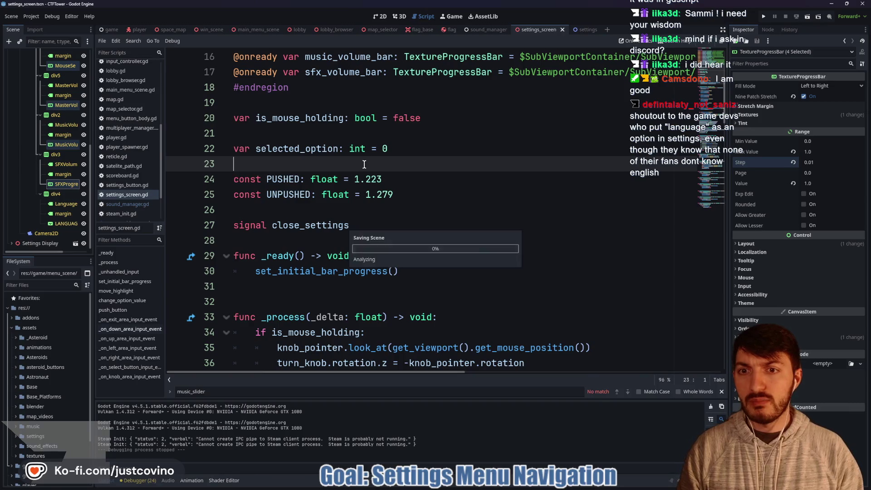
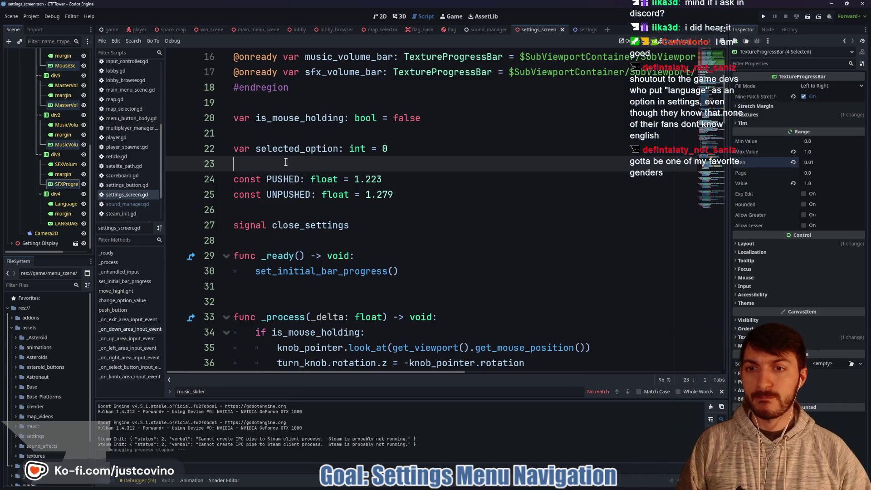
Scroll settings_screen.gd to set_initial_bar_progress and open global.gd from its 'Global' reference
{"action": "left_click", "coordinate": [303, 241]}
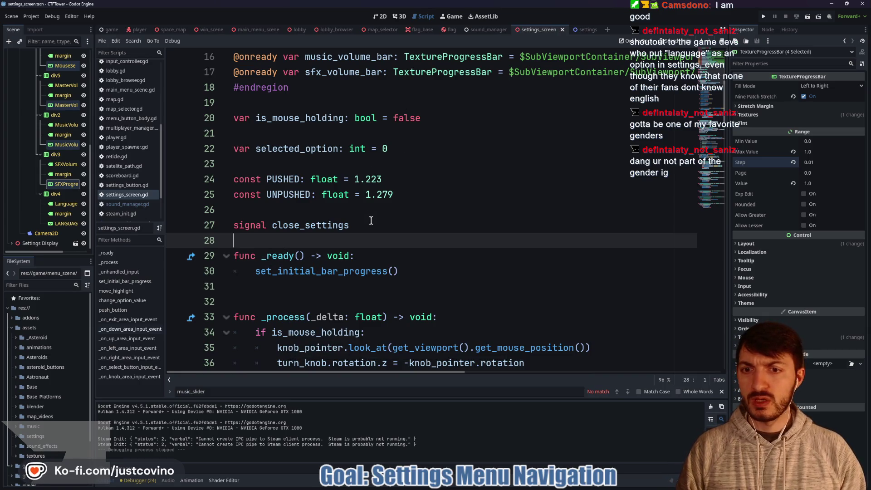
{"action": "scroll", "coordinate": [372, 228], "scroll_direction": "down", "scroll_amount": 6}
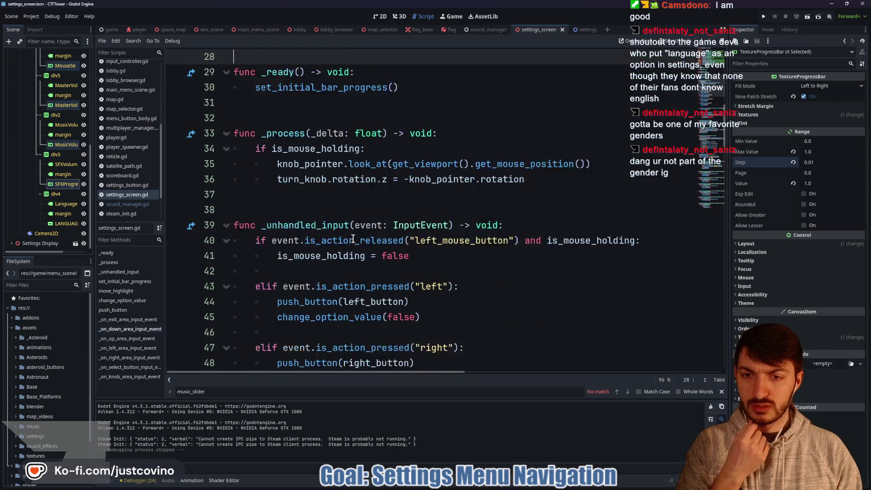
{"action": "scroll", "coordinate": [352, 235], "scroll_direction": "down", "scroll_amount": 8}
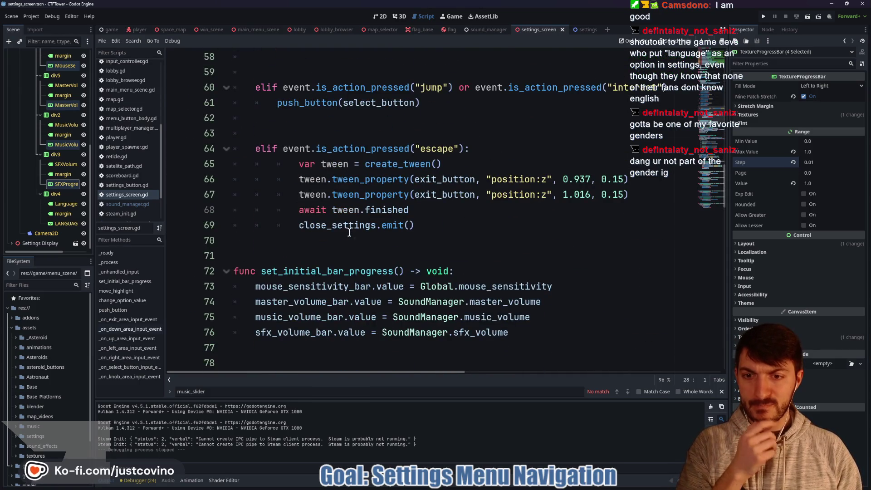
{"action": "left_click", "coordinate": [436, 287], "text": "ctrl"}
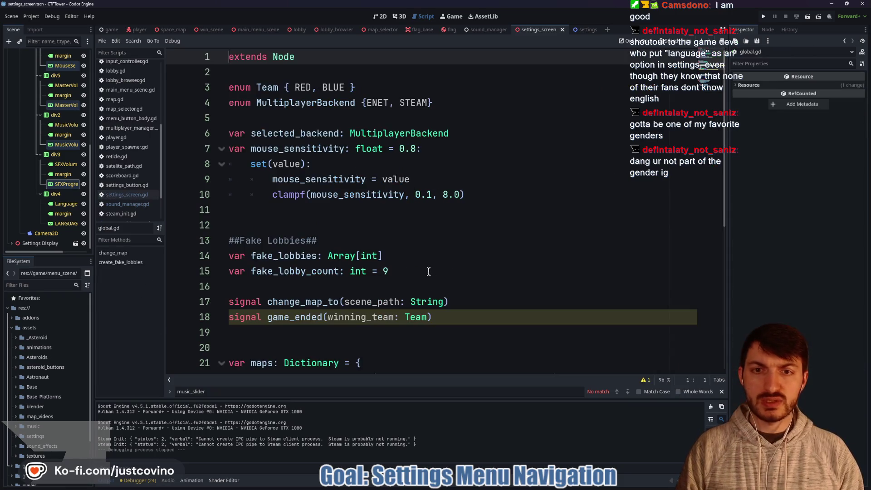
Check the mouse_sensitivity clamp, give MouseSensitivityProgress a 0.1–8 range, save, and run the game
{"action": "left_click", "coordinate": [382, 194], "text": "ctrl"}
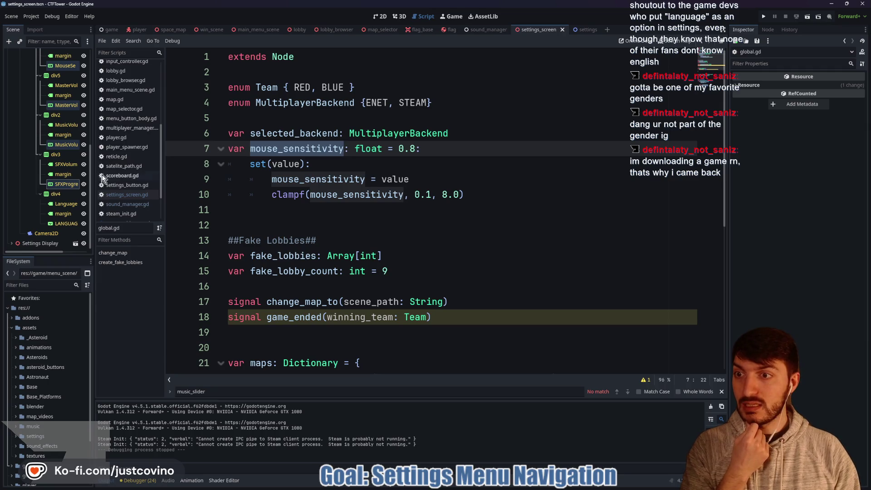
{"action": "scroll", "coordinate": [65, 134], "scroll_direction": "up", "scroll_amount": 3}
{"action": "left_click", "coordinate": [58, 140]}
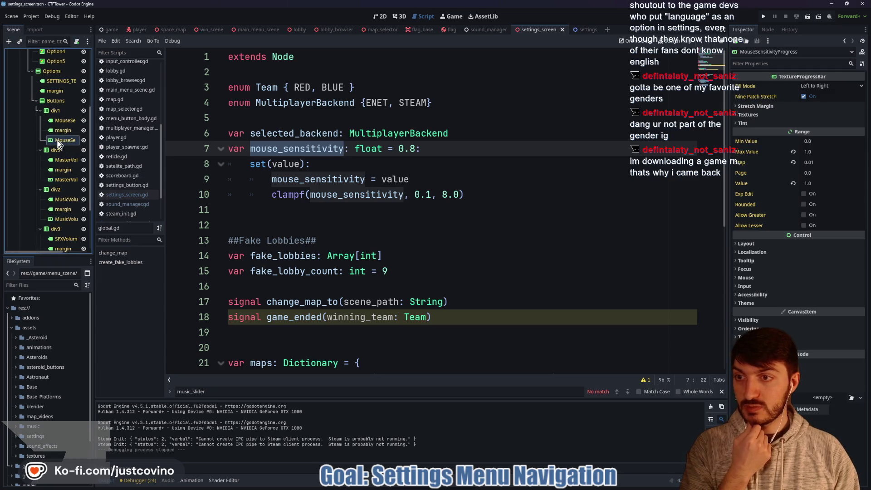
{"action": "left_click", "coordinate": [822, 152]}
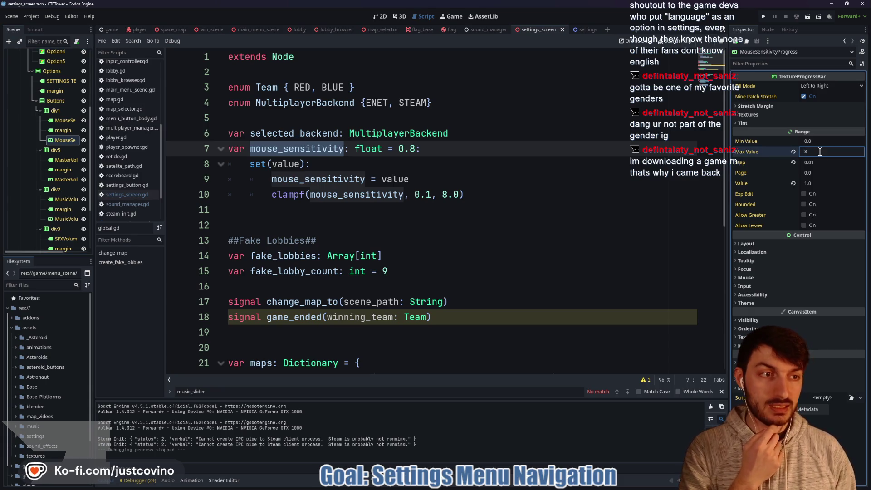
{"action": "left_click", "coordinate": [823, 141]}
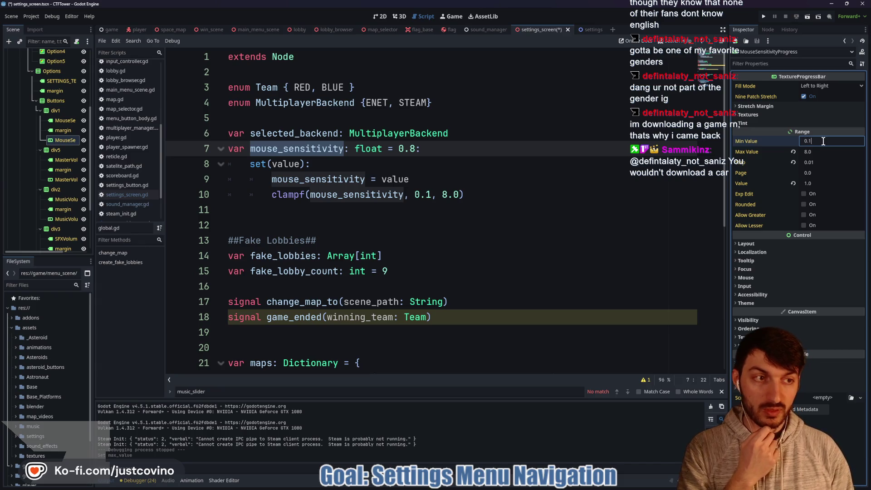
{"action": "left_click", "coordinate": [511, 204]}
{"action": "key", "text": "ctrl+s"}
{"action": "left_click", "coordinate": [764, 16]}
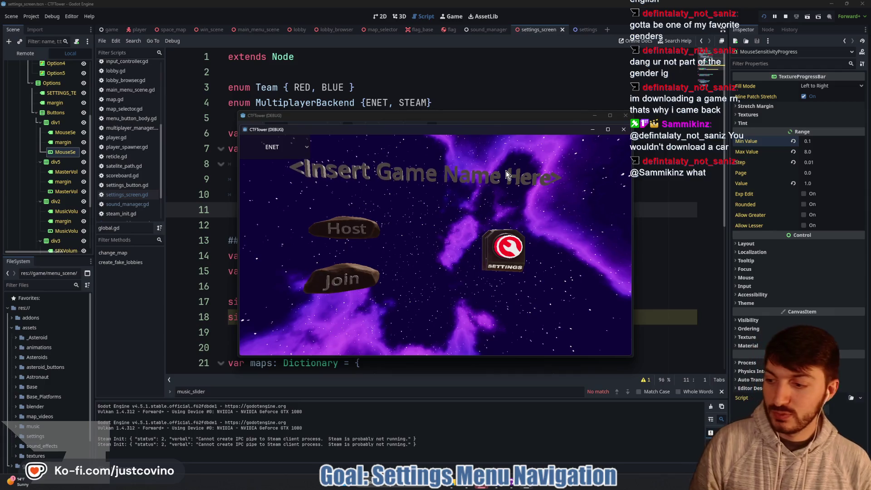
In the game's settings, lower Music Volume by a few steps, then return to the main menu
{"action": "left_click", "coordinate": [503, 247]}
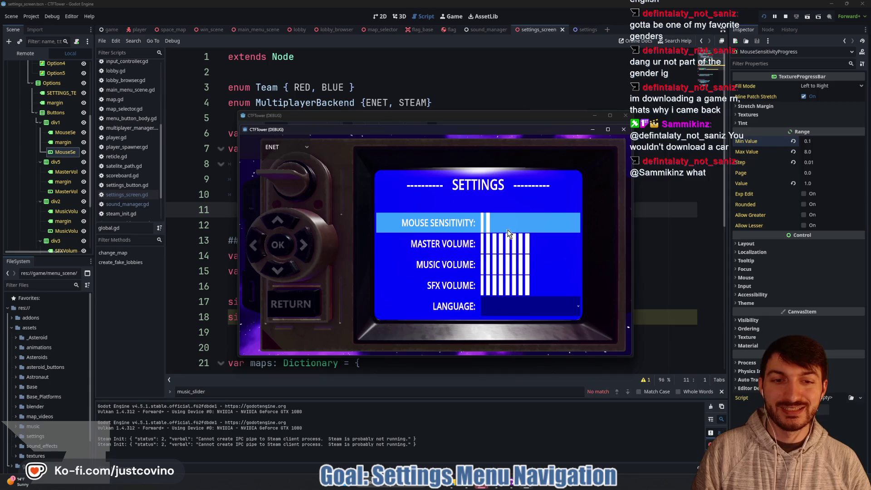
{"action": "key", "text": "Down"}
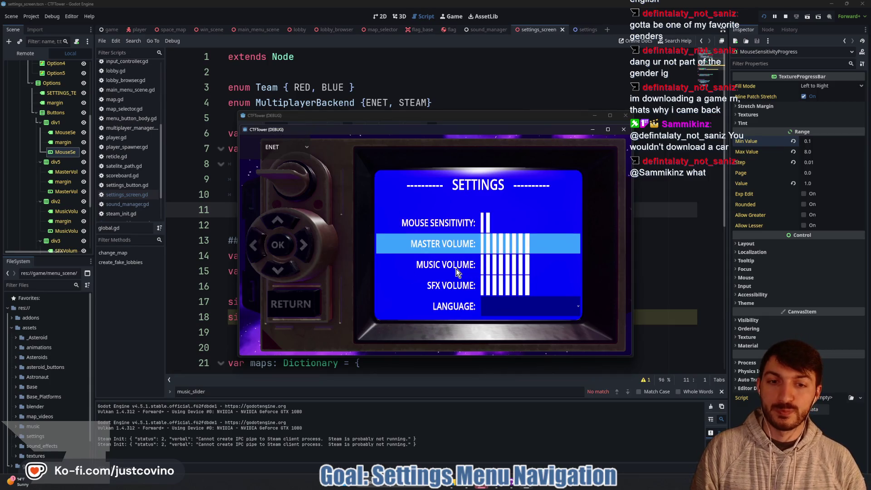
{"action": "key", "text": "Down"}
{"action": "key", "text": "Down"}
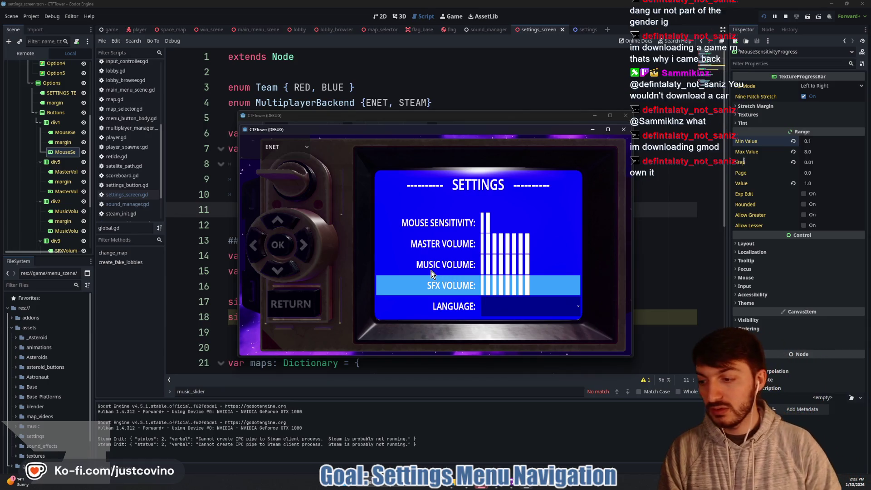
{"action": "key", "text": "Up"}
{"action": "key", "text": "Up"}
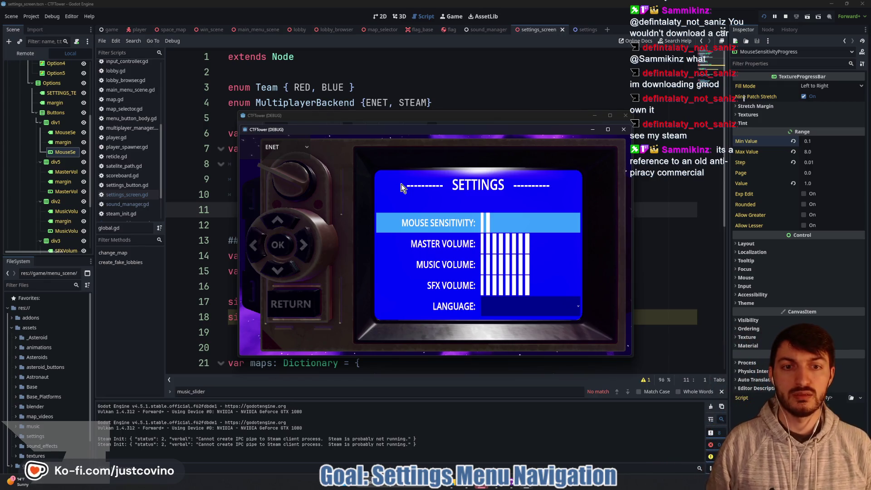
{"action": "key", "text": "Down"}
{"action": "key", "text": "Down"}
{"action": "key", "text": "Left"}
{"action": "key", "text": "Left"}
{"action": "key", "text": "Left"}
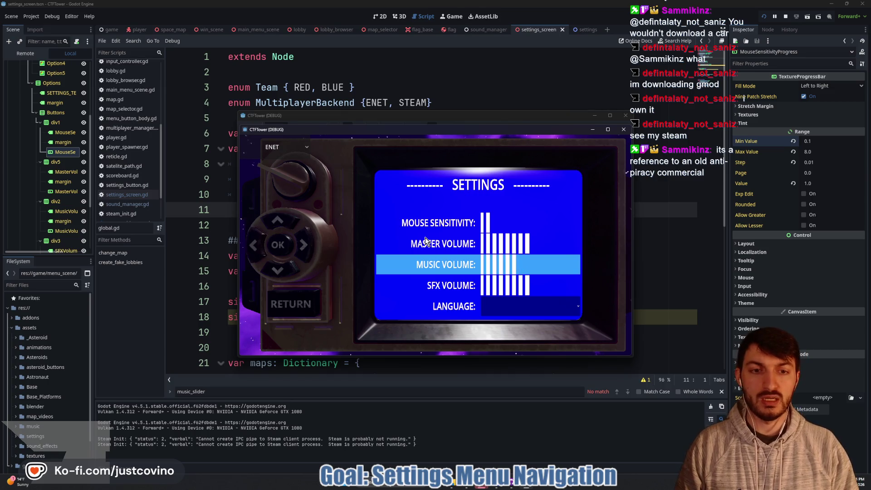
{"action": "key", "text": "Left"}
{"action": "key", "text": "Left"}
{"action": "key", "text": "Left"}
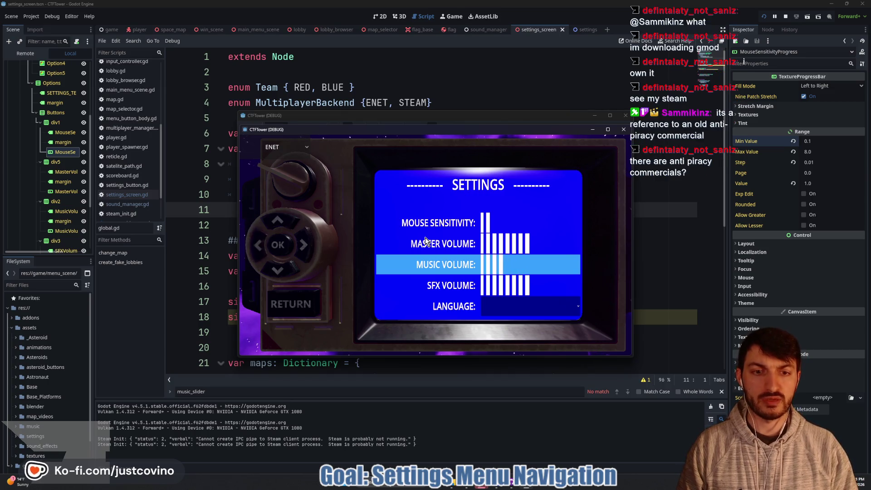
{"action": "key", "text": "Left"}
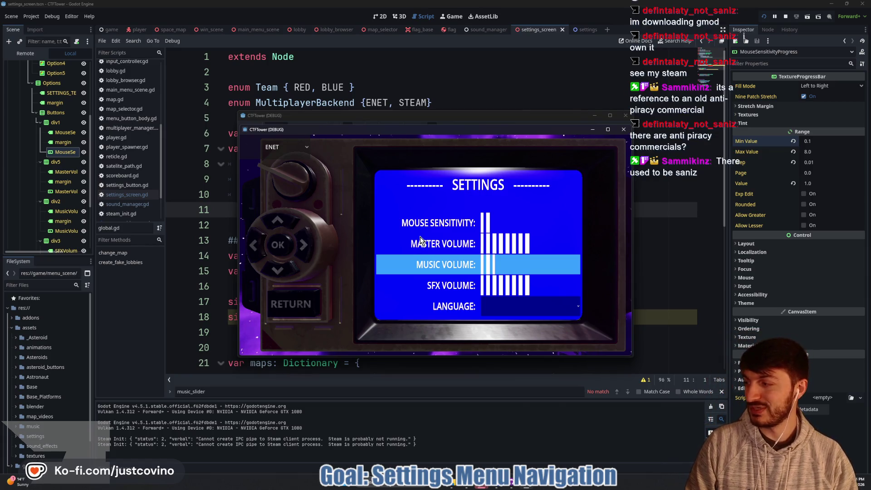
{"action": "left_click", "coordinate": [324, 305]}
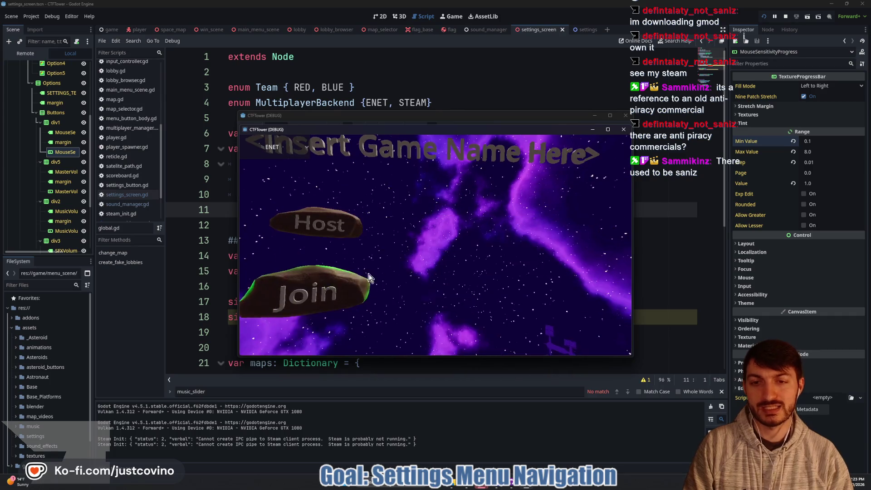
Reopen the game's settings and lower Master Volume to zero, closing the duplicate game window
{"action": "left_click", "coordinate": [517, 246]}
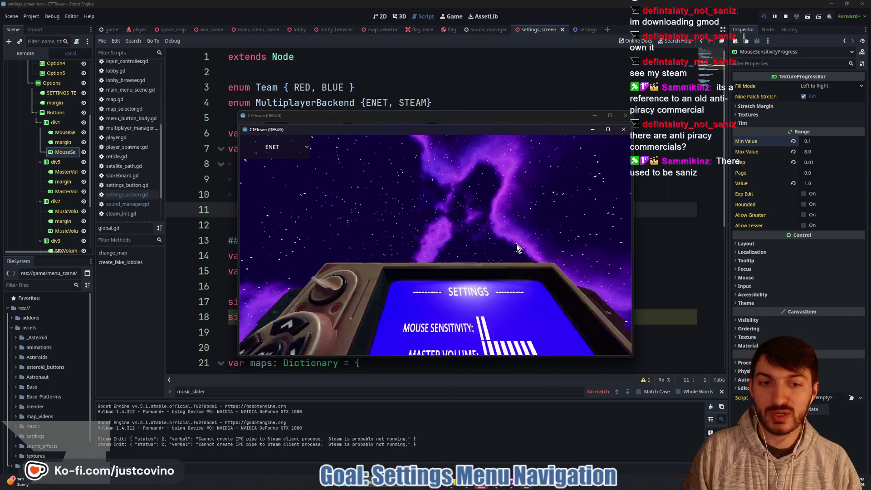
{"action": "key", "text": "Up"}
{"action": "key", "text": "Down"}
{"action": "key", "text": "Up"}
{"action": "key", "text": "Left"}
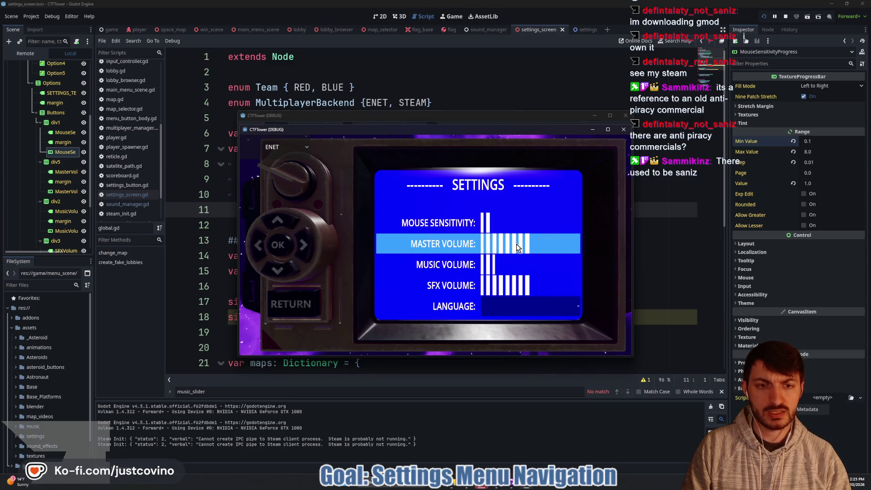
{"action": "key", "text": "Left"}
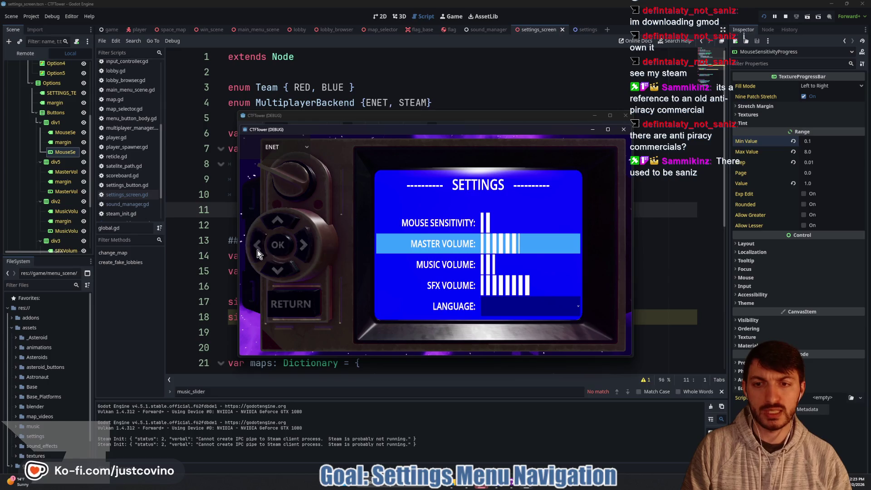
{"action": "key", "text": "Left"}
{"action": "key", "text": "Left"}
{"action": "key", "text": "Left"}
{"action": "key", "text": "Left"}
{"action": "key", "text": "Left"}
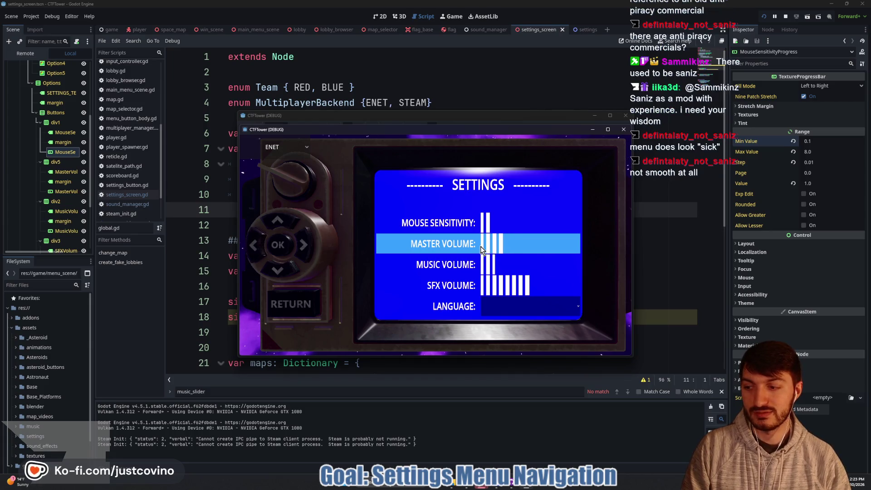
{"action": "key", "text": "Left"}
{"action": "key", "text": "Left"}
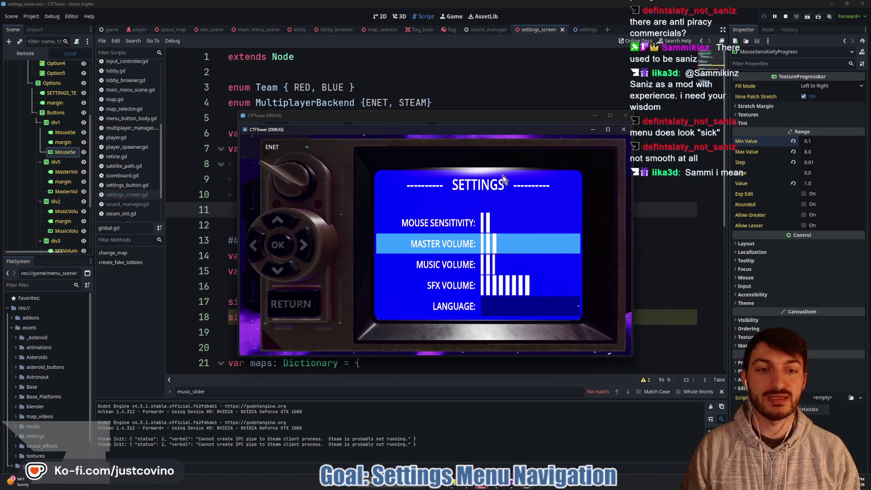
{"action": "key", "text": "Left"}
{"action": "key", "text": "Left"}
{"action": "key", "text": "Left"}
{"action": "key", "text": "Left"}
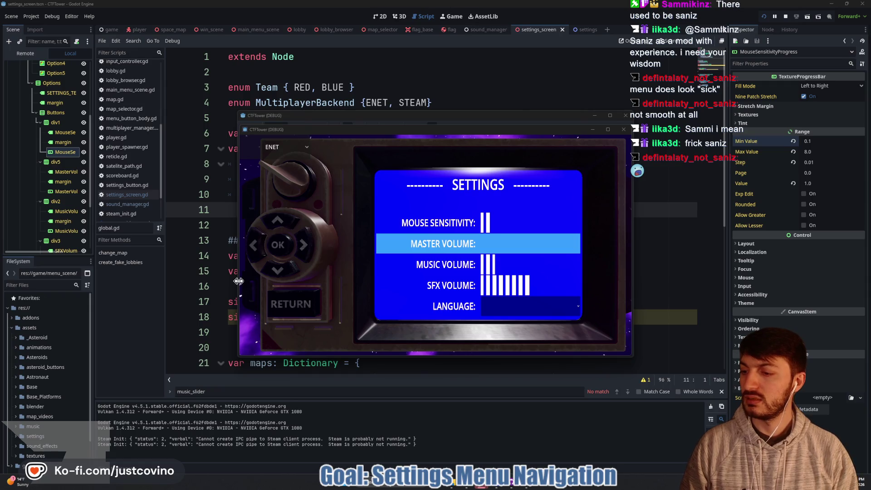
{"action": "key", "text": "Left"}
{"action": "key", "text": "Left"}
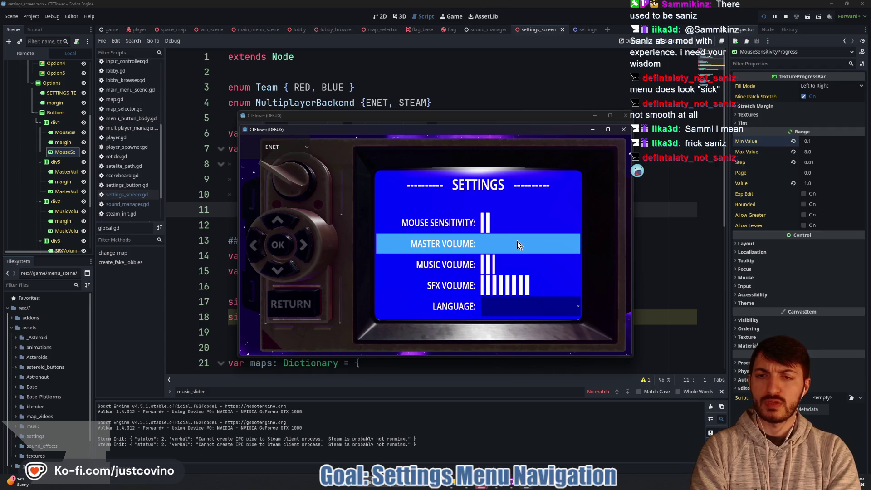
{"action": "left_click", "coordinate": [625, 116]}
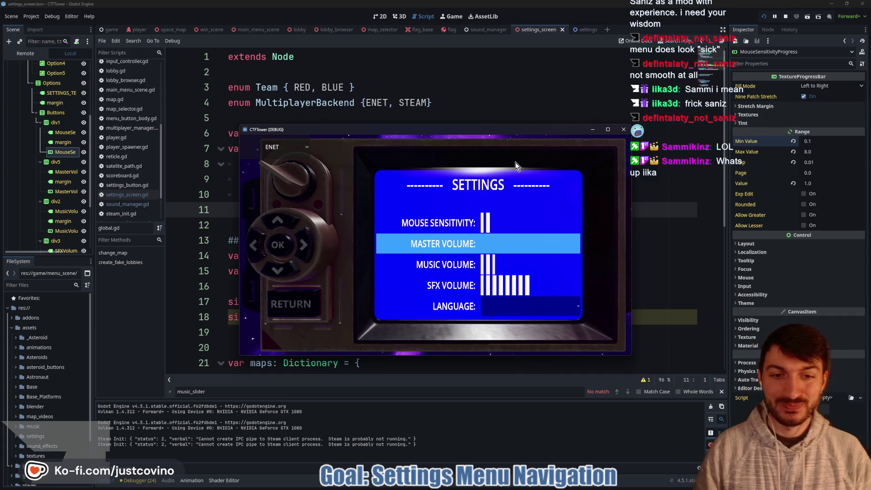
Raise Master Volume back to seven bars and stop the running game
{"action": "key", "text": "Right"}
{"action": "key", "text": "Right"}
{"action": "key", "text": "Right"}
{"action": "key", "text": "Right"}
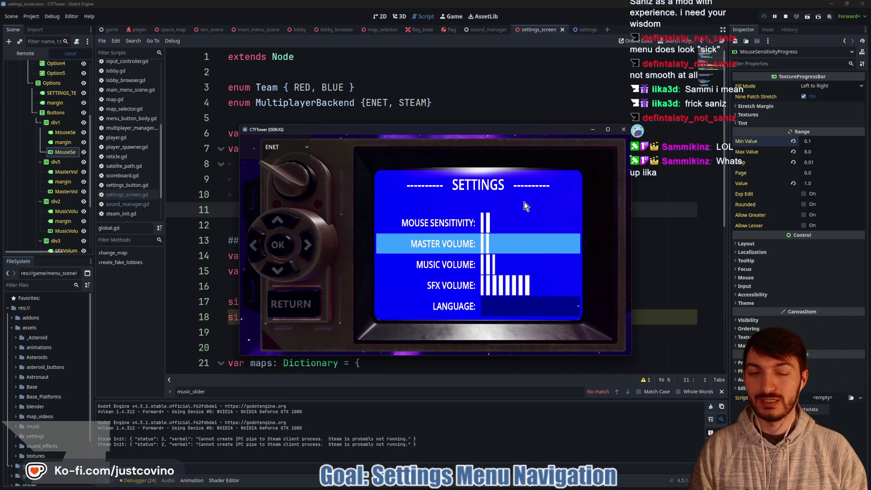
{"action": "key", "text": "Right"}
{"action": "key", "text": "Right"}
{"action": "key", "text": "Right"}
{"action": "key", "text": "Right"}
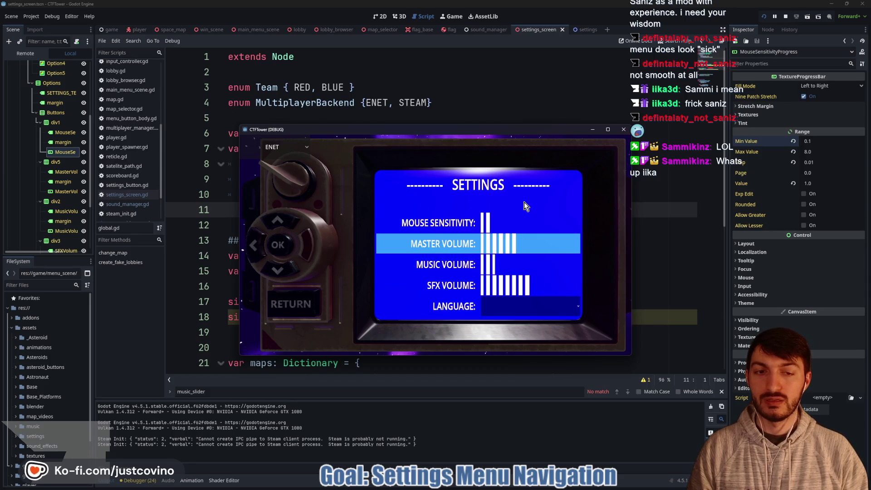
{"action": "key", "text": "Right"}
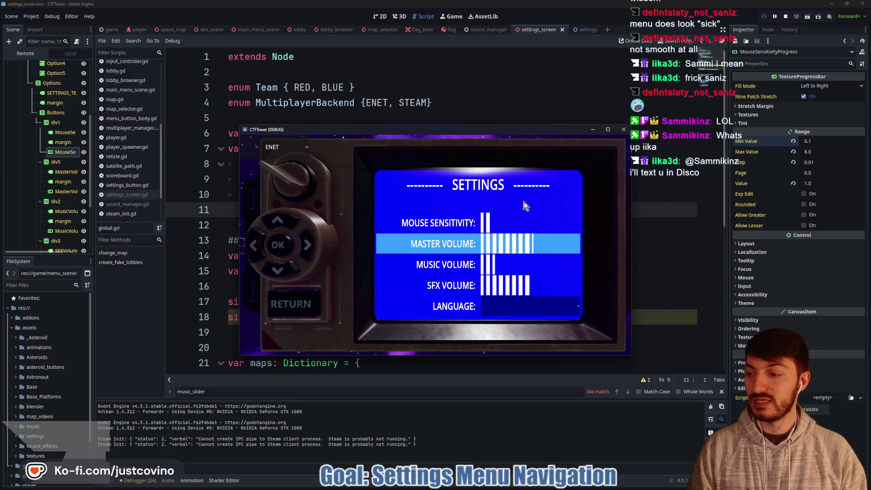
{"action": "left_click", "coordinate": [785, 18]}
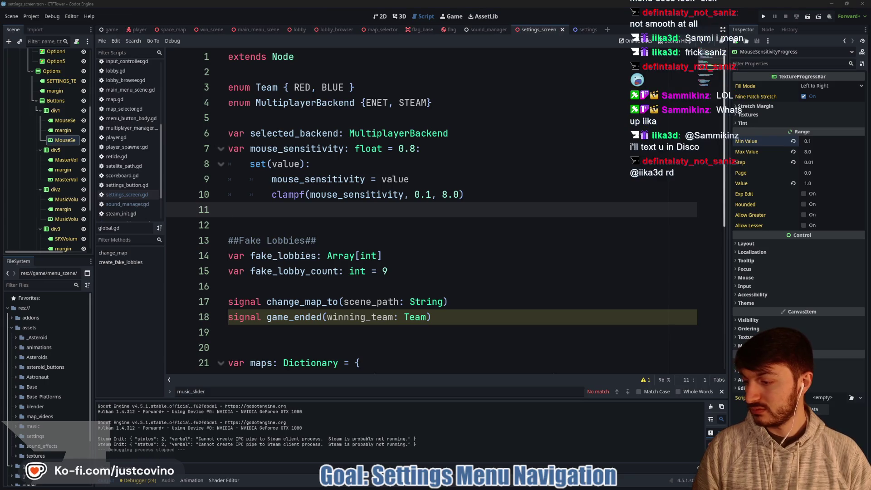
Switch back to settings_screen.gd and scroll down to the input handler functions
{"action": "left_click", "coordinate": [405, 231]}
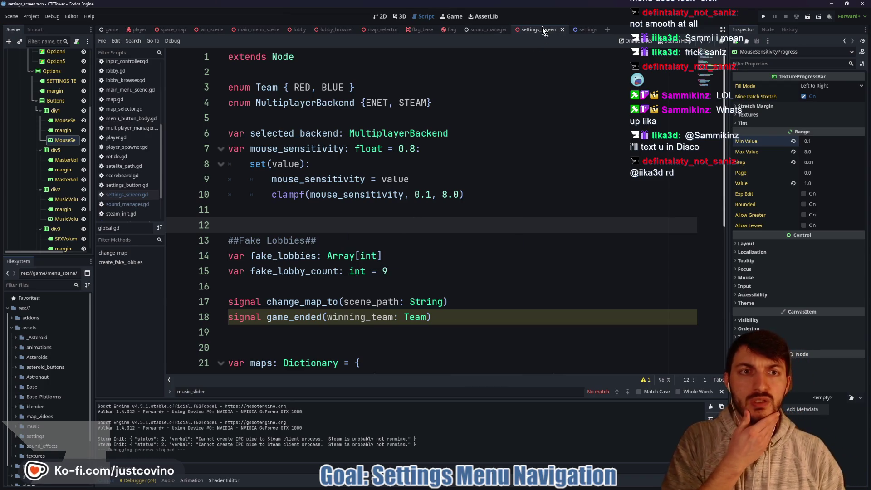
{"action": "scroll", "coordinate": [73, 68], "scroll_direction": "up", "scroll_amount": 5}
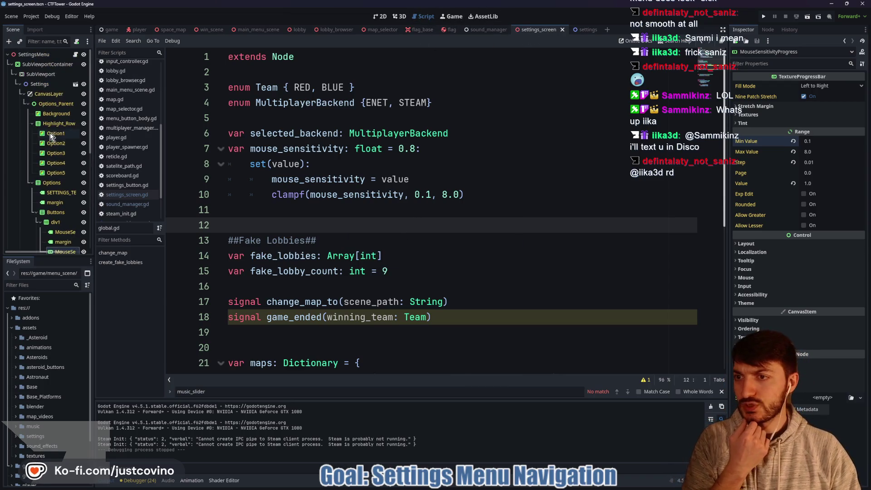
{"action": "left_click", "coordinate": [77, 54]}
{"action": "scroll", "coordinate": [393, 193], "scroll_direction": "down", "scroll_amount": 7}
{"action": "scroll", "coordinate": [393, 193], "scroll_direction": "down", "scroll_amount": 7}
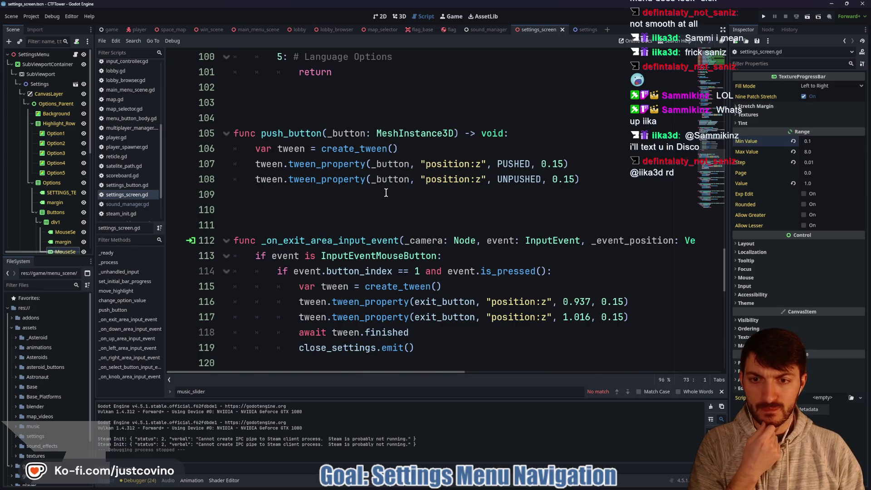
{"action": "scroll", "coordinate": [386, 193], "scroll_direction": "down", "scroll_amount": 3}
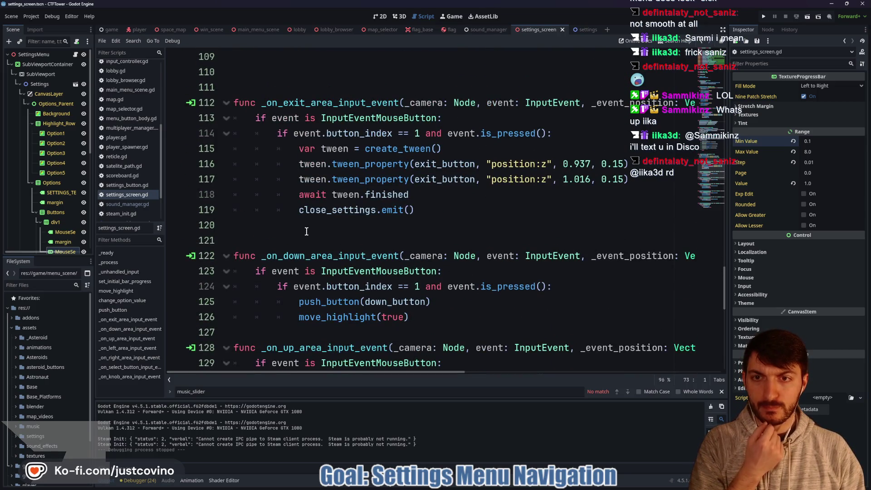
{"action": "scroll", "coordinate": [306, 231], "scroll_direction": "down", "scroll_amount": 2}
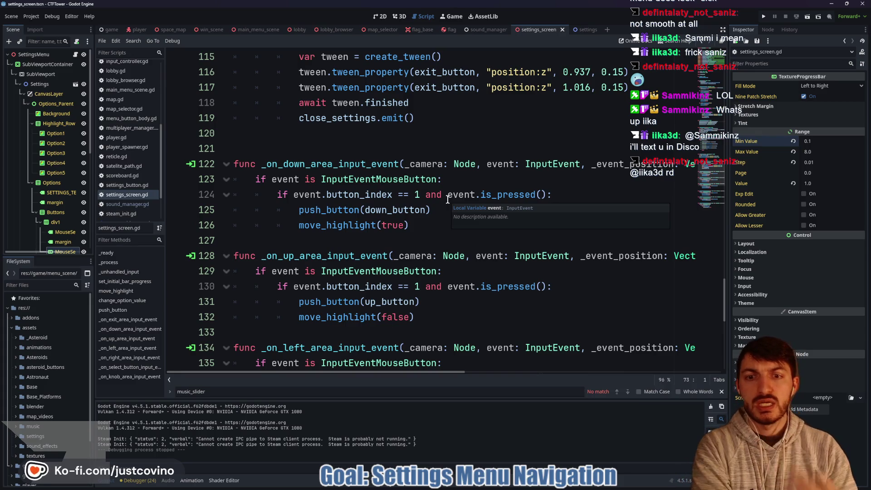
{"action": "scroll", "coordinate": [391, 203], "scroll_direction": "down", "scroll_amount": 3}
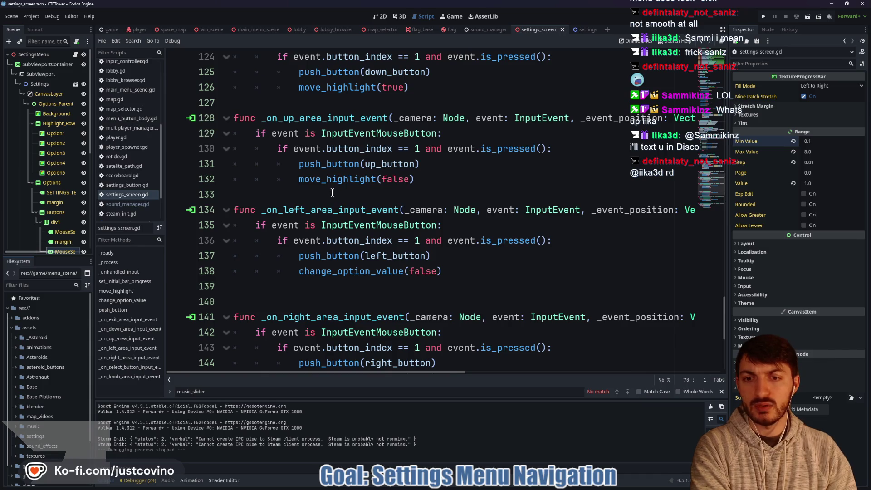
{"action": "scroll", "coordinate": [332, 193], "scroll_direction": "down", "scroll_amount": 1}
Add a blank line after the up-area handler and after the down-area handler
{"action": "left_click", "coordinate": [319, 150]}
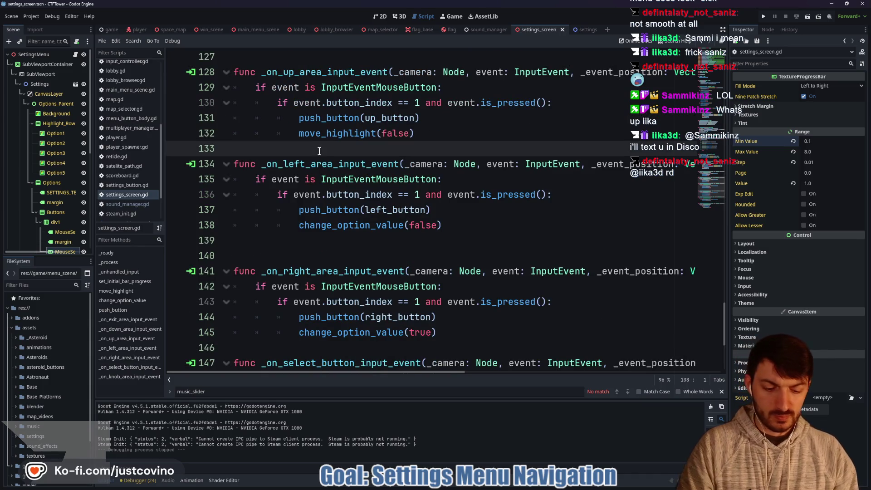
{"action": "key", "text": "Return"}
{"action": "scroll", "coordinate": [313, 165], "scroll_direction": "up", "scroll_amount": 3}
{"action": "left_click", "coordinate": [392, 196]}
{"action": "key", "text": "Return"}
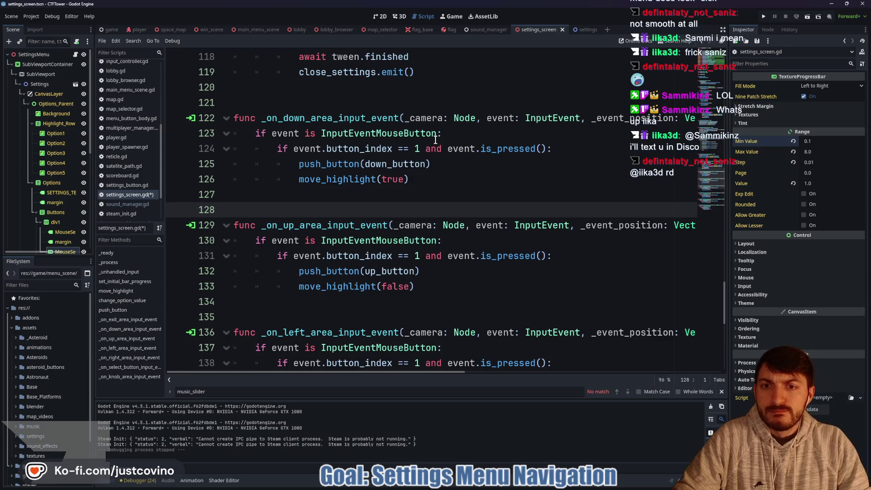
Save settings_screen.gd with Ctrl+S, then bring up the pending changes in GitHub Desktop
{"action": "mouse_move", "coordinate": [435, 144]}
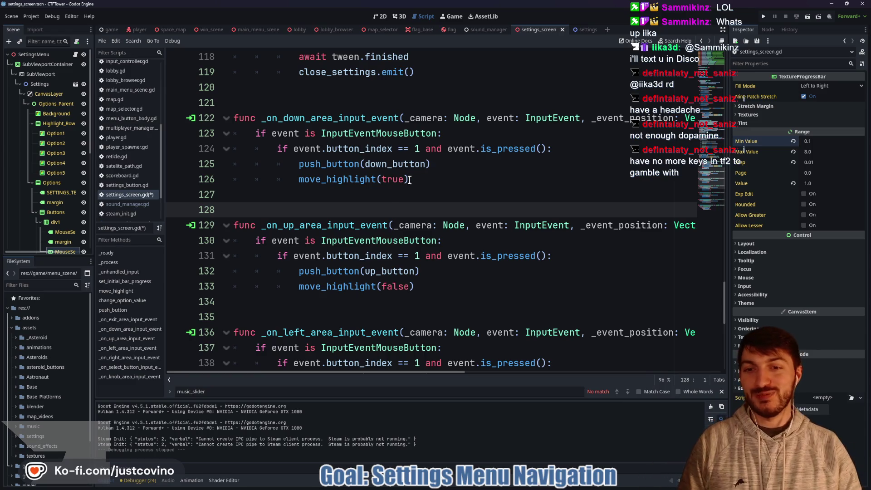
{"action": "left_click", "coordinate": [388, 192]}
{"action": "key", "text": "ctrl+s"}
{"action": "scroll", "coordinate": [389, 223], "scroll_direction": "down", "scroll_amount": 1}
{"action": "scroll", "coordinate": [389, 222], "scroll_direction": "down", "scroll_amount": 1}
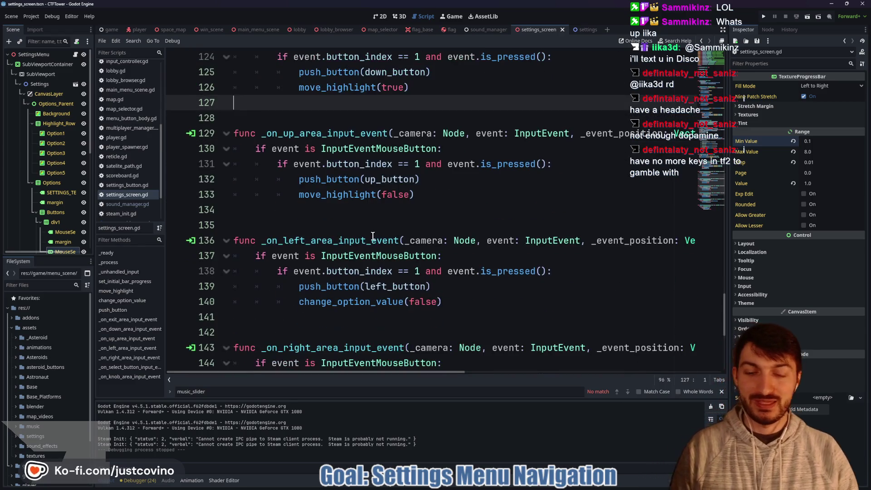
{"action": "scroll", "coordinate": [356, 220], "scroll_direction": "down", "scroll_amount": 2}
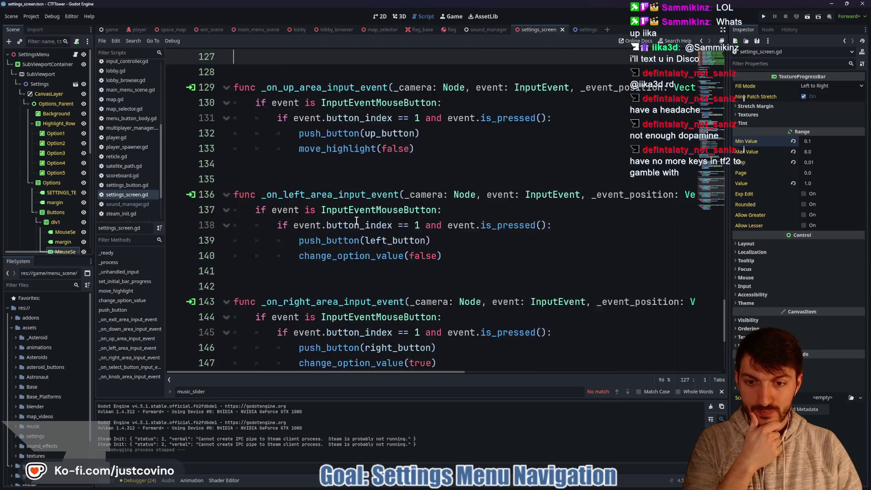
{"action": "left_click", "coordinate": [523, 486]}
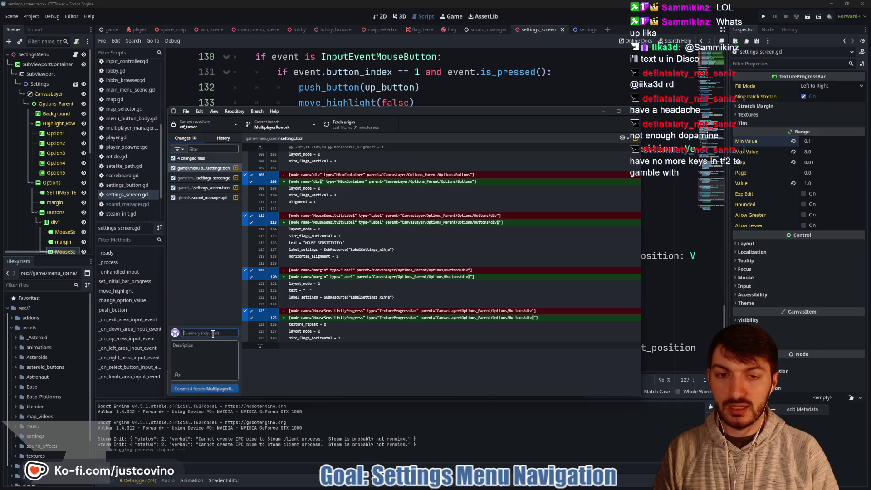
Commit the four files to MultiplayerRework with a sensitivity-change summary and push to origin
{"action": "type", "text": "left and right can now"}
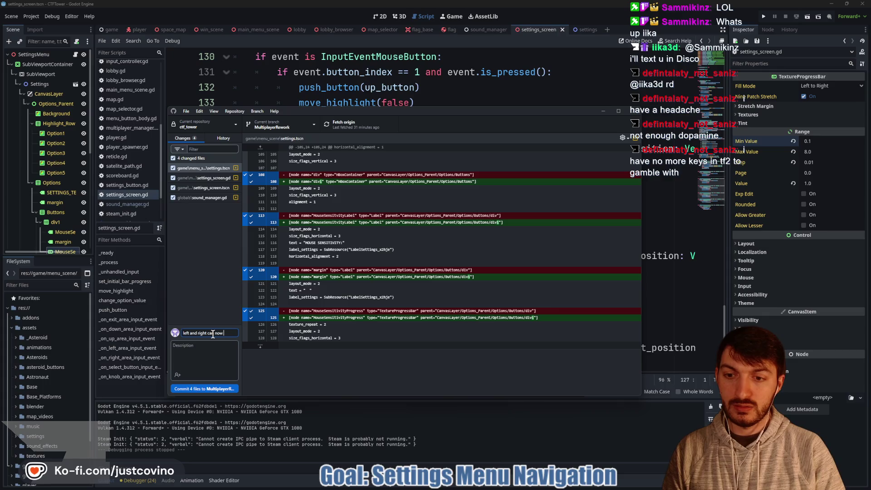
{"action": "type", "text": " change value of sound"}
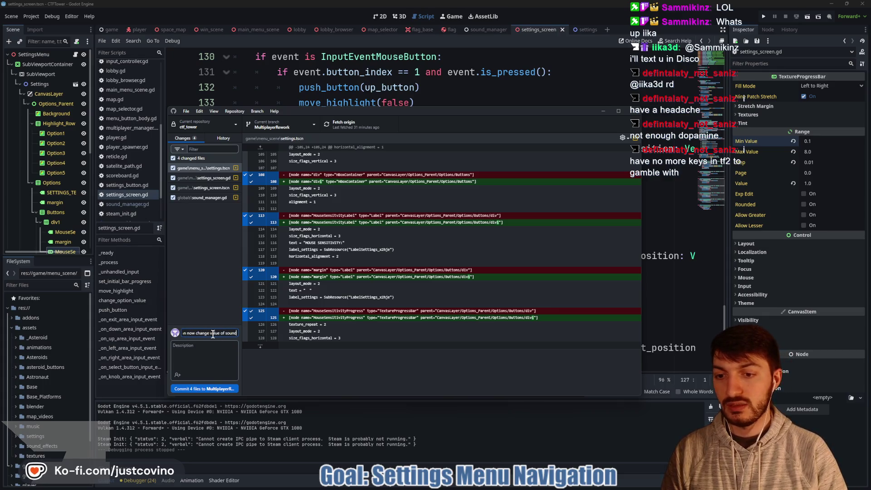
{"action": "type", "text": "nsitivity"}
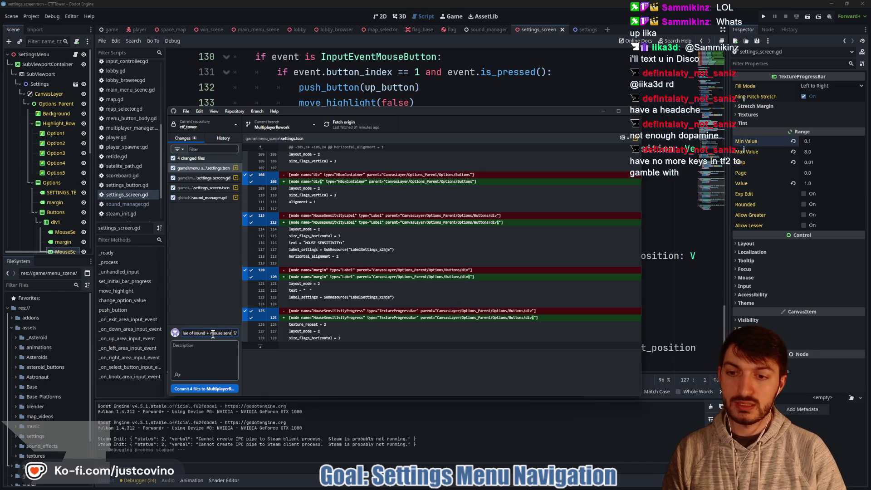
{"action": "left_click", "coordinate": [217, 389]}
{"action": "left_click", "coordinate": [526, 204]}
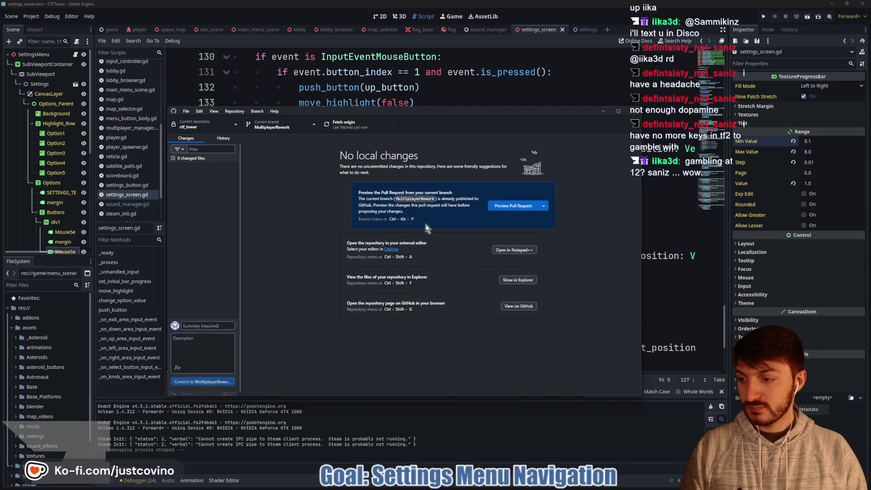
Back in Godot, add a blank line after _on_right_area_input_event and save the script
{"action": "left_click", "coordinate": [648, 233]}
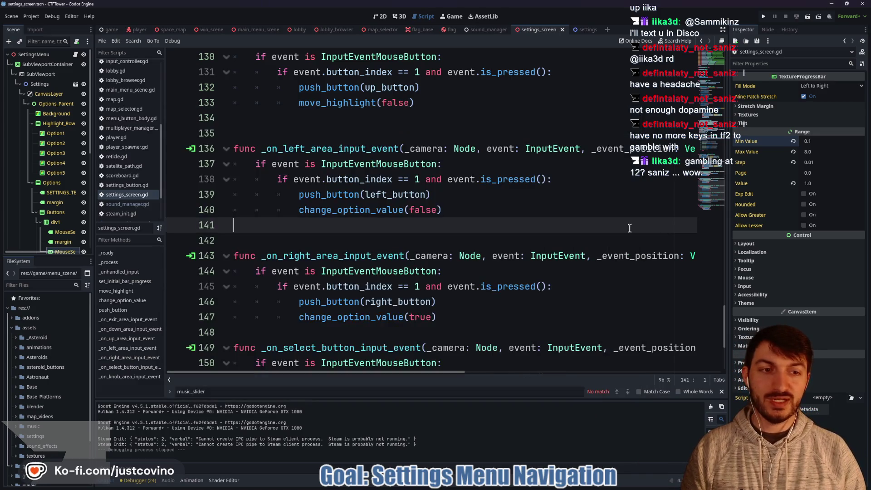
{"action": "left_click", "coordinate": [454, 213]}
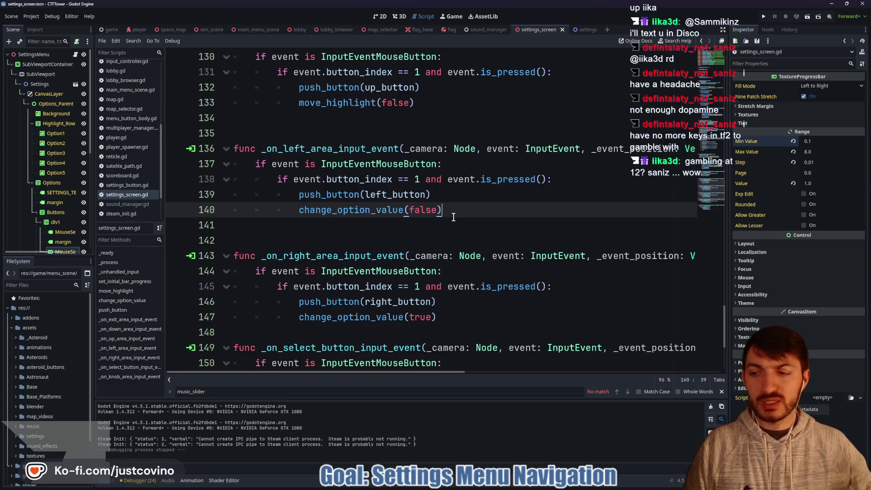
{"action": "left_click", "coordinate": [365, 222]}
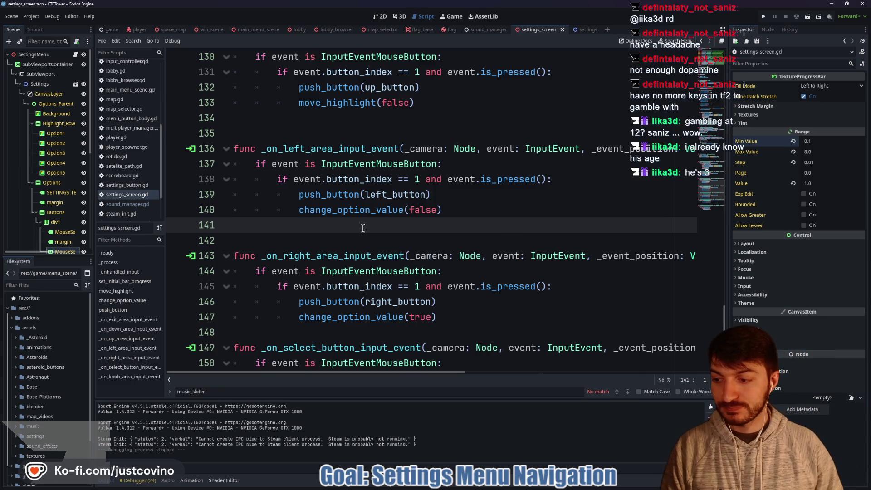
{"action": "scroll", "coordinate": [358, 218], "scroll_direction": "down", "scroll_amount": 3}
{"action": "left_click", "coordinate": [360, 195]}
{"action": "key", "text": "Return"}
{"action": "key", "text": "ctrl+s"}
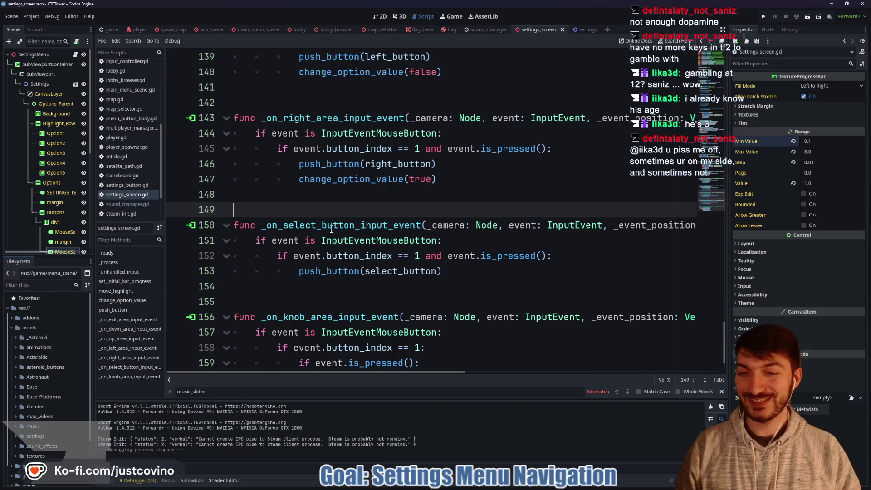
Review the gaps after the select, right, up, down and exit handler functions
{"action": "scroll", "coordinate": [329, 233], "scroll_direction": "down", "scroll_amount": 1}
{"action": "left_click", "coordinate": [322, 245]}
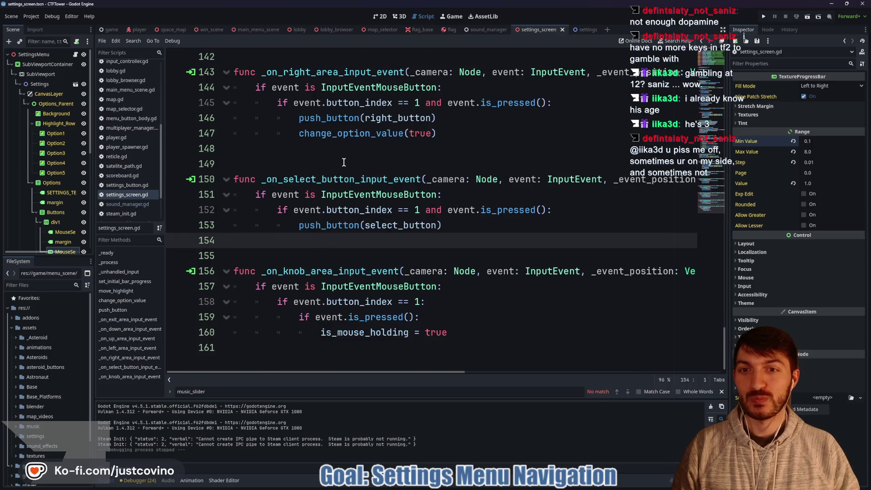
{"action": "left_click", "coordinate": [346, 162]}
{"action": "scroll", "coordinate": [348, 181], "scroll_direction": "up", "scroll_amount": 3}
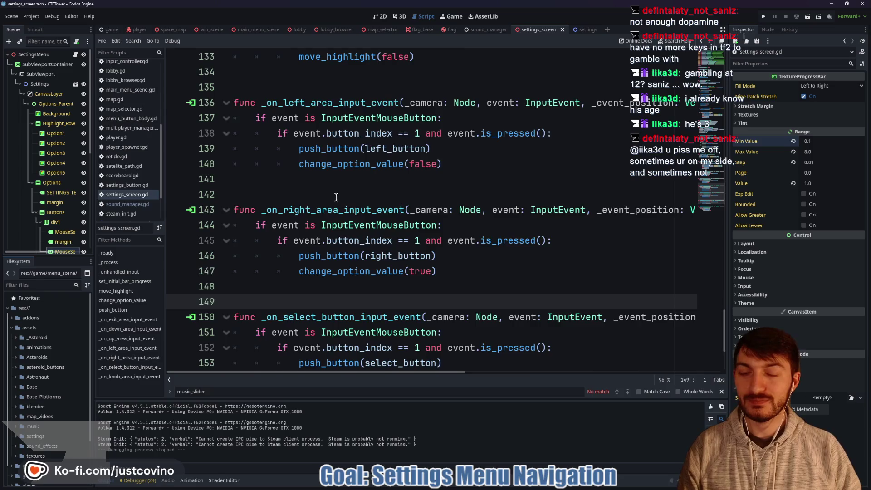
{"action": "scroll", "coordinate": [338, 195], "scroll_direction": "up", "scroll_amount": 3}
{"action": "left_click", "coordinate": [316, 216]}
{"action": "left_click", "coordinate": [310, 120]}
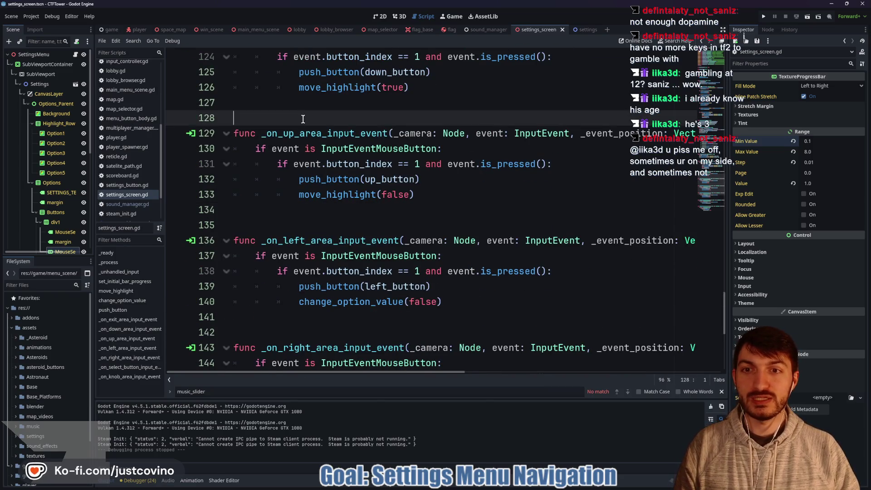
{"action": "scroll", "coordinate": [308, 136], "scroll_direction": "up", "scroll_amount": 3}
{"action": "left_click", "coordinate": [305, 144]}
{"action": "scroll", "coordinate": [308, 154], "scroll_direction": "up", "scroll_amount": 3}
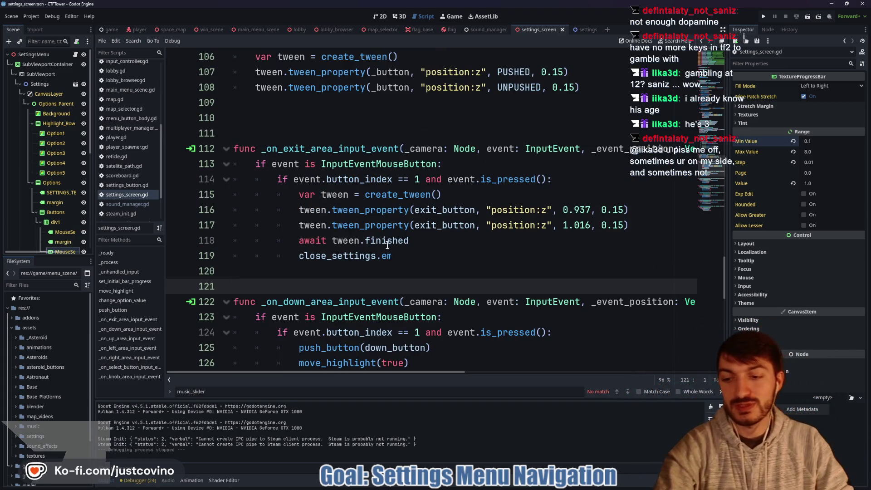
{"action": "left_click", "coordinate": [363, 140]}
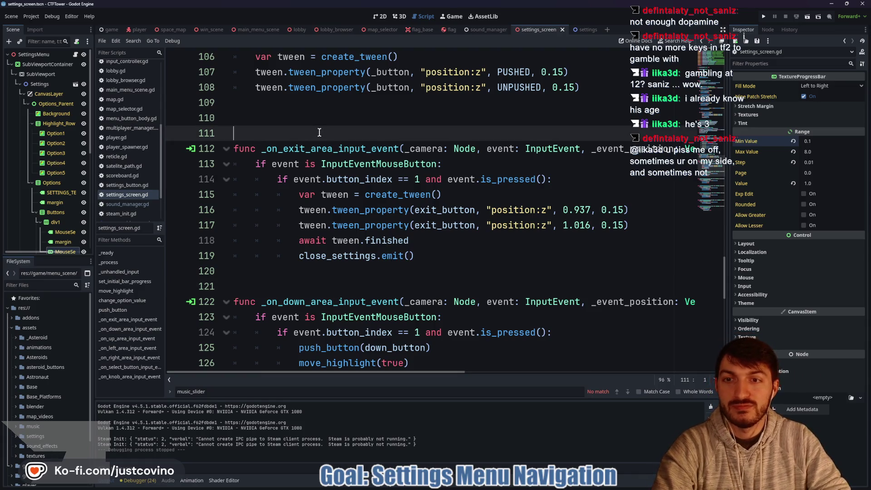
Remove the extra blank lines before the exit handler and before push_button
{"action": "key", "text": "BackSpace"}
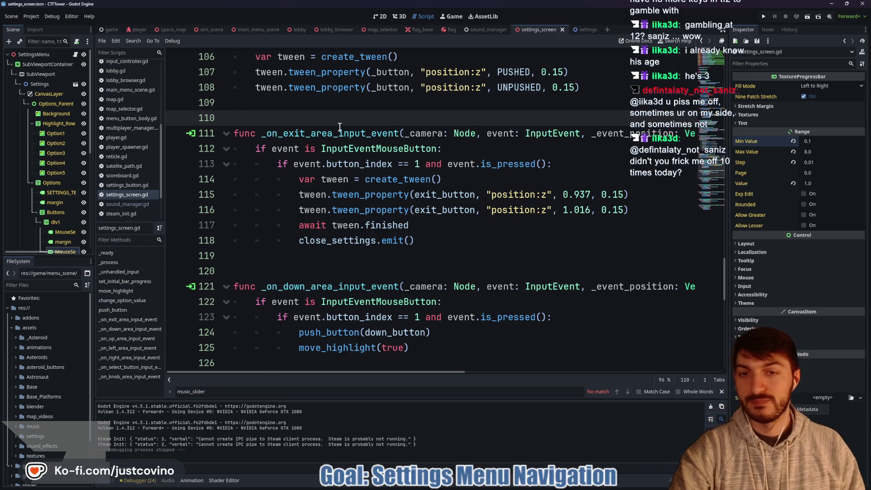
{"action": "scroll", "coordinate": [340, 127], "scroll_direction": "up", "scroll_amount": 3}
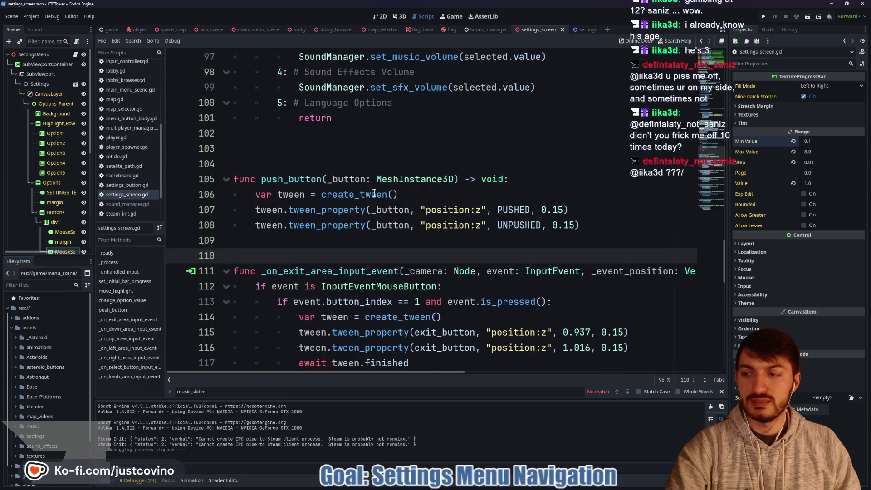
{"action": "left_click", "coordinate": [303, 152]}
{"action": "key", "text": "BackSpace"}
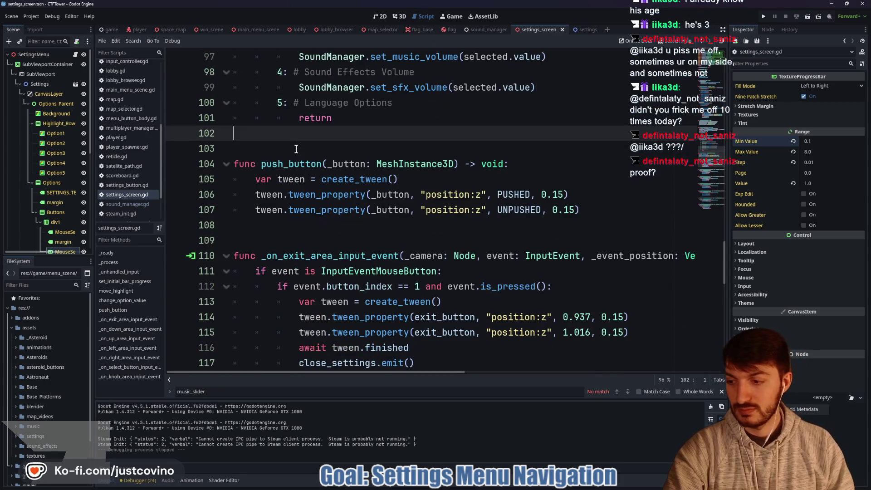
Close the music_slider search, check the gap after change_option_value, and scroll to line 1
{"action": "scroll", "coordinate": [361, 175], "scroll_direction": "up", "scroll_amount": 4}
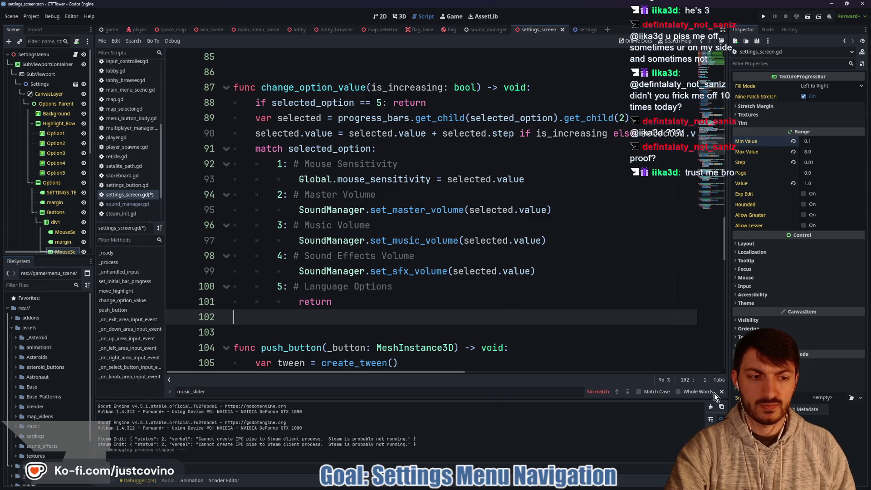
{"action": "key", "text": "Escape"}
{"action": "left_click", "coordinate": [375, 327]}
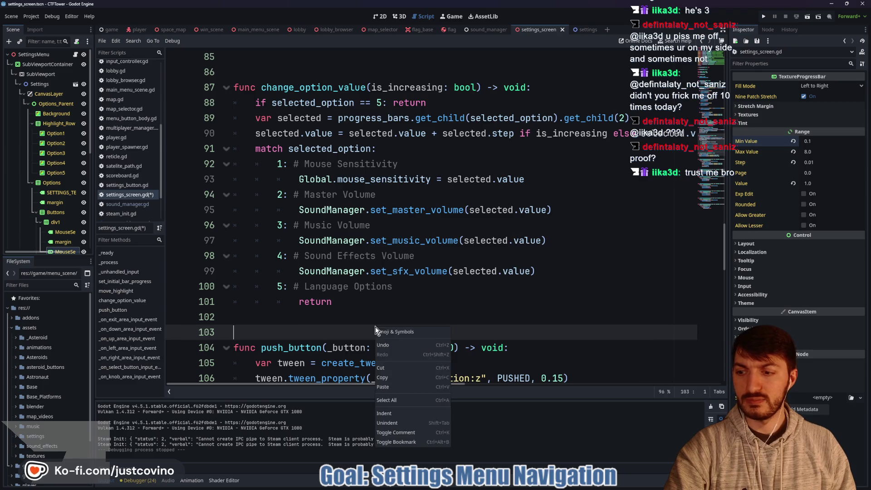
{"action": "left_click", "coordinate": [340, 314]}
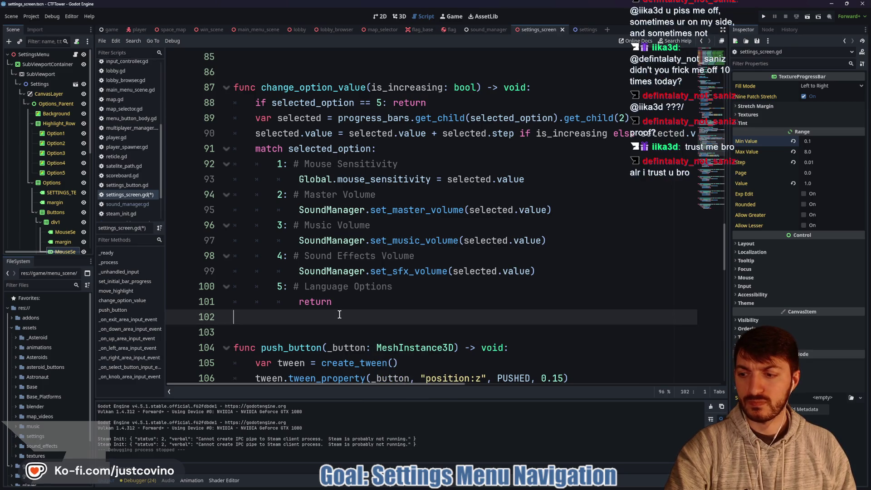
{"action": "scroll", "coordinate": [349, 320], "scroll_direction": "up", "scroll_amount": 2}
{"action": "scroll", "coordinate": [349, 320], "scroll_direction": "up", "scroll_amount": 5}
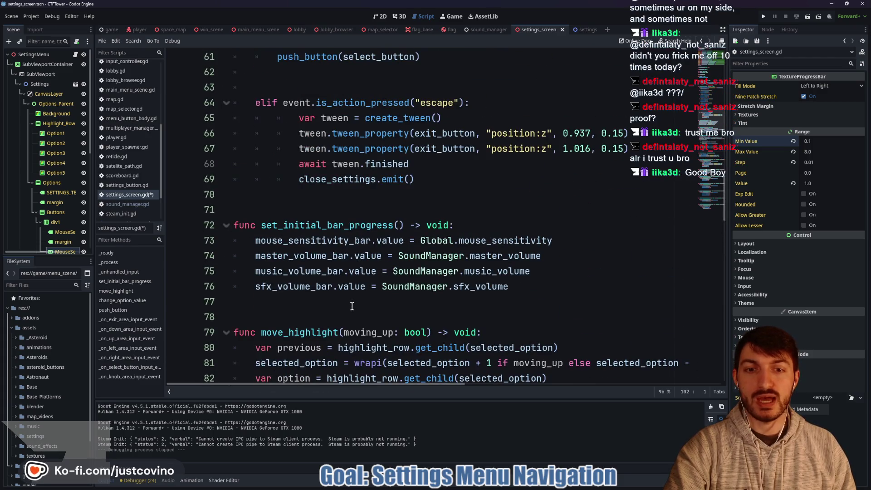
{"action": "scroll", "coordinate": [352, 306], "scroll_direction": "up", "scroll_amount": 3}
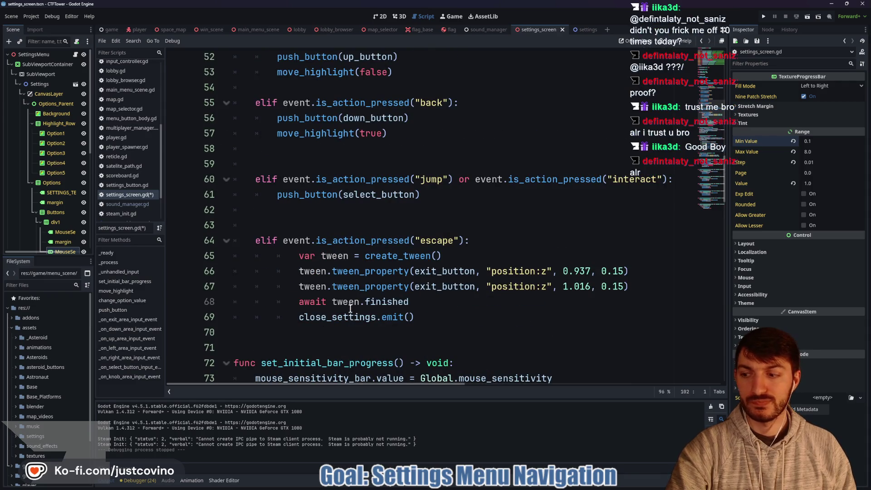
{"action": "scroll", "coordinate": [350, 308], "scroll_direction": "up", "scroll_amount": 3}
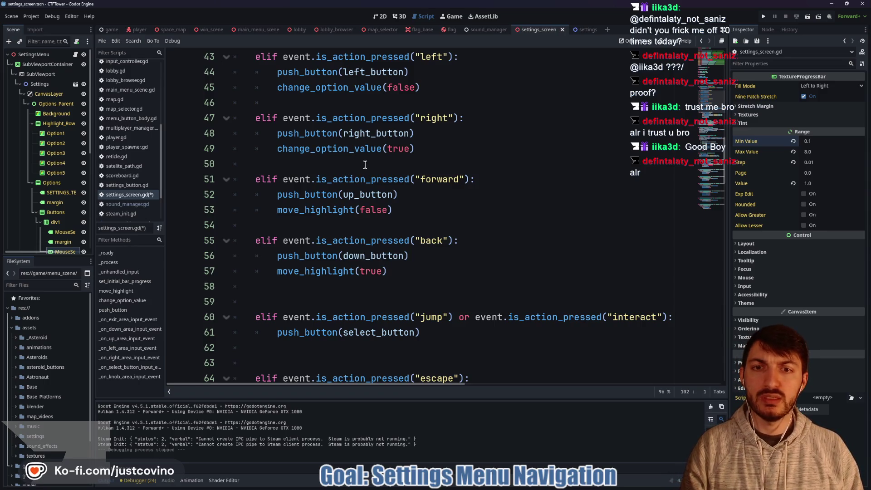
{"action": "scroll", "coordinate": [366, 164], "scroll_direction": "down", "scroll_amount": 13}
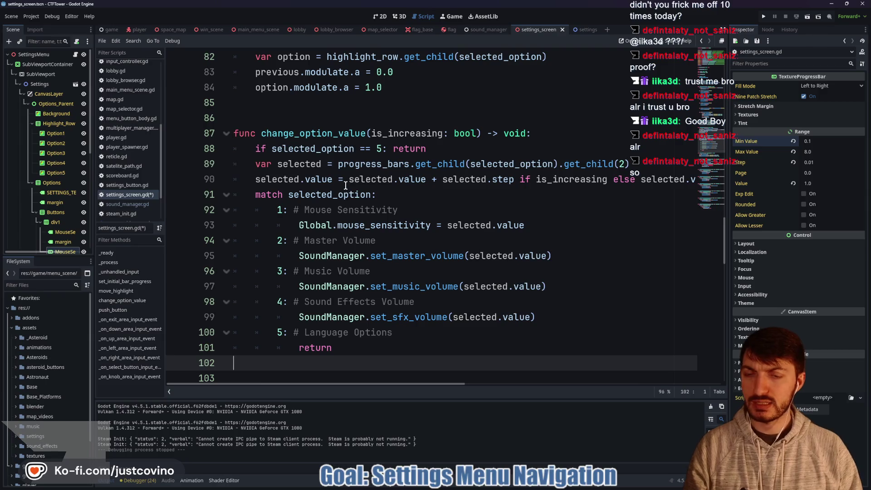
{"action": "scroll", "coordinate": [345, 185], "scroll_direction": "down", "scroll_amount": 4}
{"action": "scroll", "coordinate": [354, 191], "scroll_direction": "up", "scroll_amount": 19}
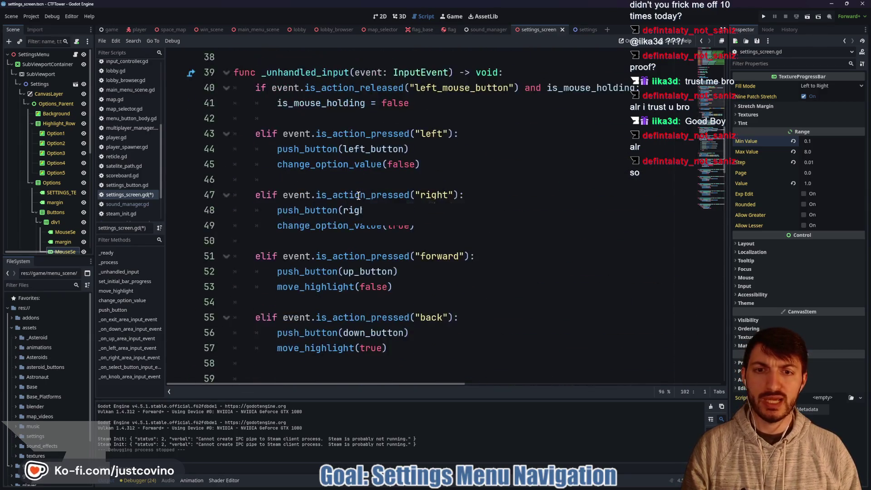
{"action": "scroll", "coordinate": [356, 196], "scroll_direction": "up", "scroll_amount": 9}
{"action": "scroll", "coordinate": [345, 198], "scroll_direction": "up", "scroll_amount": 3}
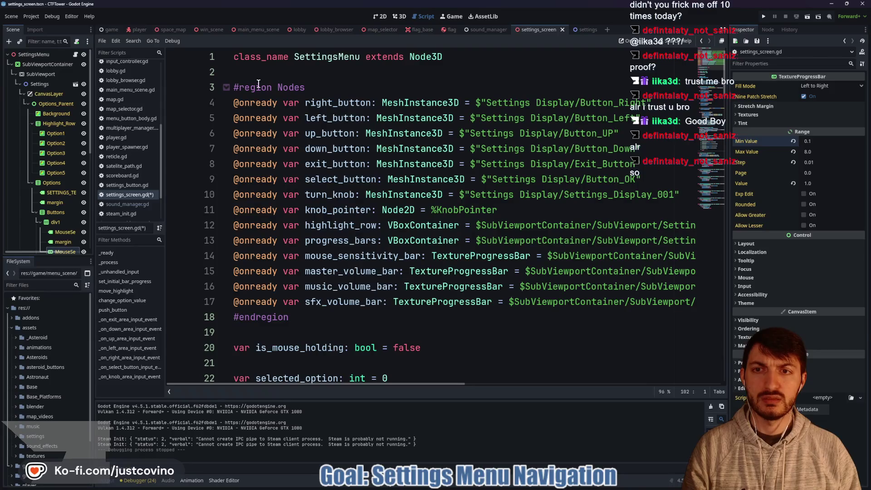
Insert a line 3 TODO comment about holding a button continuously moving, then save
{"action": "left_click", "coordinate": [268, 77]}
{"action": "key", "text": "Return"}
{"action": "key", "text": "Return"}
{"action": "key", "text": "Up"}
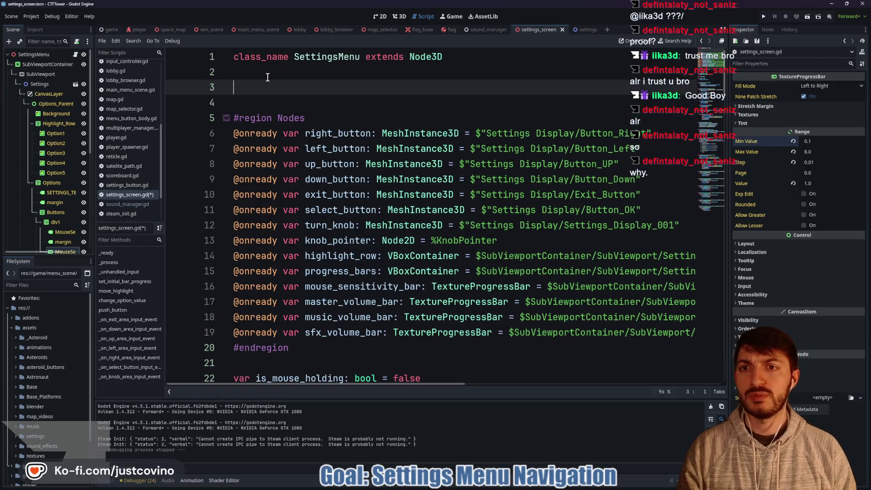
{"action": "type", "text": "TODO make sure"}
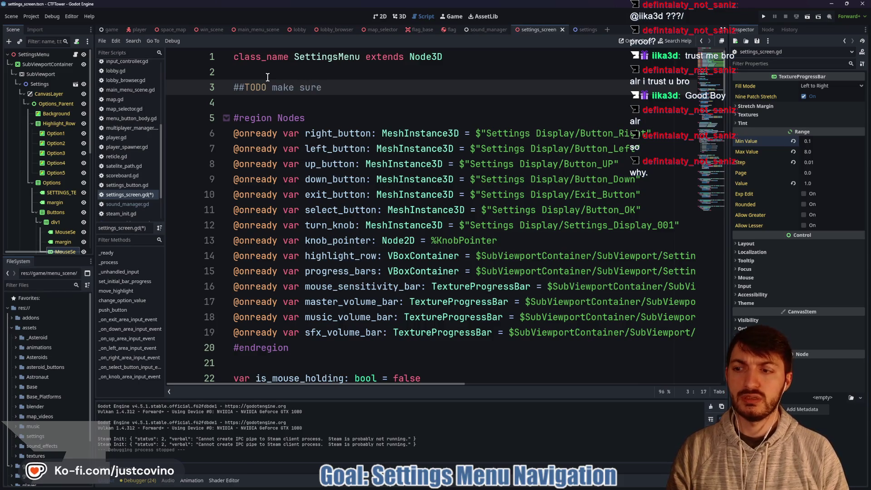
{"action": "type", "text": " but"}
{"action": "type", "text": "ill continuously"}
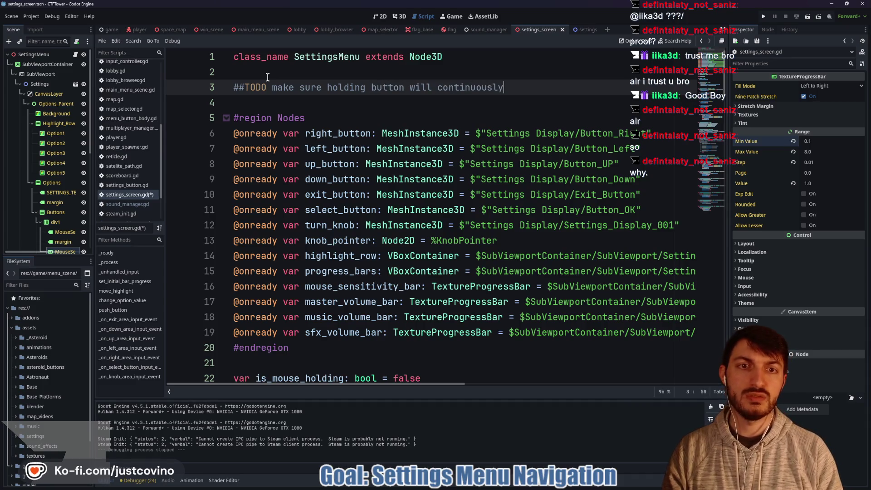
{"action": "key", "text": "BackSpace"}
{"action": "key", "text": "BackSpace"}
{"action": "key", "text": "BackSpace"}
{"action": "type", "text": "uou"}
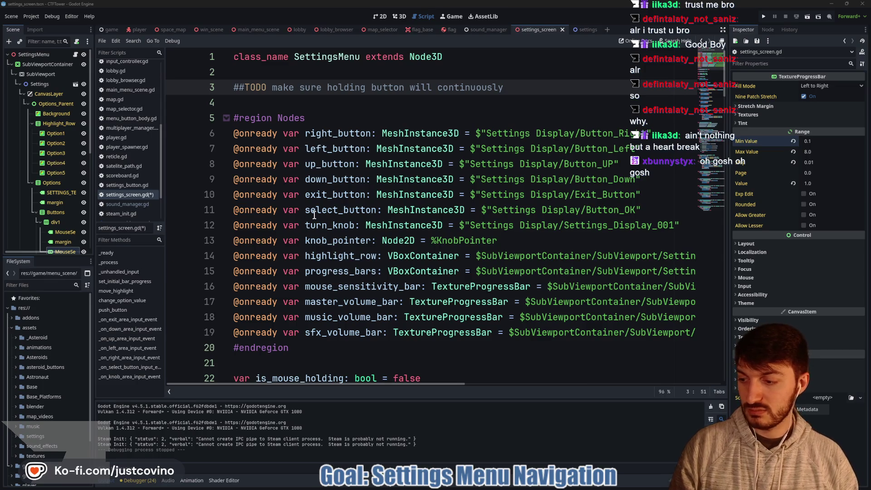
{"action": "mouse_move", "coordinate": [376, 174]}
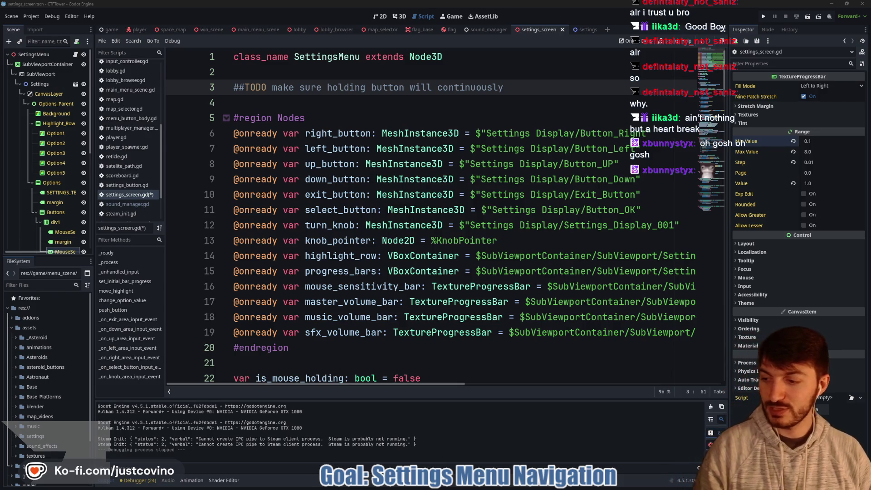
{"action": "key", "text": "ctrl+s"}
Finish the TODO comment with 'progress bar' and run the project
{"action": "left_click", "coordinate": [547, 75]}
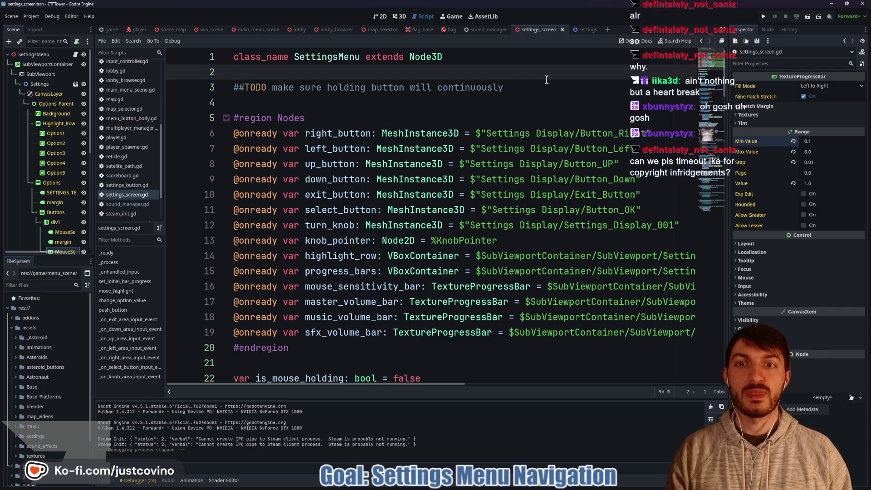
{"action": "left_click", "coordinate": [536, 88]}
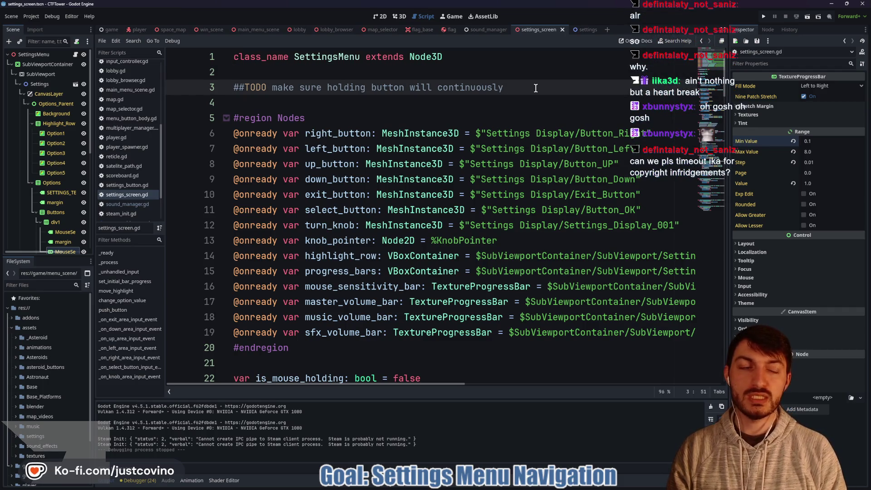
{"action": "type", "text": "gress bar"}
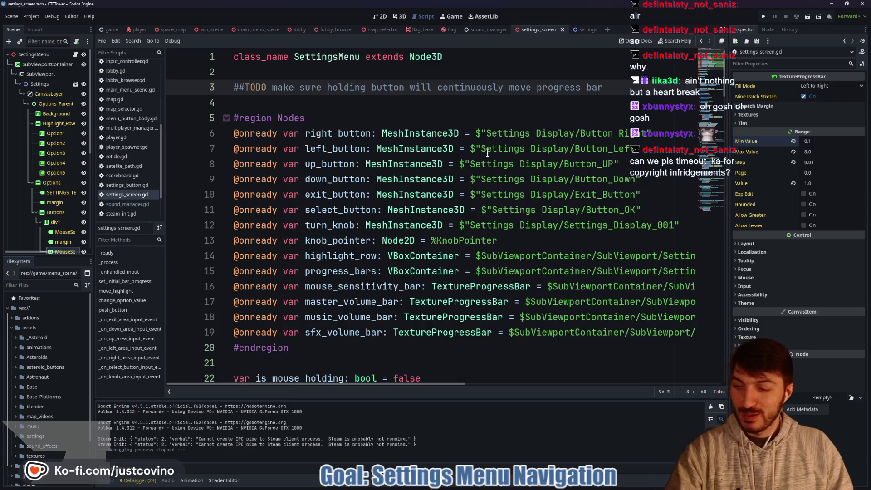
{"action": "left_click", "coordinate": [422, 111]}
{"action": "left_click", "coordinate": [398, 109]}
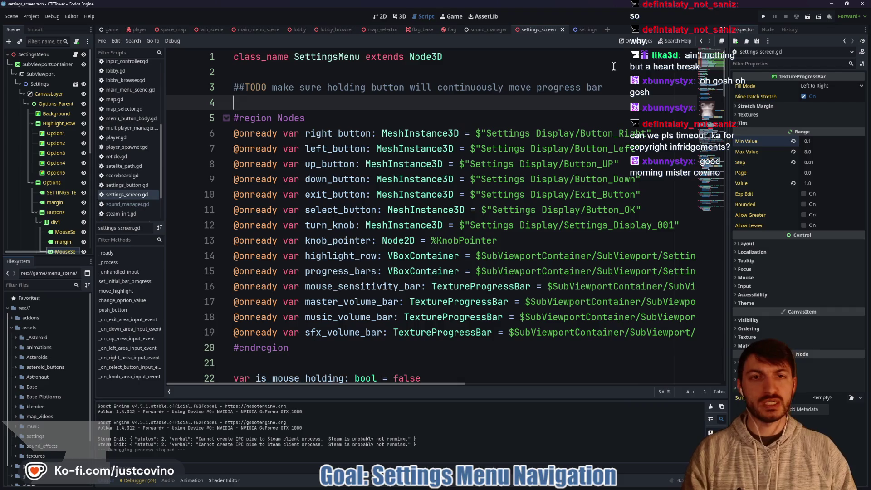
{"action": "left_click", "coordinate": [764, 19]}
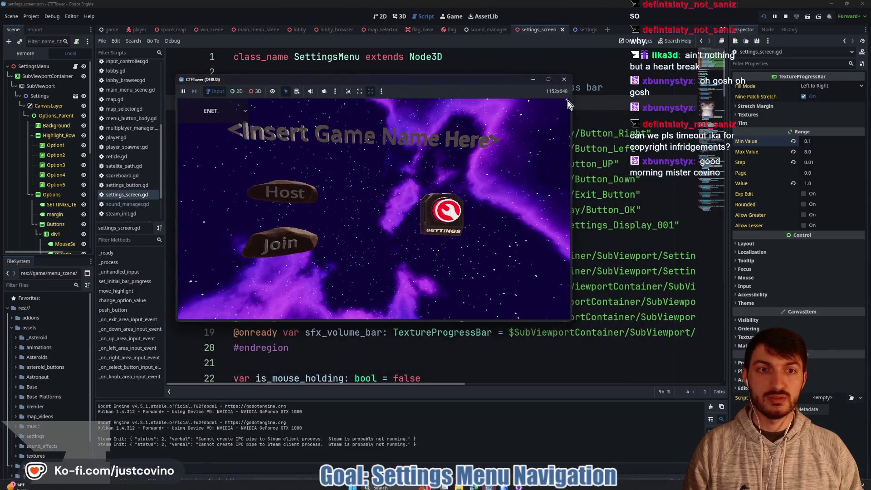
Enlarge the game window, open Settings, and raise Master Volume three steps, then lower it three steps
{"action": "left_click", "coordinate": [548, 83]}
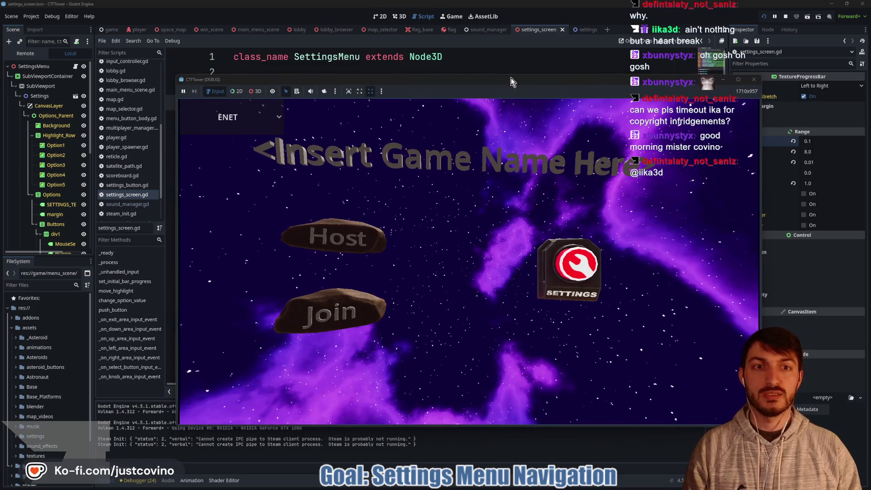
{"action": "left_click_drag", "start_coordinate": [511, 78], "coordinate": [445, 42]}
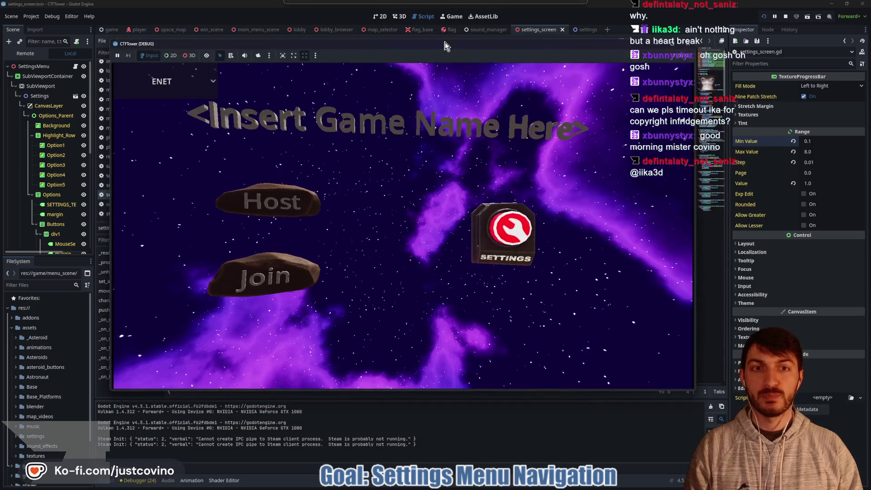
{"action": "left_click", "coordinate": [512, 225]}
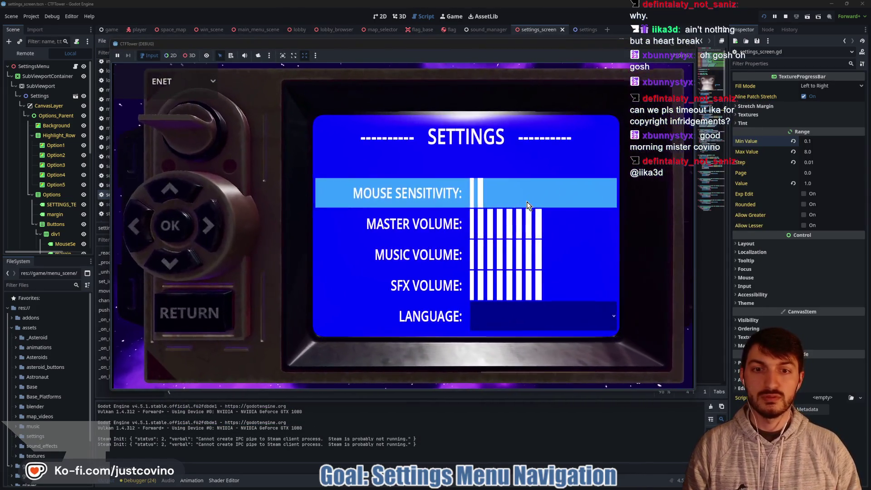
{"action": "key", "text": "Down"}
{"action": "key", "text": "Right"}
{"action": "key", "text": "Right"}
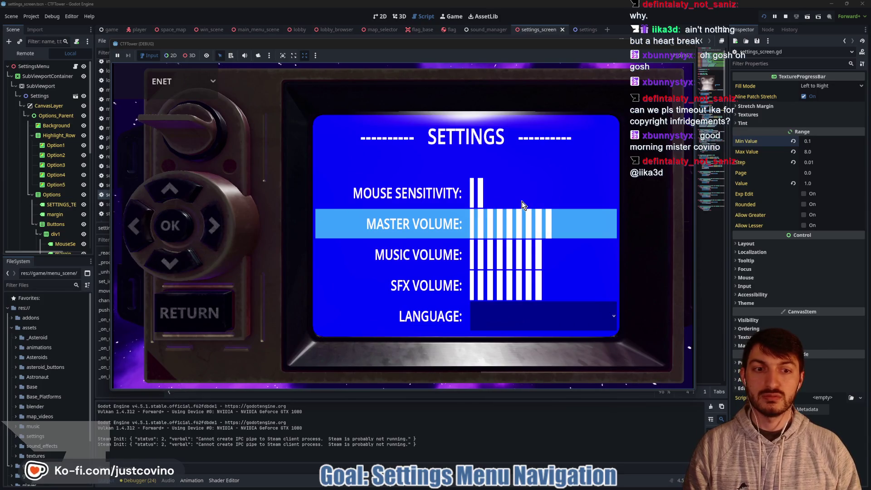
{"action": "key", "text": "Right"}
{"action": "key", "text": "Right"}
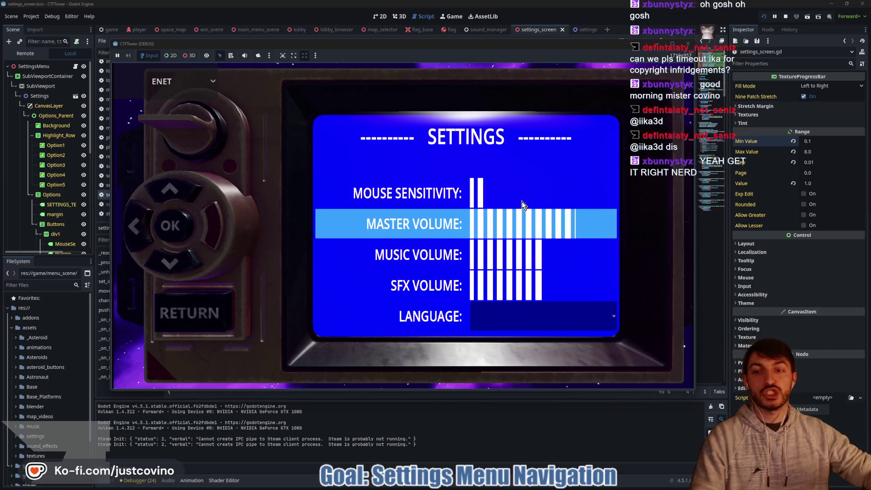
{"action": "key", "text": "Right"}
{"action": "key", "text": "Right"}
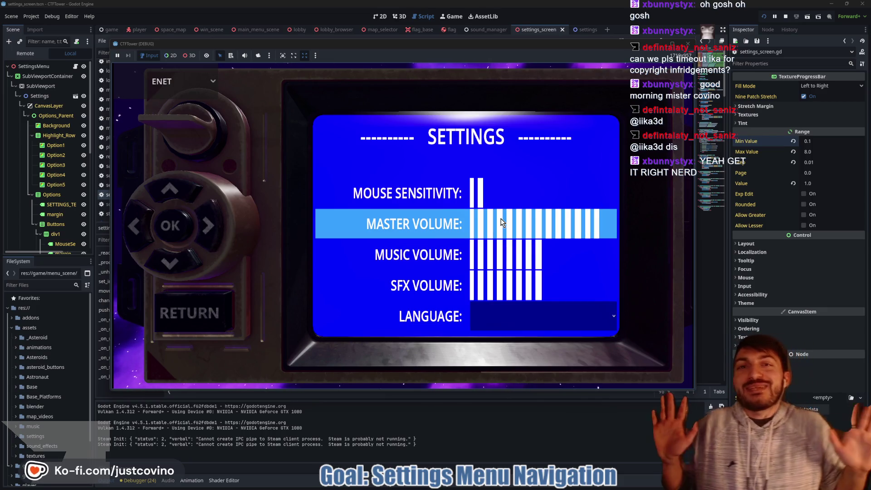
{"action": "key", "text": "Left"}
{"action": "key", "text": "Left"}
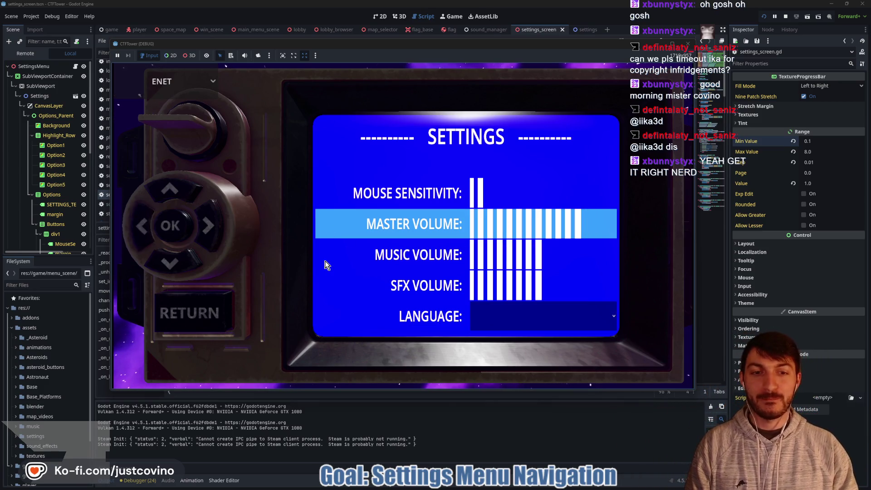
{"action": "key", "text": "Left"}
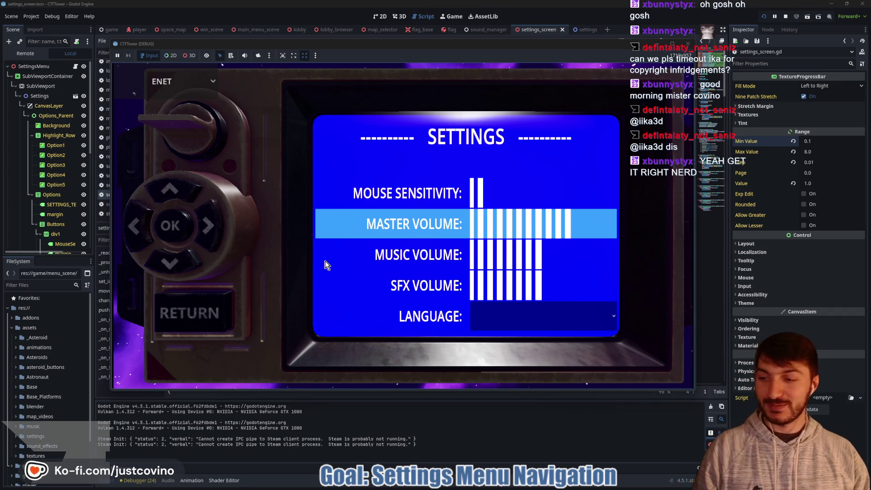
{"action": "key", "text": "Left"}
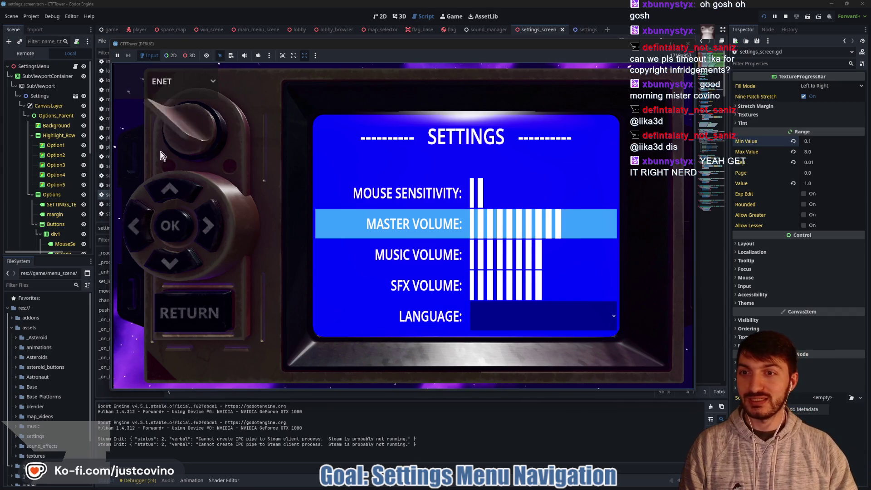
Return to the main menu, revisit Settings and leave again, then stop and relaunch the game
{"action": "left_click", "coordinate": [193, 318]}
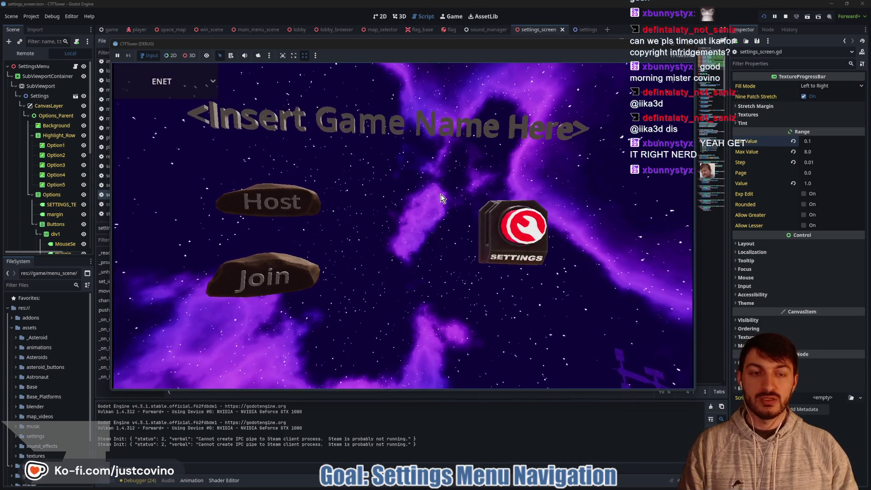
{"action": "left_click", "coordinate": [521, 223]}
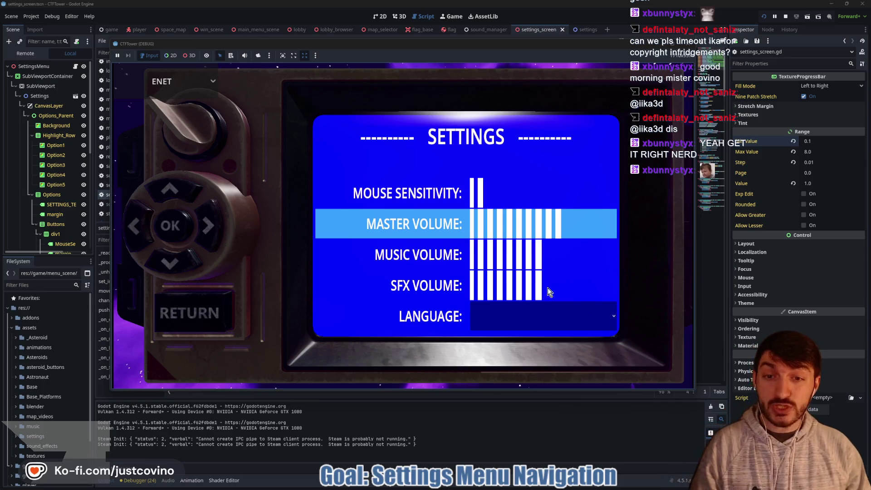
{"action": "left_click", "coordinate": [217, 300]}
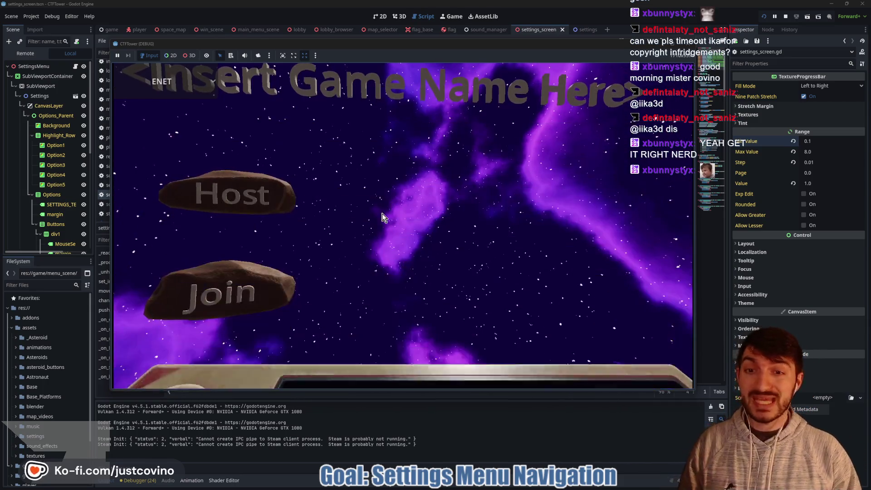
{"action": "mouse_move", "coordinate": [461, 45]}
{"action": "left_mouse_down"}
{"action": "mouse_move", "coordinate": [568, 88]}
{"action": "mouse_move", "coordinate": [578, 208]}
{"action": "mouse_move", "coordinate": [389, 42]}
{"action": "mouse_move", "coordinate": [486, 107]}
{"action": "left_mouse_up"}
{"action": "left_click", "coordinate": [785, 17]}
{"action": "left_click", "coordinate": [764, 17]}
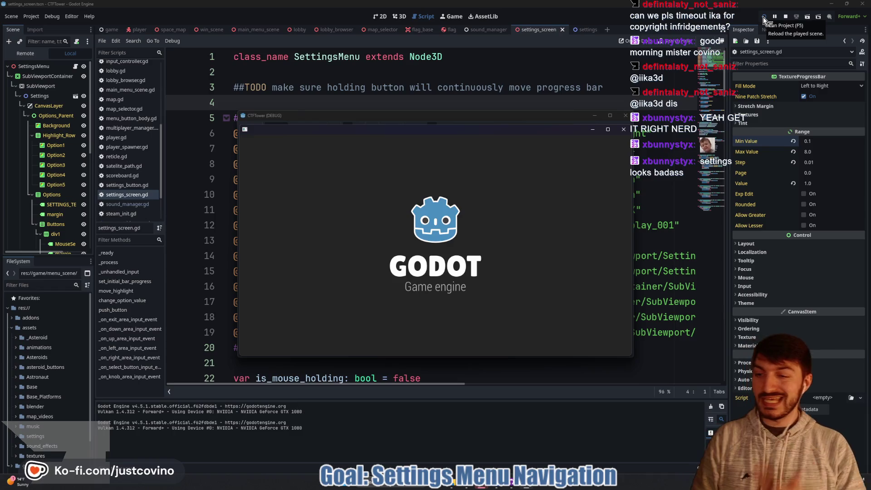
Place the two game windows side by side, host in the left one, and join the first fake lobby from the right
{"action": "left_click_drag", "start_coordinate": [481, 116], "coordinate": [269, 88]}
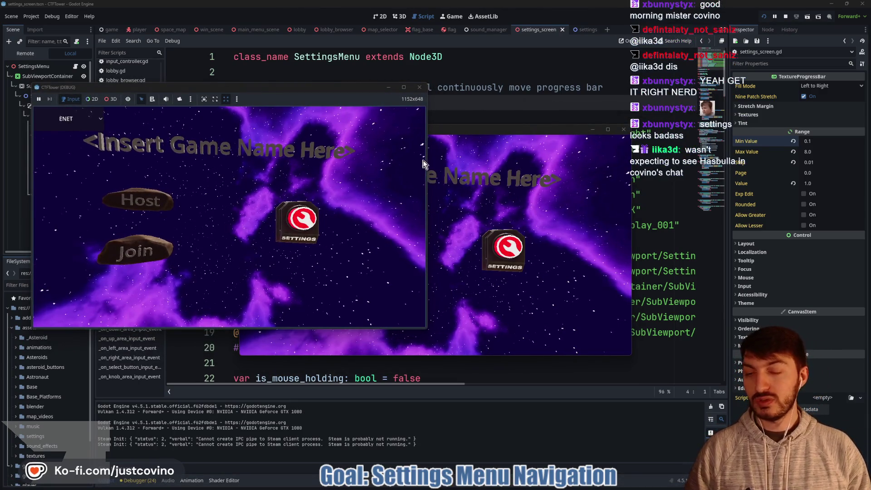
{"action": "left_click_drag", "start_coordinate": [460, 132], "coordinate": [654, 99]}
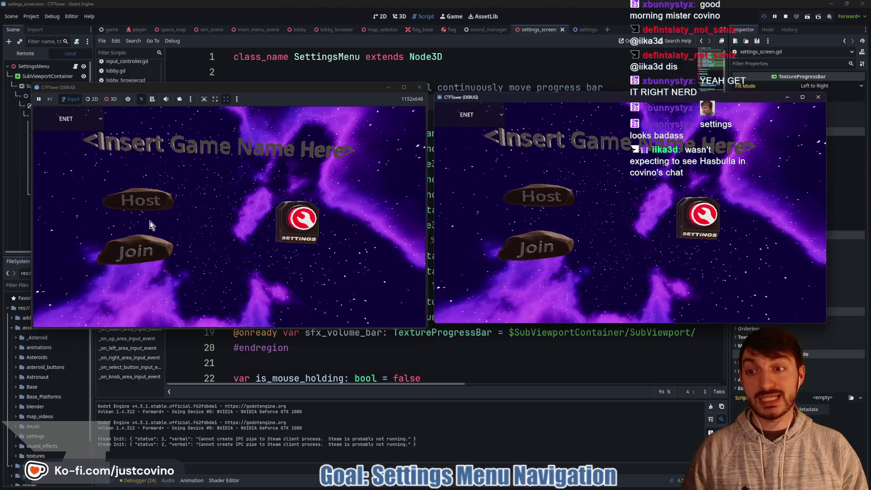
{"action": "left_click", "coordinate": [153, 207]}
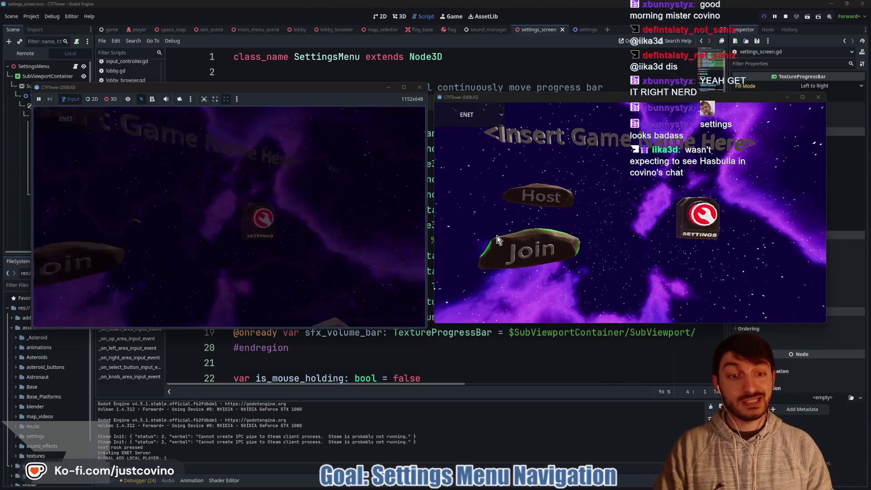
{"action": "left_click", "coordinate": [512, 249]}
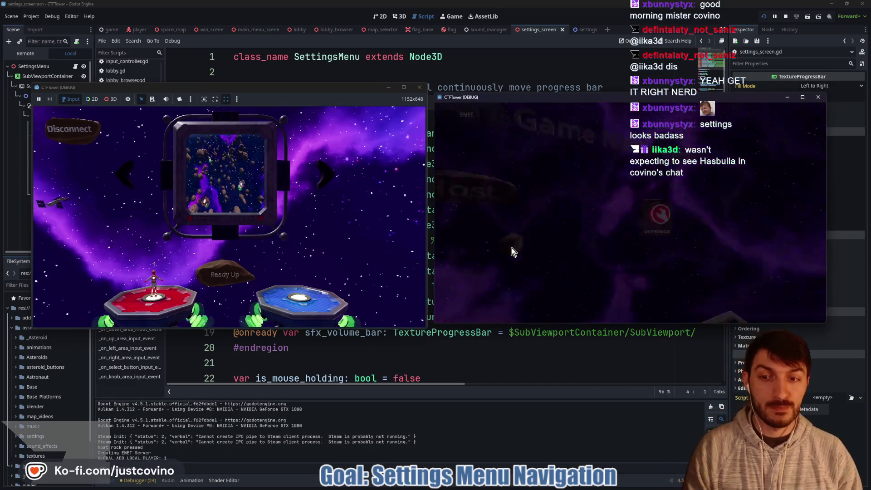
{"action": "left_click", "coordinate": [608, 160]}
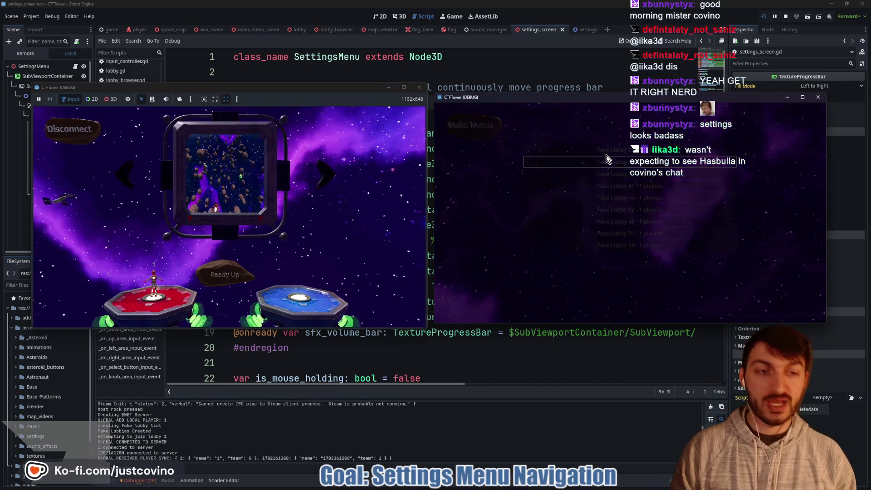
Mark both players ready and start the match
{"action": "left_click", "coordinate": [636, 275]}
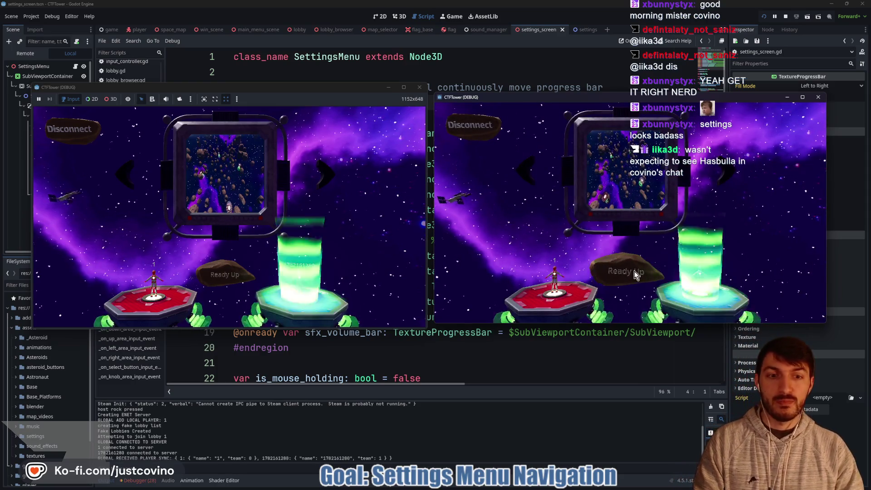
{"action": "left_click", "coordinate": [231, 273]}
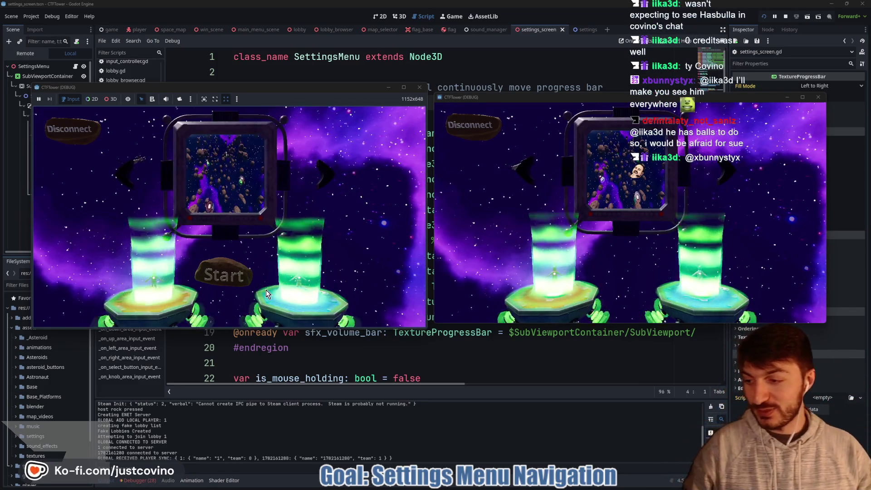
{"action": "left_click", "coordinate": [231, 275]}
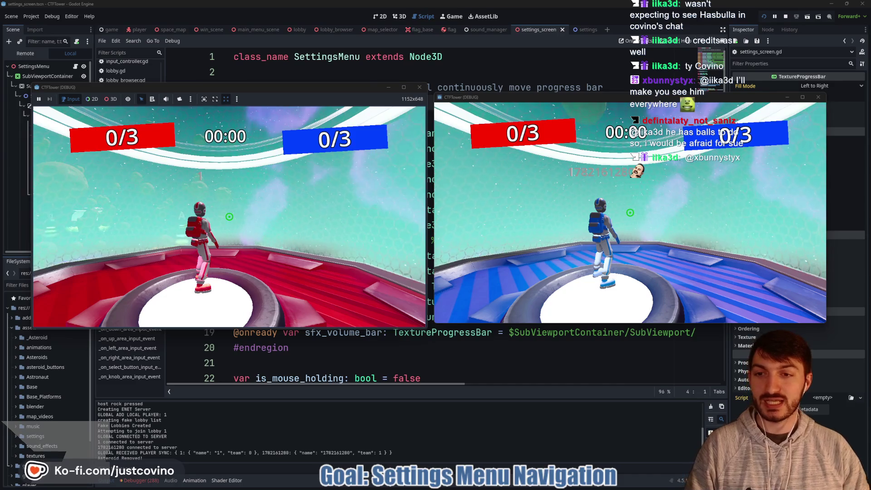
Walk the red player to the railing and launch it off the platform into space
{"action": "key", "text": "w"}
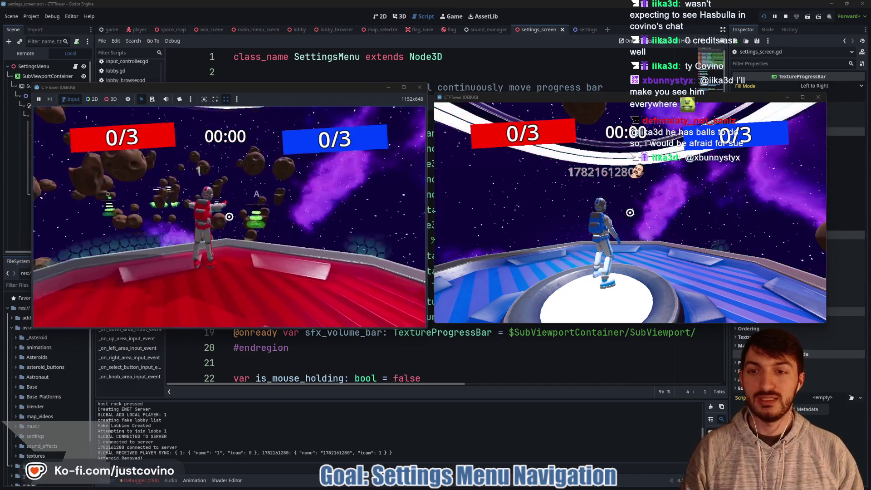
{"action": "key", "text": "w"}
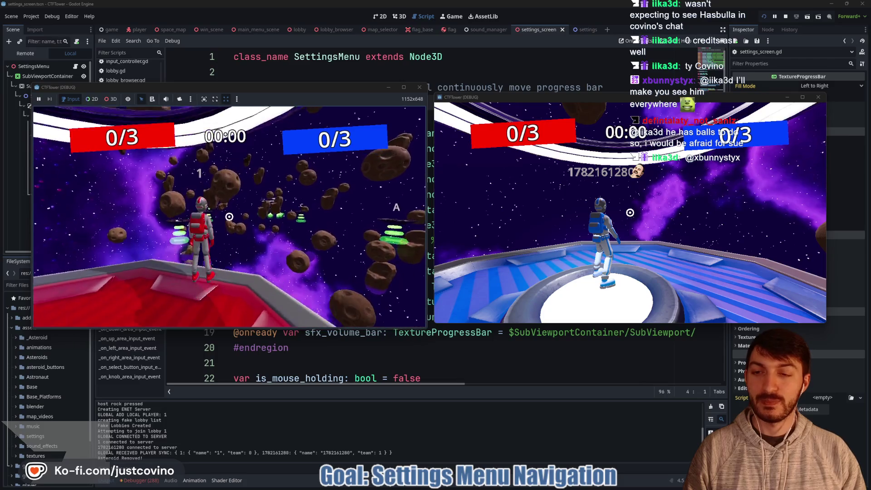
{"action": "key", "text": "space"}
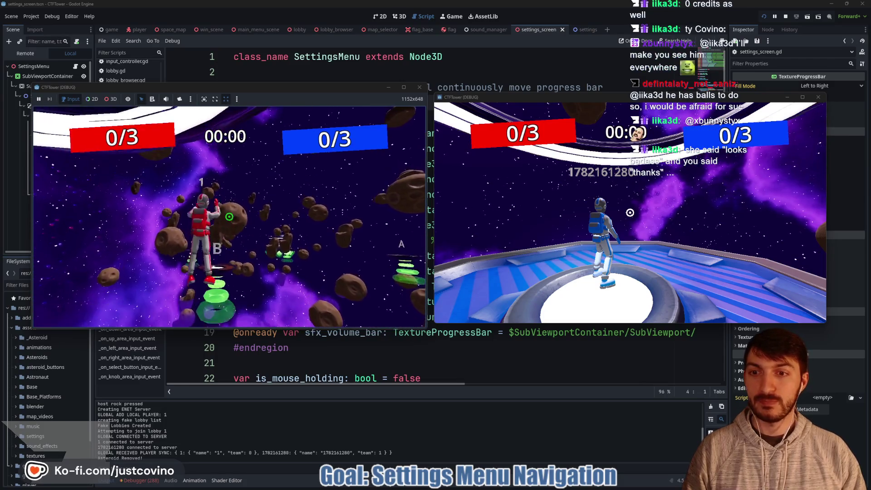
{"action": "key", "text": "super"}
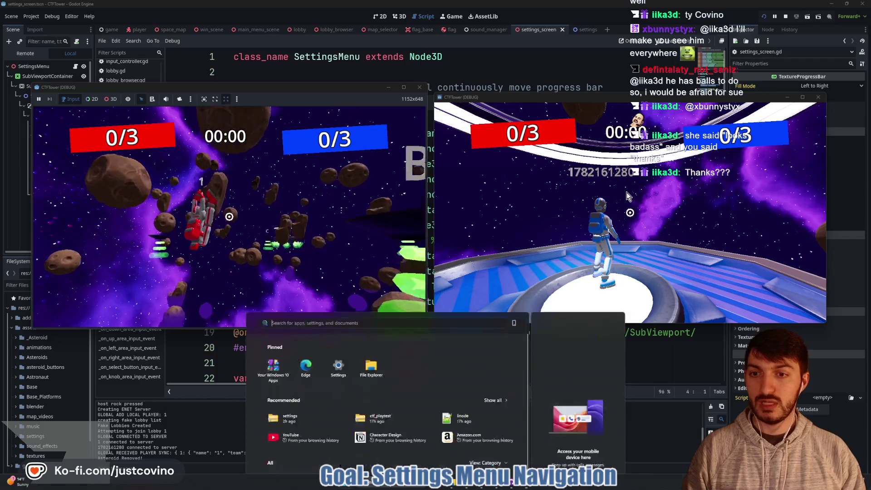
{"action": "key", "text": "super"}
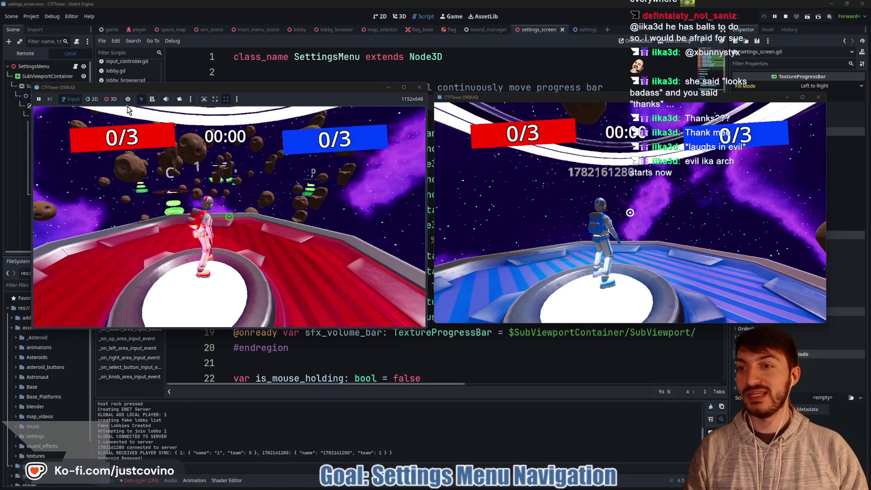
Mute the game, recapture input in the left window, run red off again, and stop with F8
{"action": "left_click", "coordinate": [167, 99]}
{"action": "left_click", "coordinate": [212, 183]}
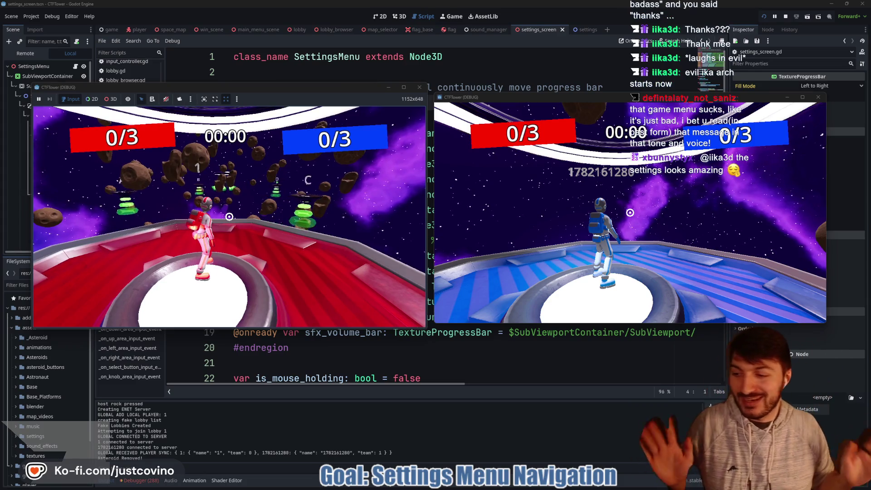
{"action": "key", "text": "w"}
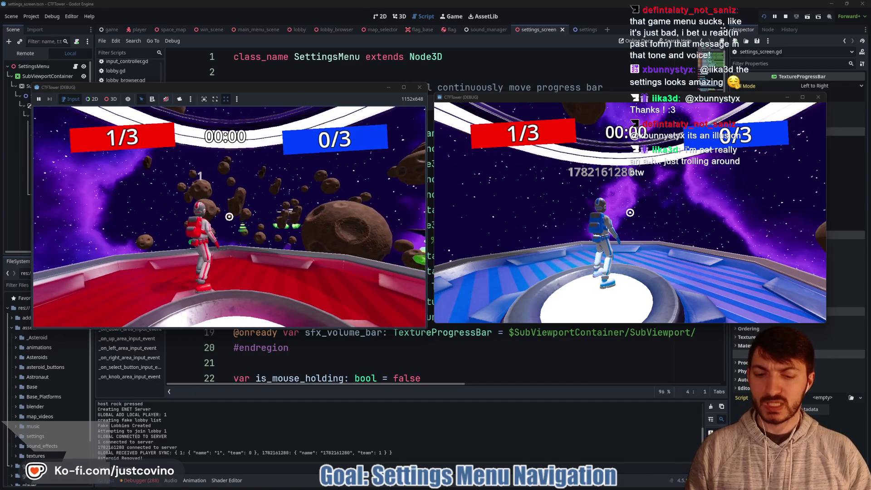
{"action": "key", "text": "F8"}
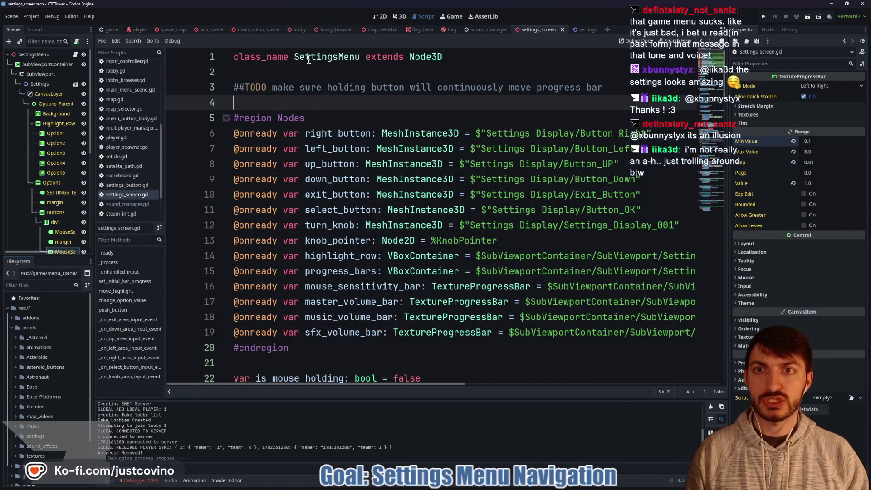
Open the flag scene's flag.gd, select the is_held variable, and bring the wrapi docs browser forward
{"action": "left_click", "coordinate": [450, 29]}
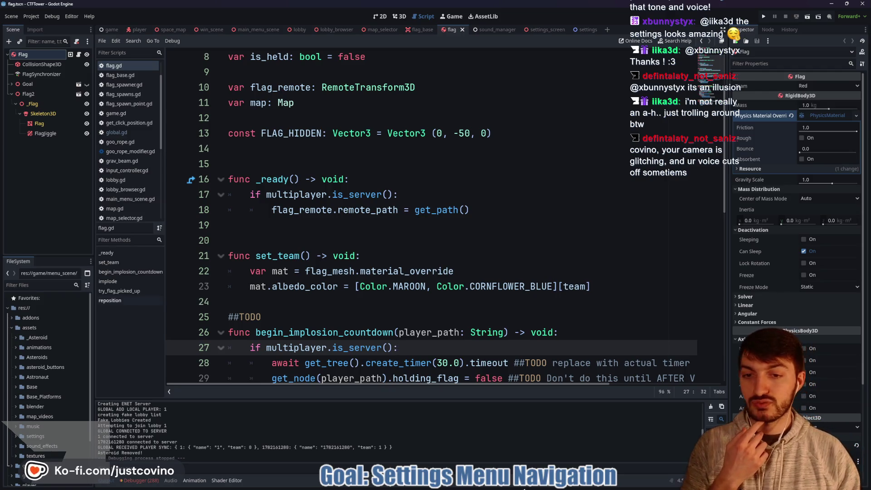
{"action": "mouse_move", "coordinate": [509, 487]}
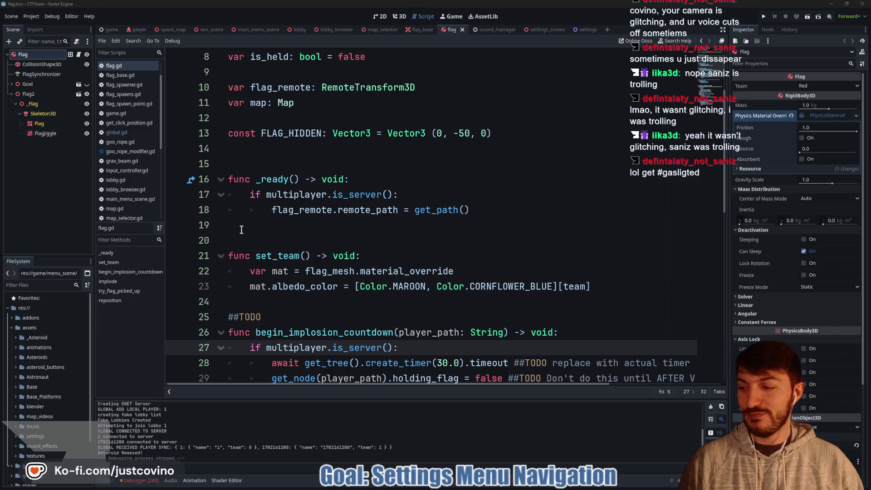
{"action": "left_click", "coordinate": [332, 238]}
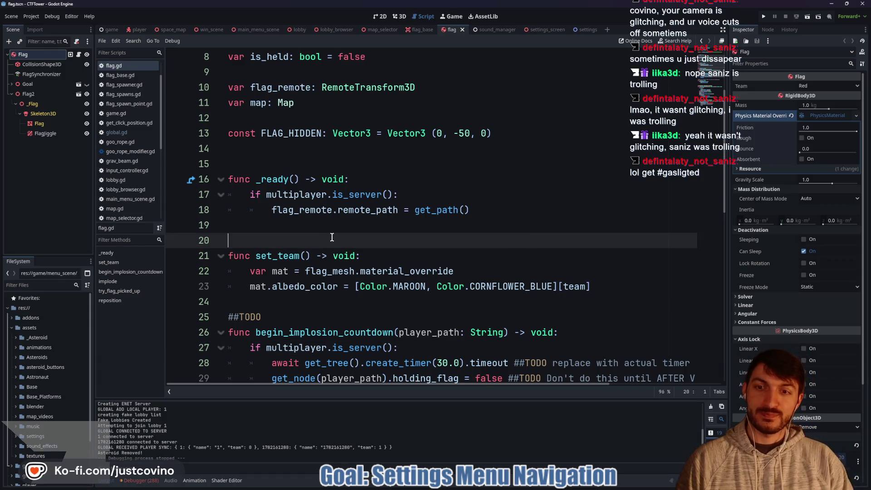
{"action": "scroll", "coordinate": [331, 220], "scroll_direction": "down", "scroll_amount": 2}
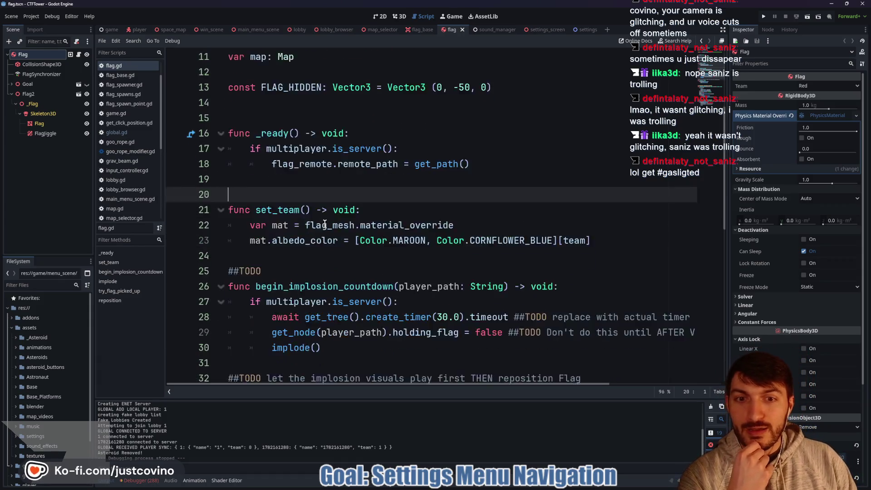
{"action": "scroll", "coordinate": [296, 164], "scroll_direction": "up", "scroll_amount": 4}
{"action": "double_click", "coordinate": [285, 164]}
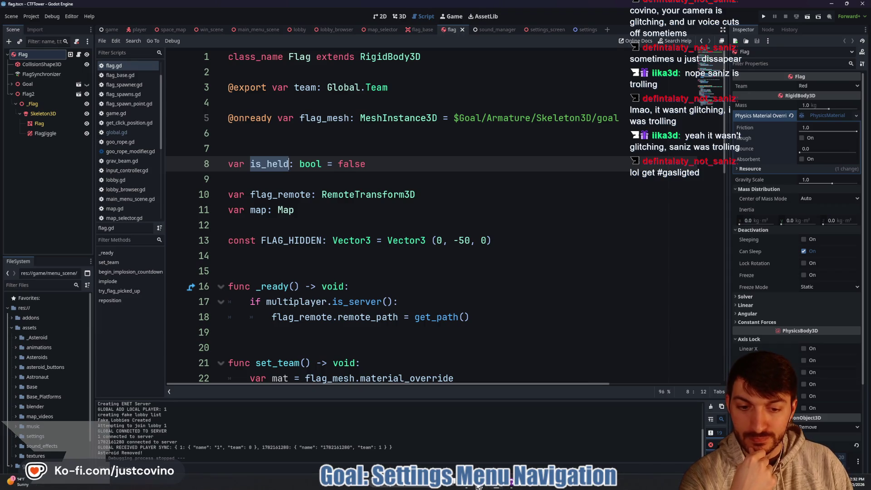
{"action": "left_click", "coordinate": [461, 489]}
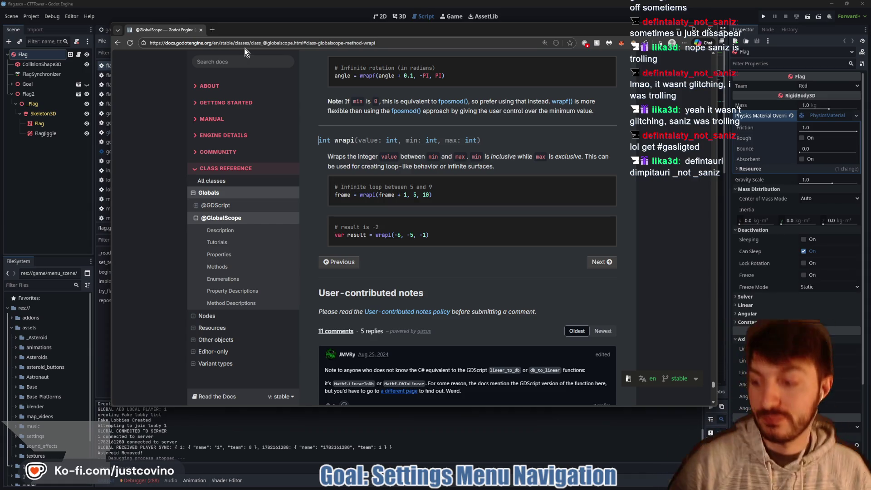
Move the wrapi docs window aside, dismiss it, and switch to the CTF Swinging Notion page
{"action": "left_click_drag", "start_coordinate": [249, 33], "coordinate": [268, 70]}
{"action": "key", "text": "alt+Tab"}
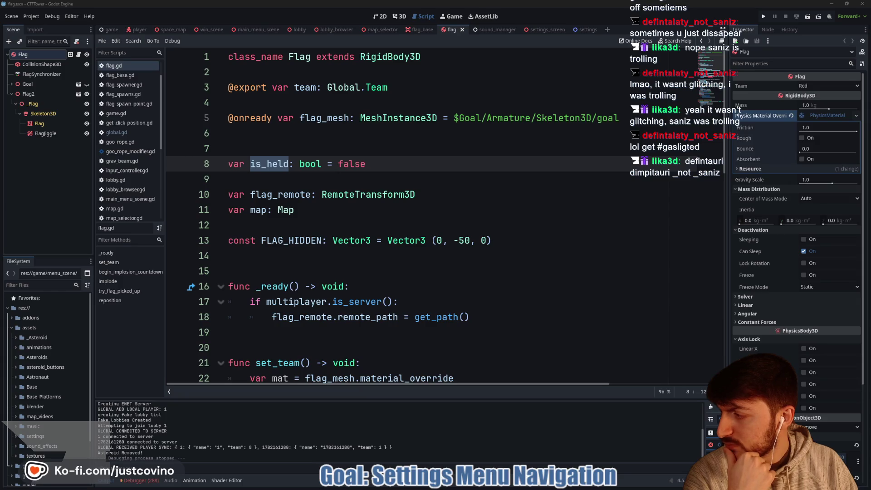
{"action": "key", "text": "alt+Tab"}
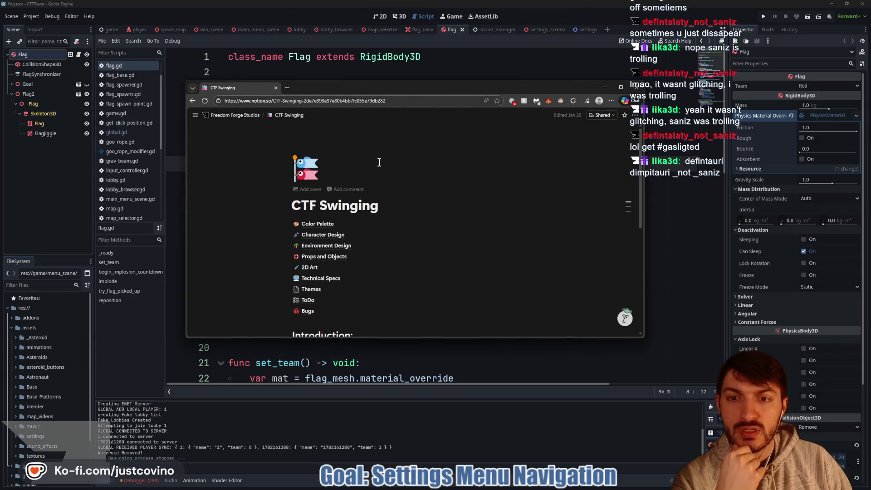
Open the Bugs board and read the Fix Yoinkage card on flag repositioning and is_held
{"action": "scroll", "coordinate": [379, 162], "scroll_direction": "down", "scroll_amount": 2}
{"action": "left_click", "coordinate": [310, 298]}
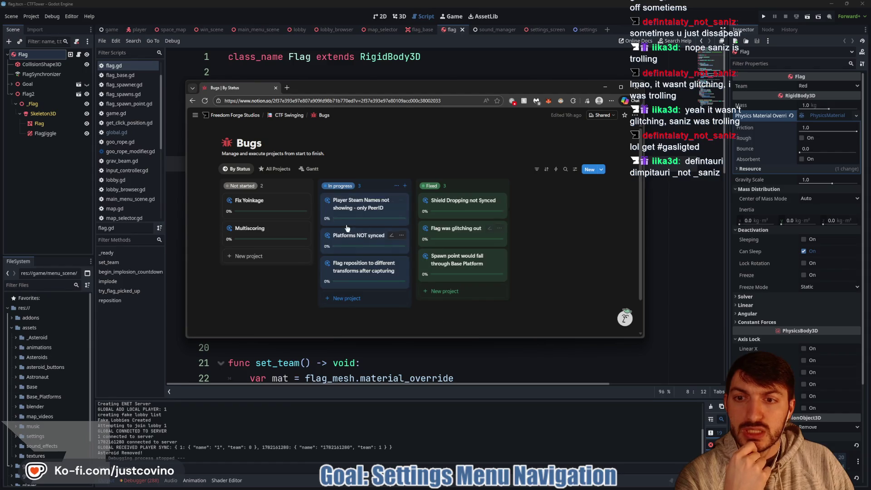
{"action": "left_click", "coordinate": [290, 211]}
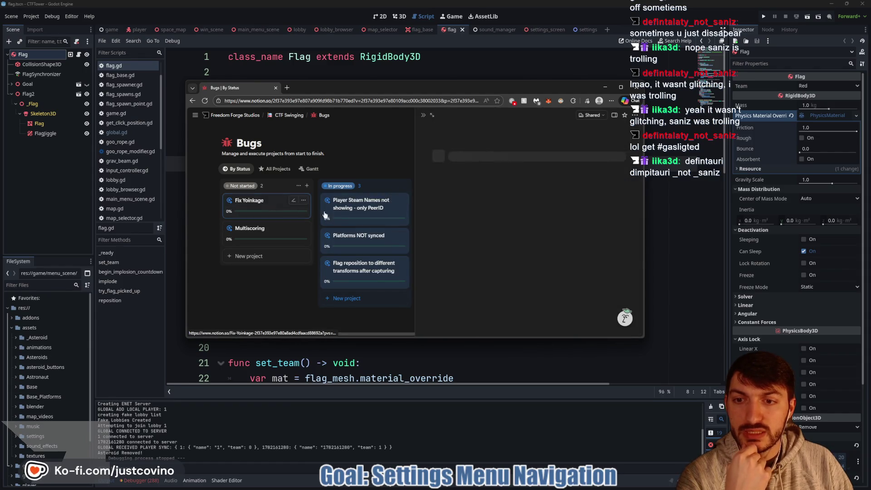
{"action": "scroll", "coordinate": [547, 192], "scroll_direction": "down", "scroll_amount": 2}
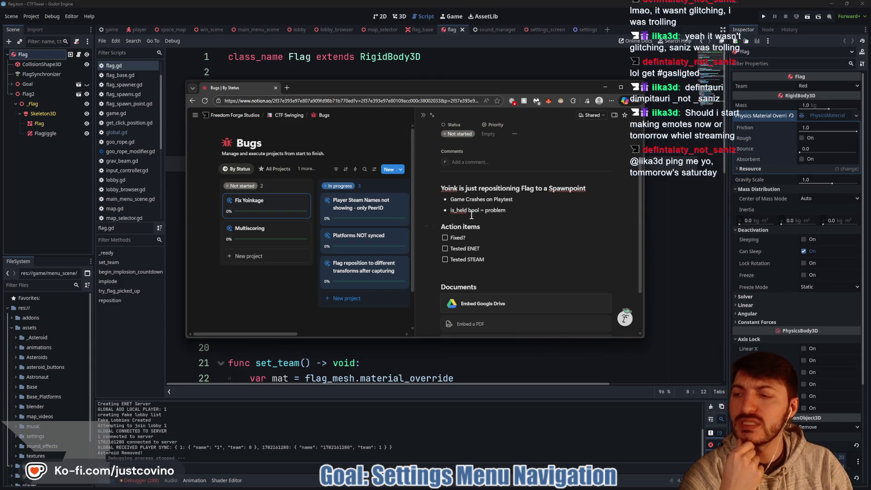
{"action": "left_click_drag", "start_coordinate": [437, 90], "coordinate": [417, 84]}
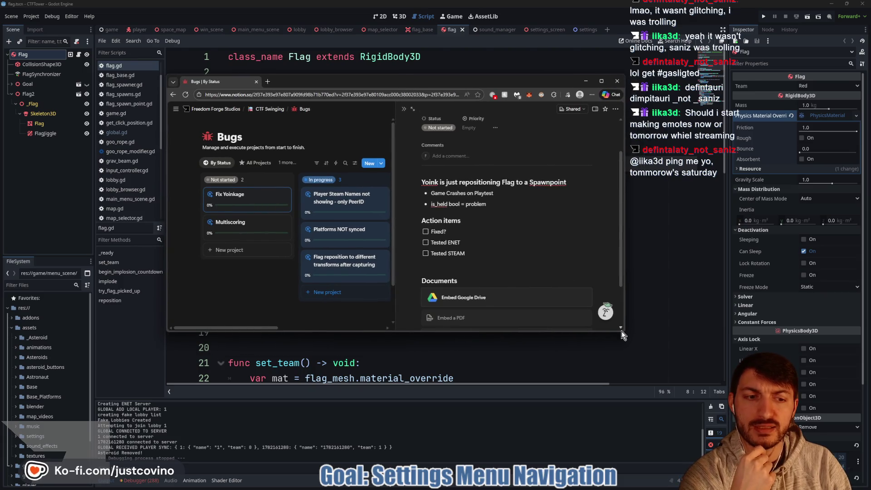
Enlarge Notion, open the ToDo board's Main Menu Rework task, then return to Godot's flag.gd
{"action": "left_click_drag", "start_coordinate": [624, 330], "coordinate": [707, 392]}
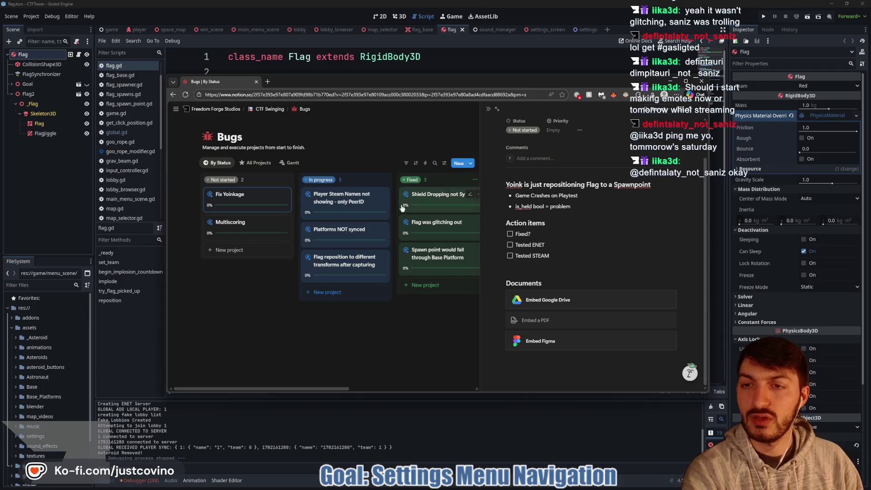
{"action": "left_click", "coordinate": [268, 110]}
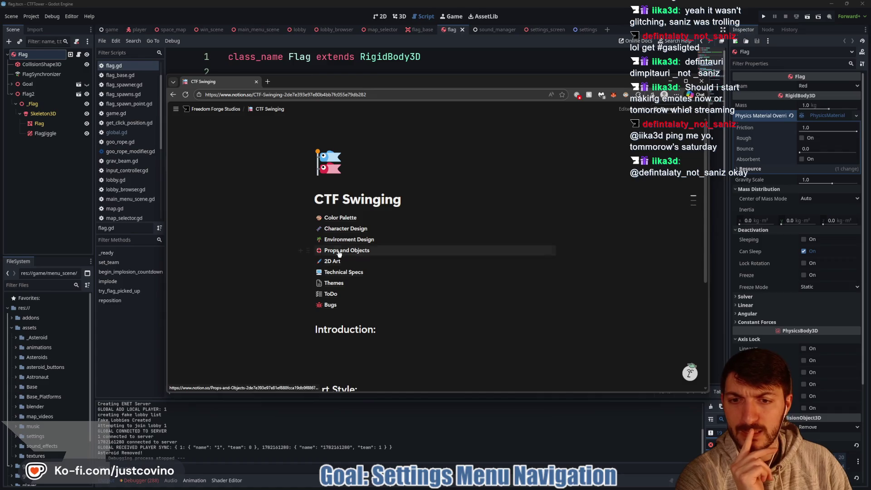
{"action": "left_click", "coordinate": [332, 294]}
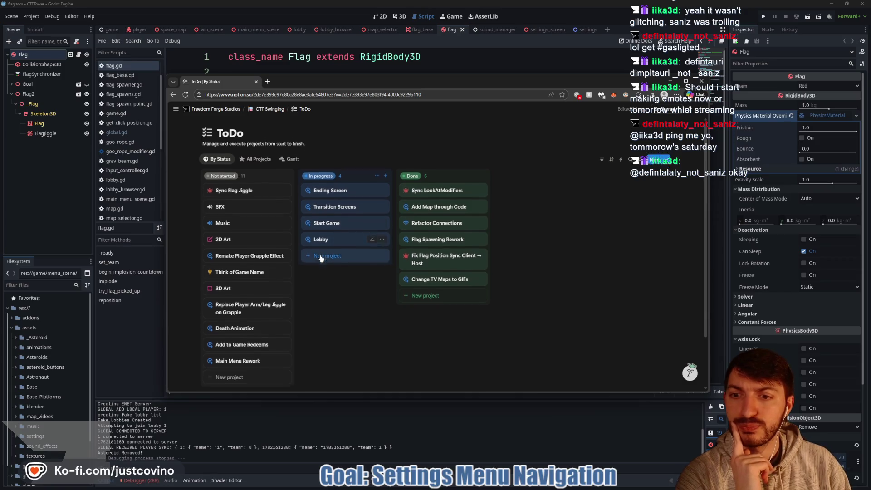
{"action": "scroll", "coordinate": [327, 241], "scroll_direction": "down", "scroll_amount": 3}
{"action": "left_click", "coordinate": [238, 299]}
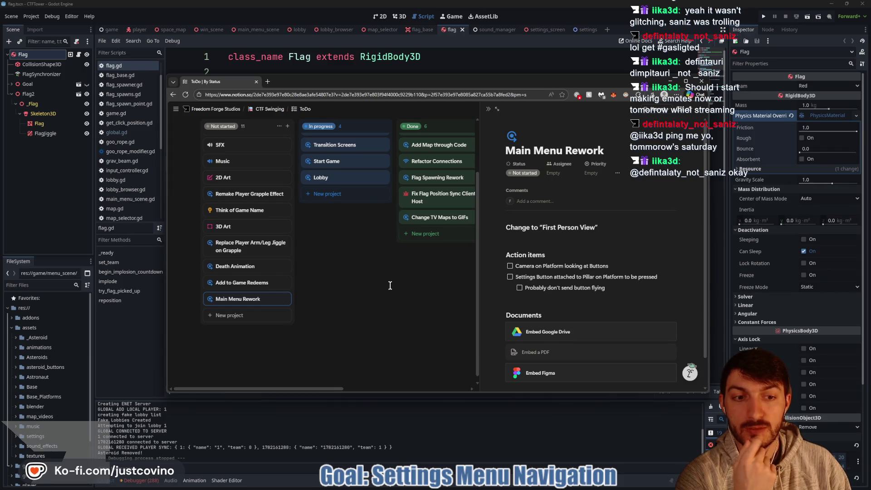
{"action": "left_click", "coordinate": [404, 400]}
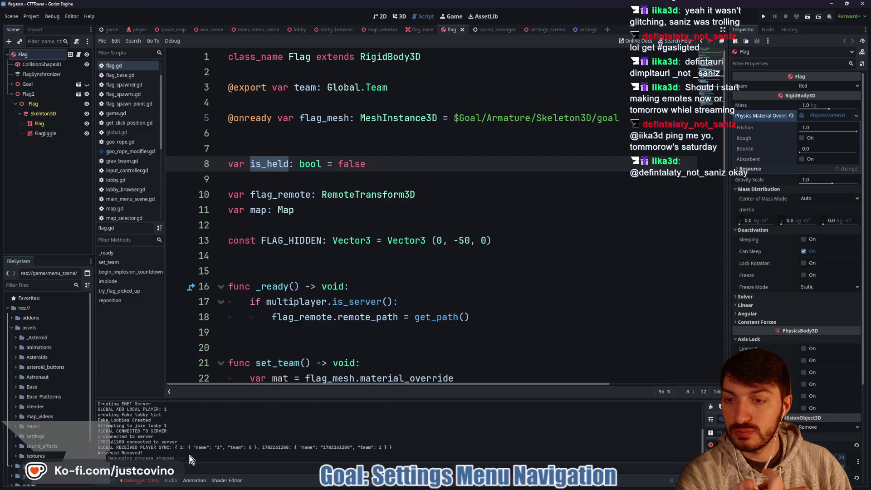
Review the debugger's Errors list, then select FlagSynchronizer to show its replicated position, visibility and rotation
{"action": "left_click", "coordinate": [141, 481]}
{"action": "left_click", "coordinate": [146, 394]}
{"action": "scroll", "coordinate": [194, 436], "scroll_direction": "down", "scroll_amount": 3}
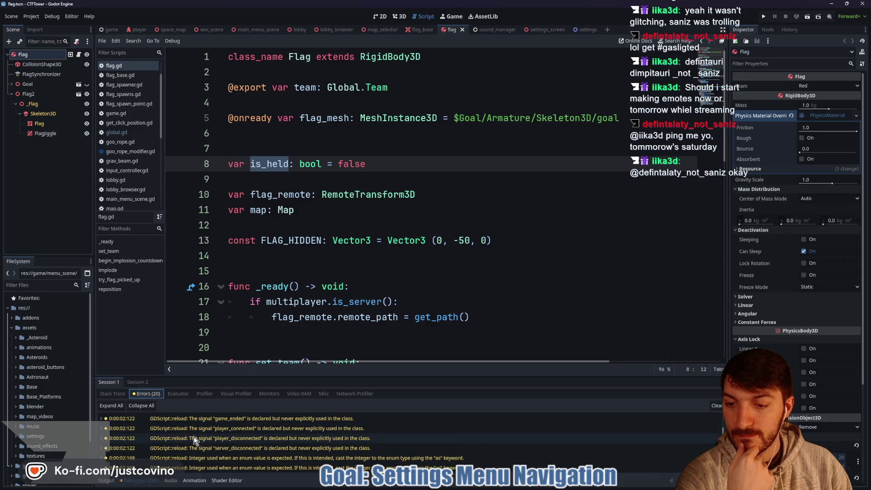
{"action": "left_click", "coordinate": [110, 481]}
{"action": "left_click", "coordinate": [110, 481]}
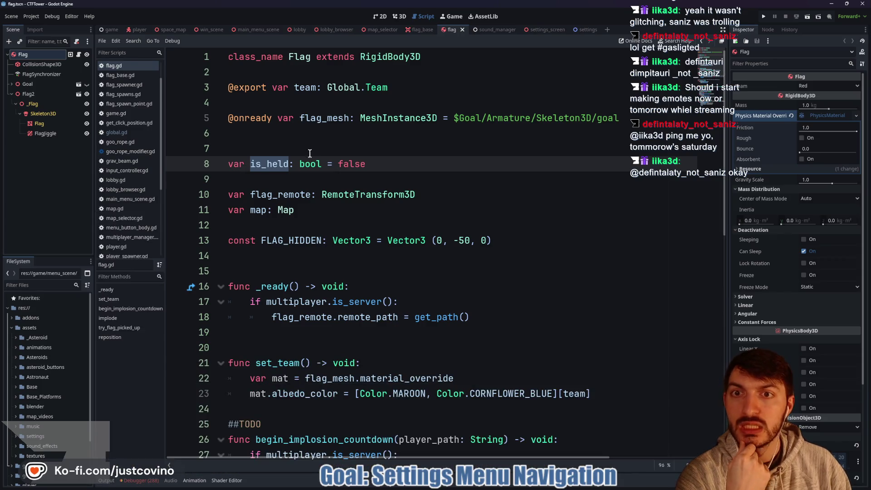
{"action": "left_click", "coordinate": [76, 76]}
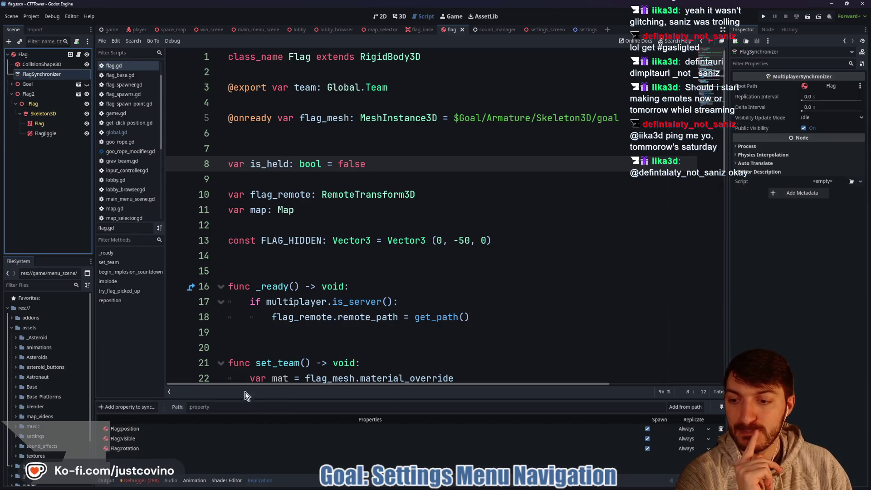
{"action": "double_click", "coordinate": [270, 167]}
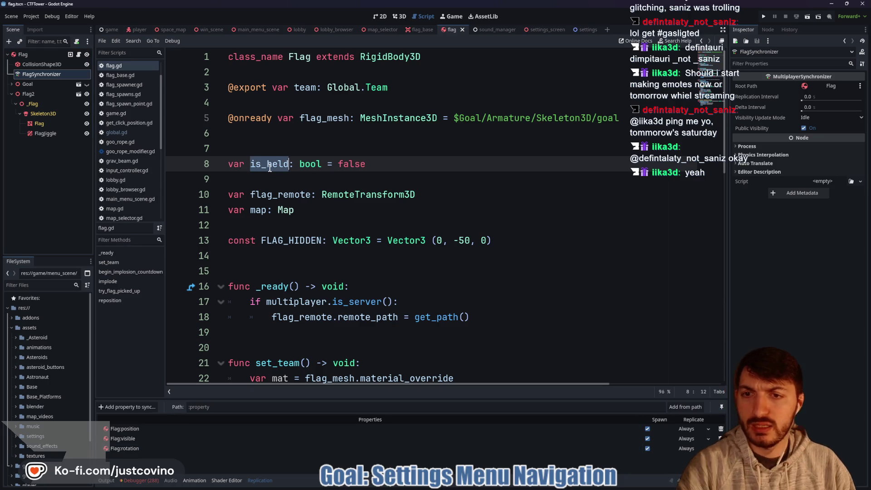
Search all project files for is_held and open the player.gd match at line 204
{"action": "key", "text": "ctrl+shift+f"}
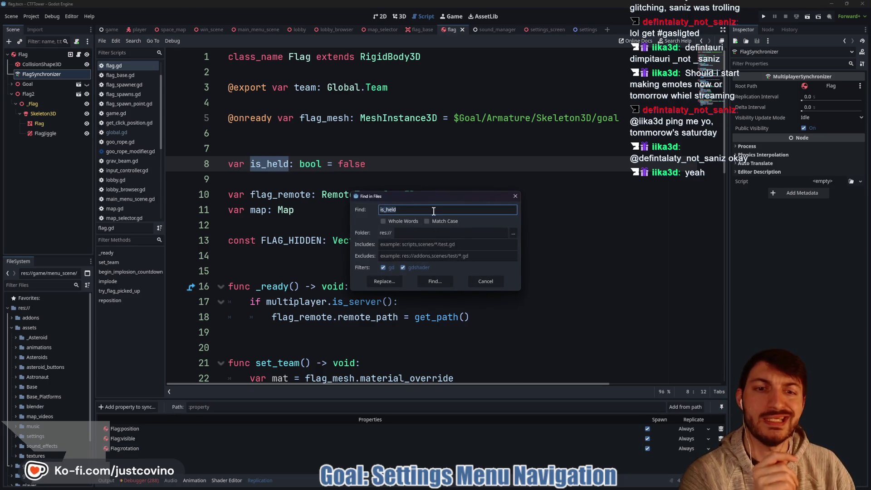
{"action": "left_click", "coordinate": [436, 282]}
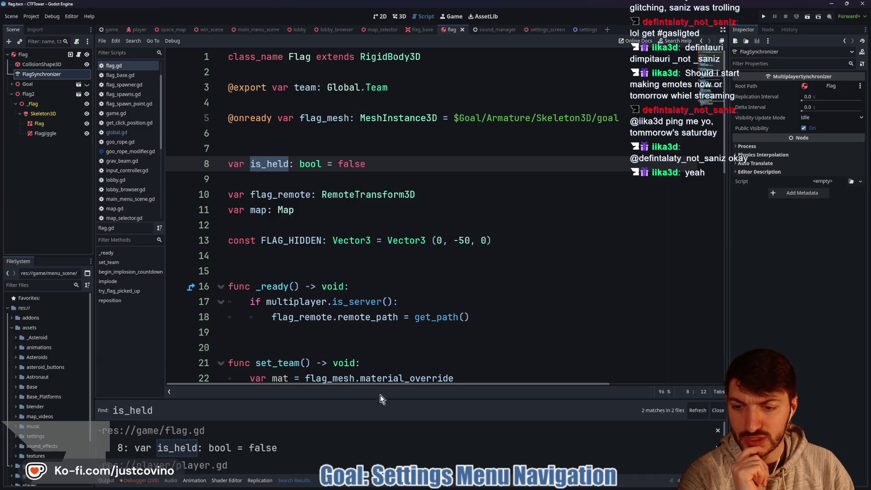
{"action": "mouse_move", "coordinate": [381, 398]}
{"action": "left_mouse_down"}
{"action": "mouse_move", "coordinate": [385, 355]}
{"action": "mouse_move", "coordinate": [363, 195]}
{"action": "left_mouse_up"}
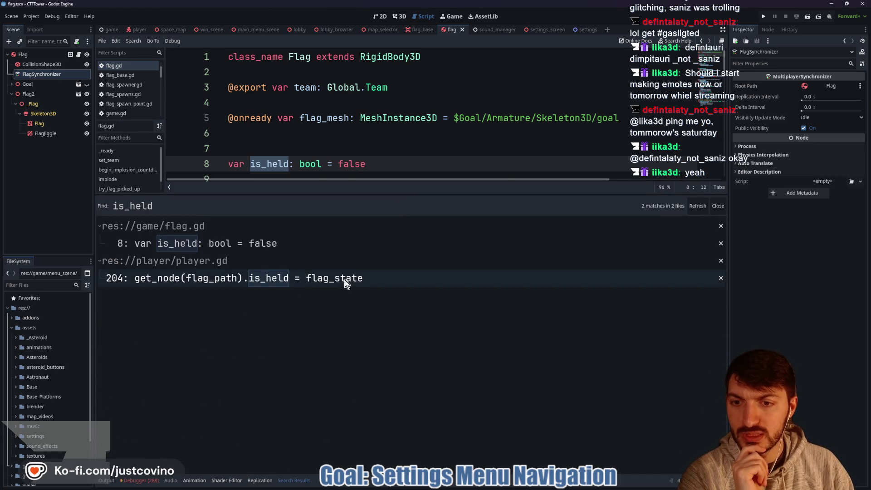
{"action": "left_click", "coordinate": [346, 284]}
Review the peer_id checks above set_flag_state by selecting lines 199–201
{"action": "scroll", "coordinate": [413, 131], "scroll_direction": "up", "scroll_amount": 3}
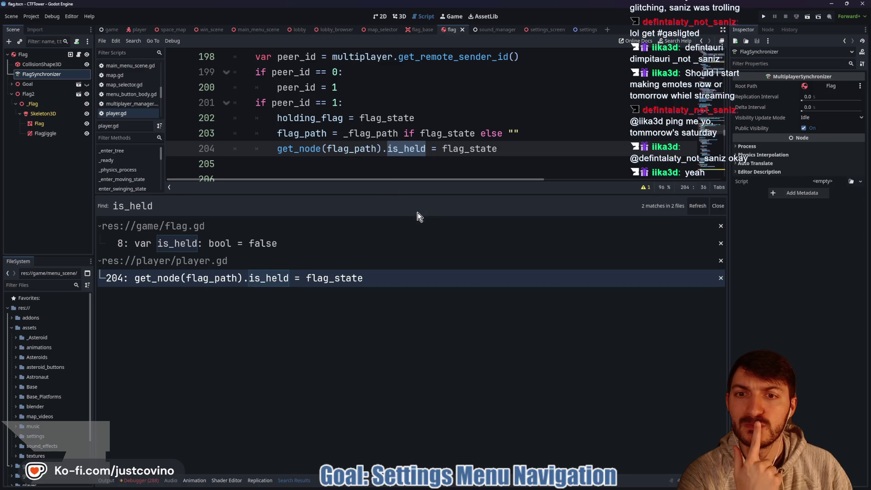
{"action": "mouse_move", "coordinate": [384, 195]}
{"action": "left_mouse_down"}
{"action": "mouse_move", "coordinate": [383, 400]}
{"action": "mouse_move", "coordinate": [384, 347]}
{"action": "left_mouse_up"}
{"action": "scroll", "coordinate": [418, 252], "scroll_direction": "up", "scroll_amount": 2}
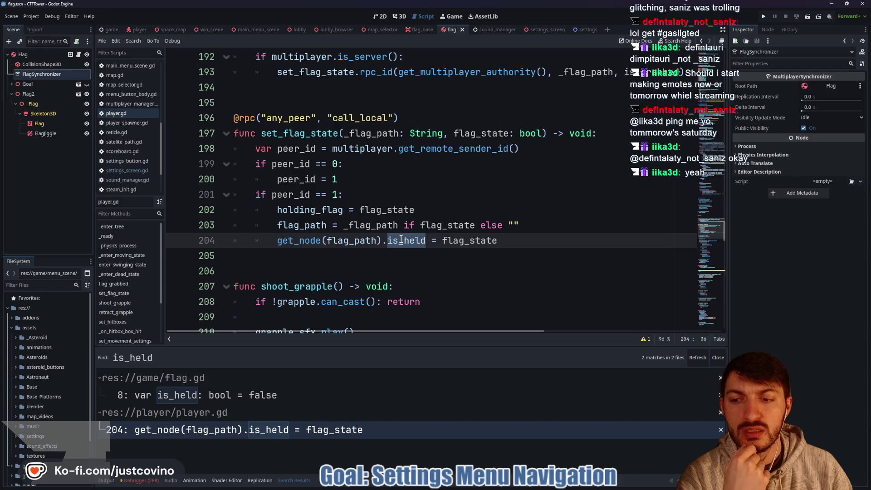
{"action": "mouse_move", "coordinate": [363, 195]}
{"action": "left_mouse_down"}
{"action": "mouse_move", "coordinate": [234, 180]}
{"action": "mouse_move", "coordinate": [234, 163]}
{"action": "left_mouse_up"}
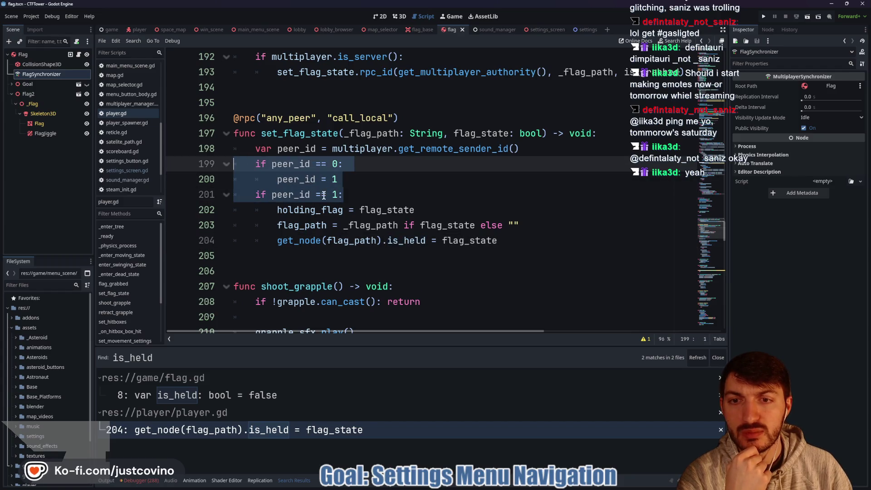
{"action": "left_click", "coordinate": [352, 198]}
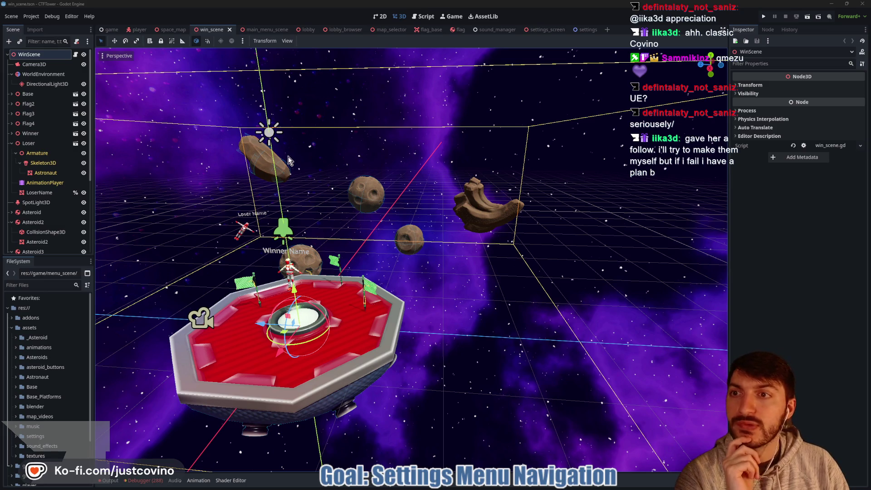
Switch to main_menu_scene and zoom in on the Host and Join rocks, Settings button and console
{"action": "left_click", "coordinate": [259, 30]}
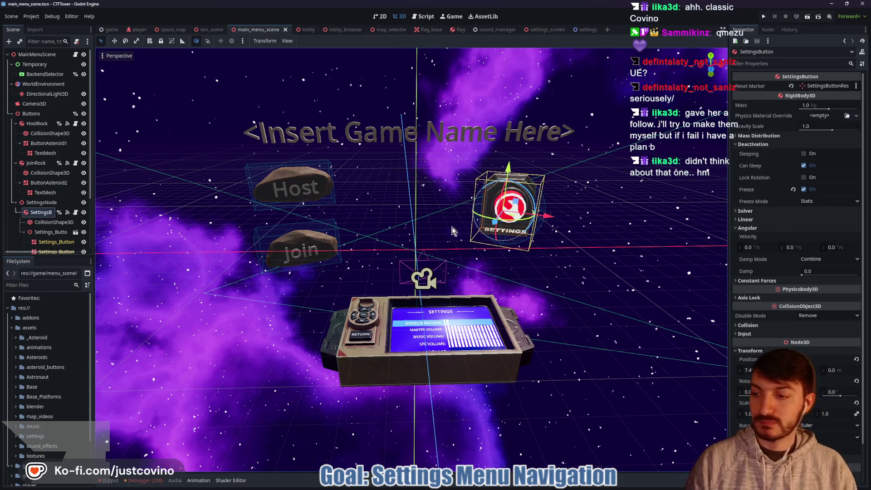
{"action": "scroll", "coordinate": [485, 275], "scroll_direction": "up", "scroll_amount": 5}
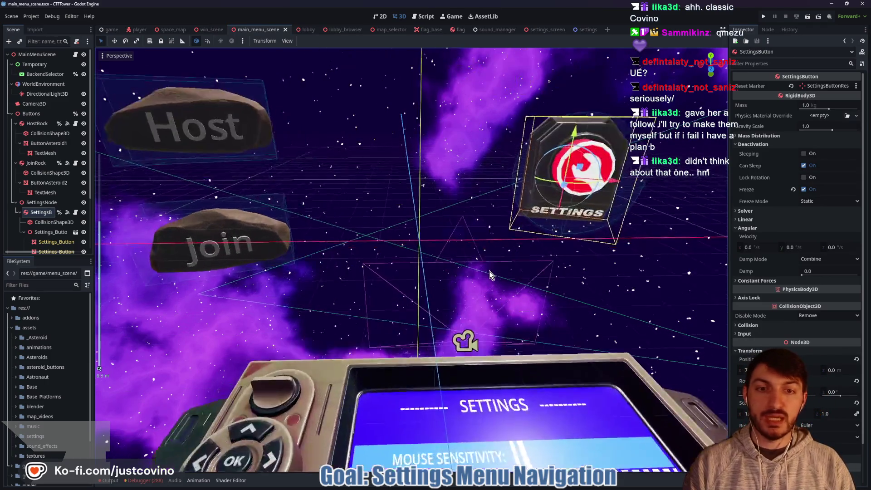
{"action": "key", "text": "alt+Tab"}
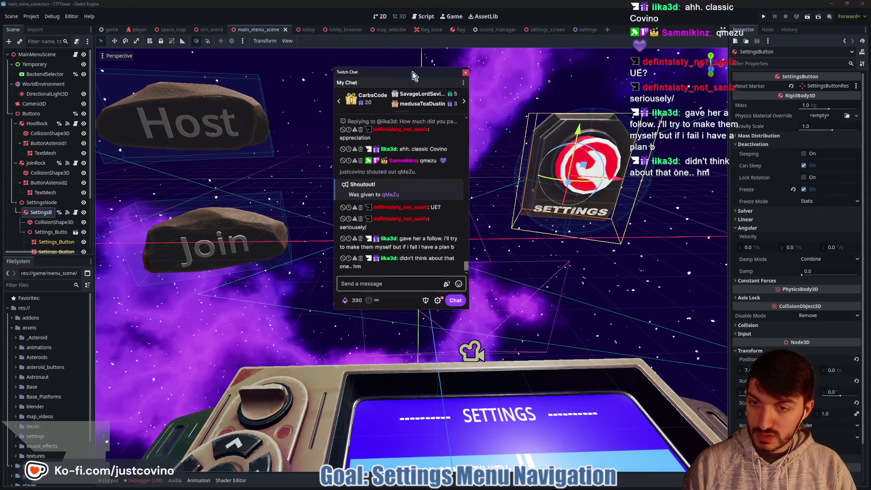
Send one of the channel's own emotes to Twitch chat from the emote picker
{"action": "left_click", "coordinate": [365, 304]}
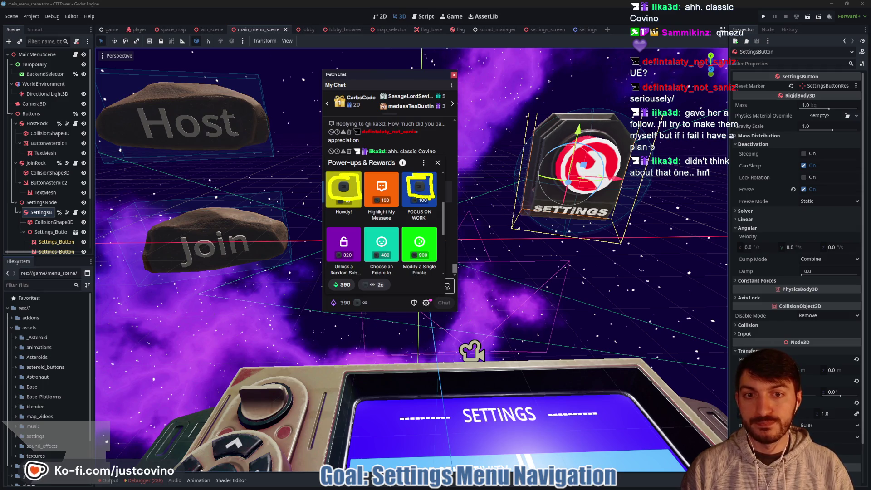
{"action": "left_click", "coordinate": [438, 163]}
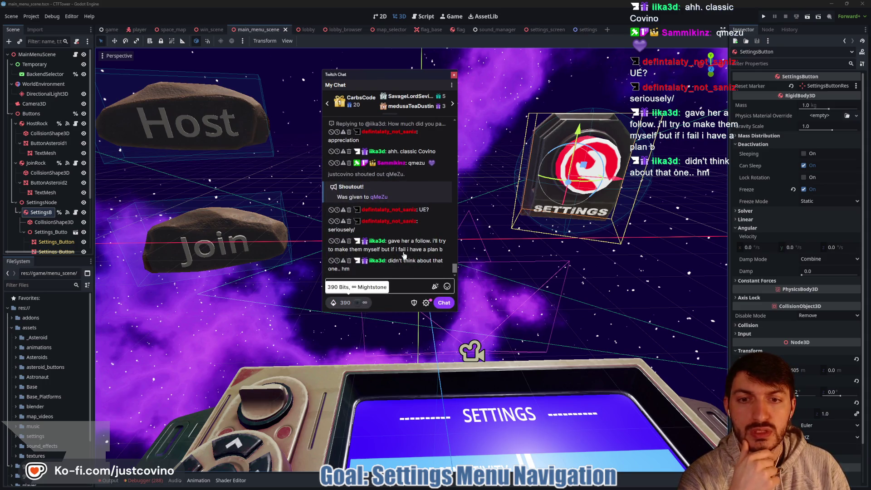
{"action": "left_click", "coordinate": [367, 304]}
{"action": "left_click", "coordinate": [447, 286]}
{"action": "left_click", "coordinate": [447, 286]}
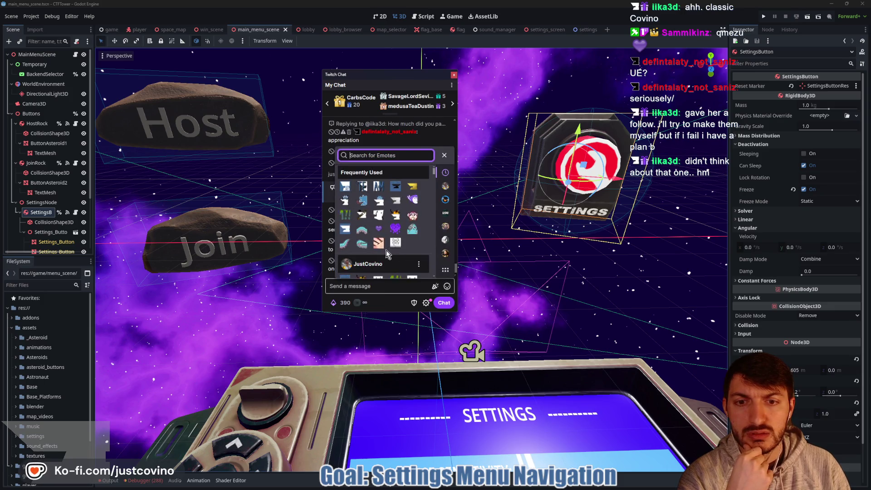
{"action": "left_click", "coordinate": [446, 200]}
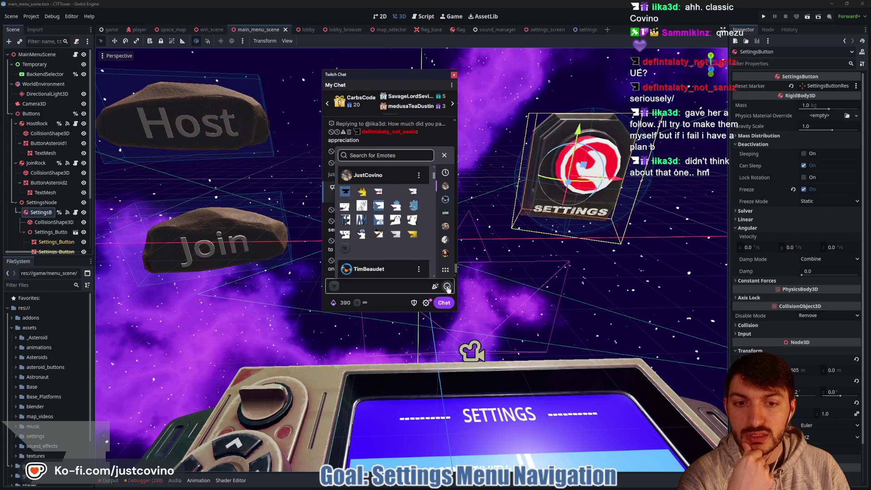
{"action": "left_click", "coordinate": [446, 302]}
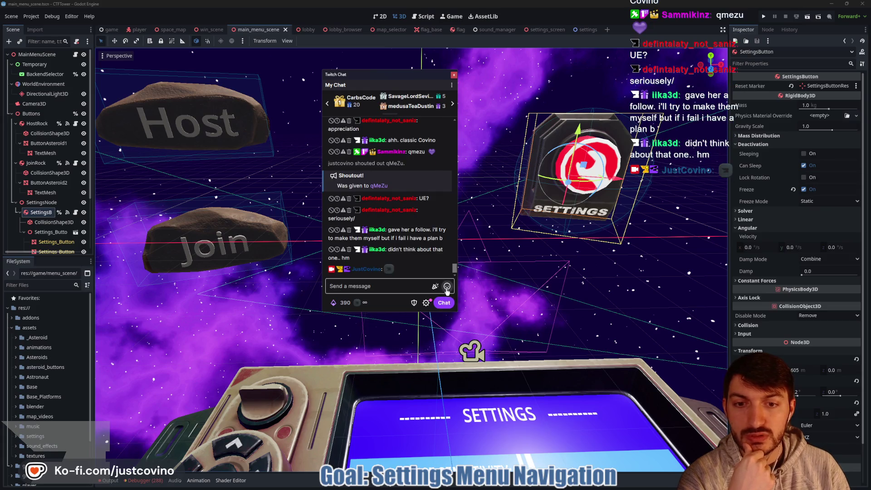
Use Power-ups & Rewards to gigantify a chosen emote and send it to chat
{"action": "left_click", "coordinate": [447, 287]}
{"action": "left_click", "coordinate": [444, 155]}
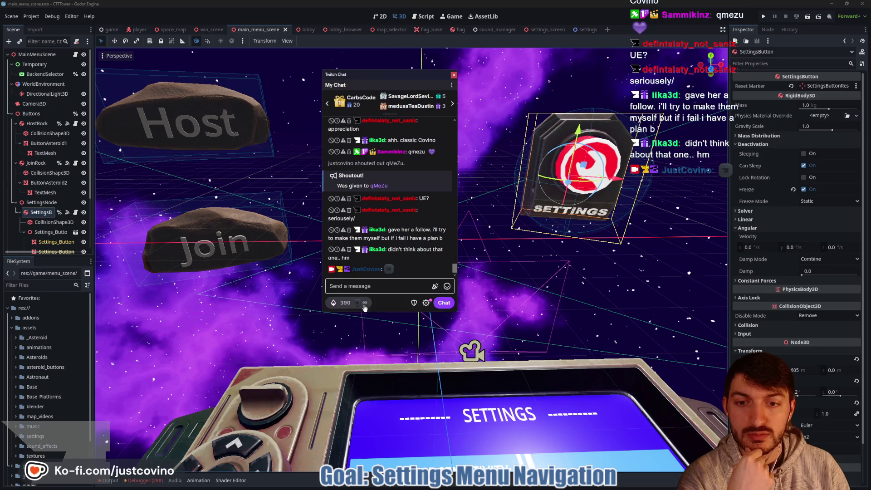
{"action": "left_click", "coordinate": [358, 303]}
{"action": "left_click", "coordinate": [378, 206]}
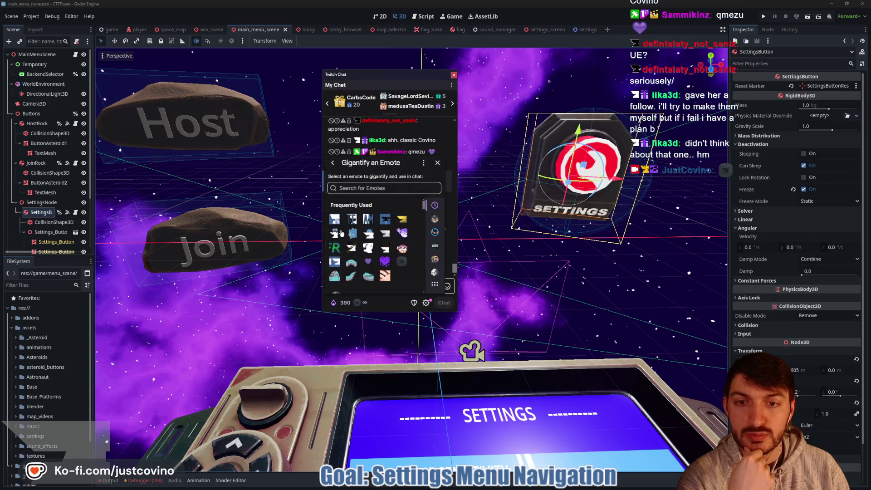
{"action": "left_click", "coordinate": [402, 262]}
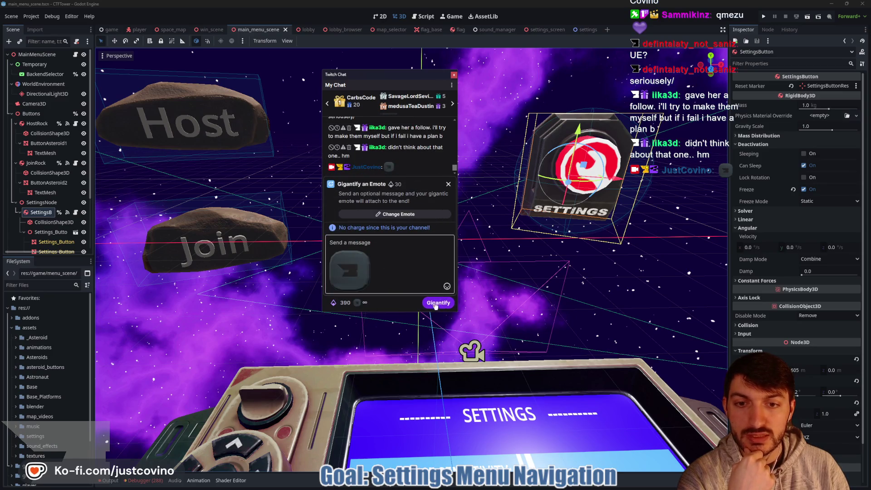
{"action": "key", "text": "Return"}
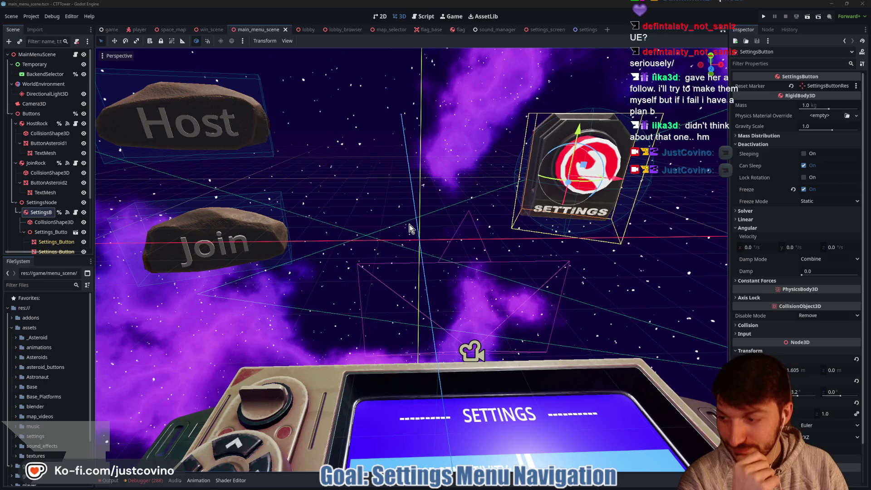
Collapse SettingsNode and Buttons, select MainMenuScene, and open the instance-scene picker with Ctrl+Shift+O
{"action": "scroll", "coordinate": [402, 269], "scroll_direction": "down", "scroll_amount": 3}
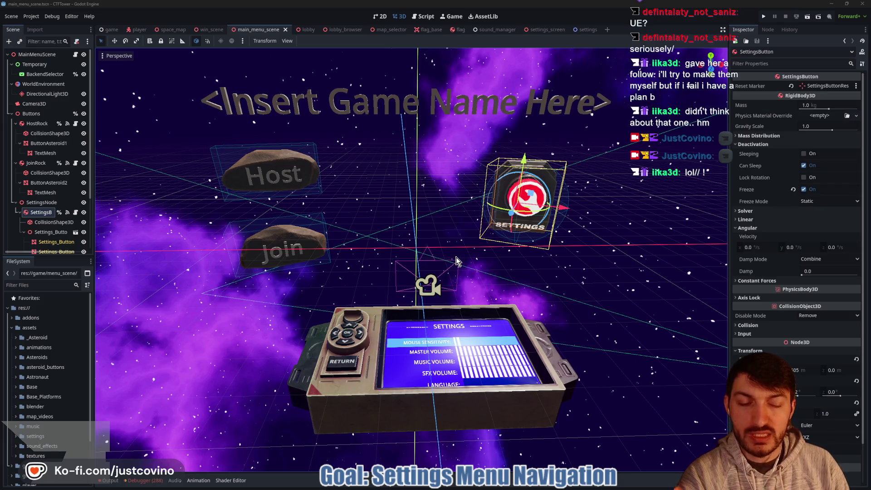
{"action": "left_click_drag", "start_coordinate": [492, 283], "coordinate": [507, 277]}
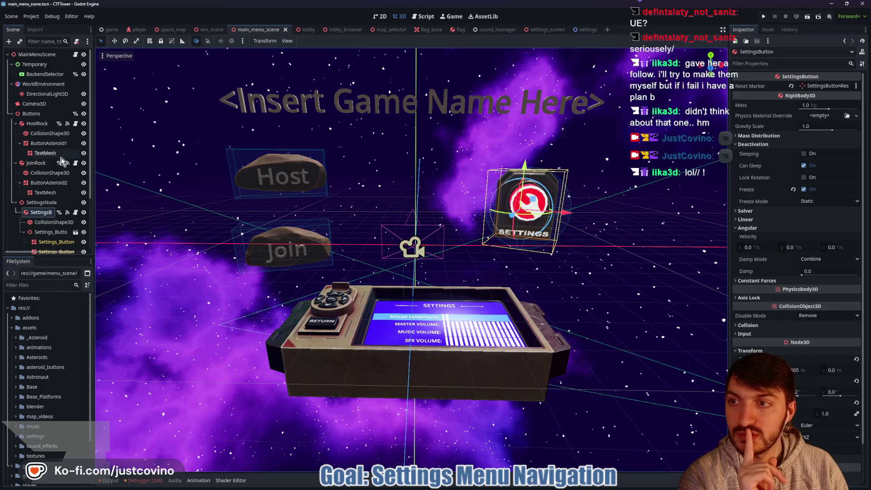
{"action": "left_click", "coordinate": [15, 203]}
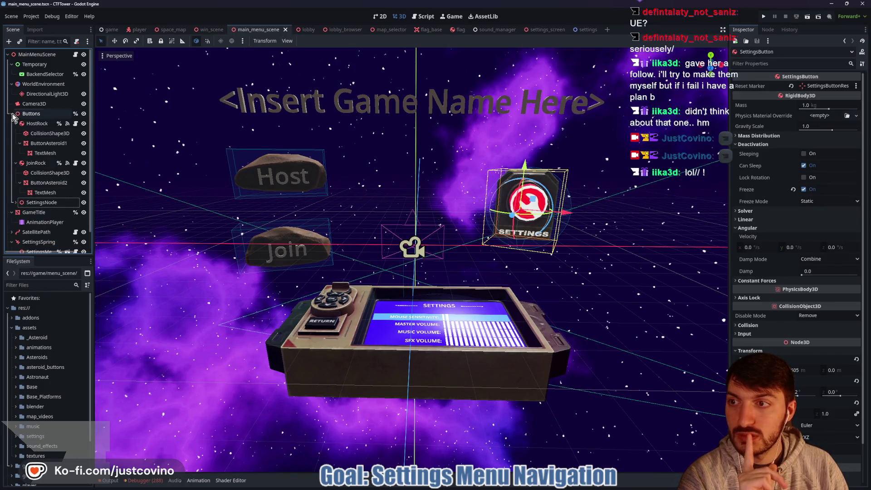
{"action": "left_click", "coordinate": [13, 114]}
{"action": "left_click", "coordinate": [37, 54]}
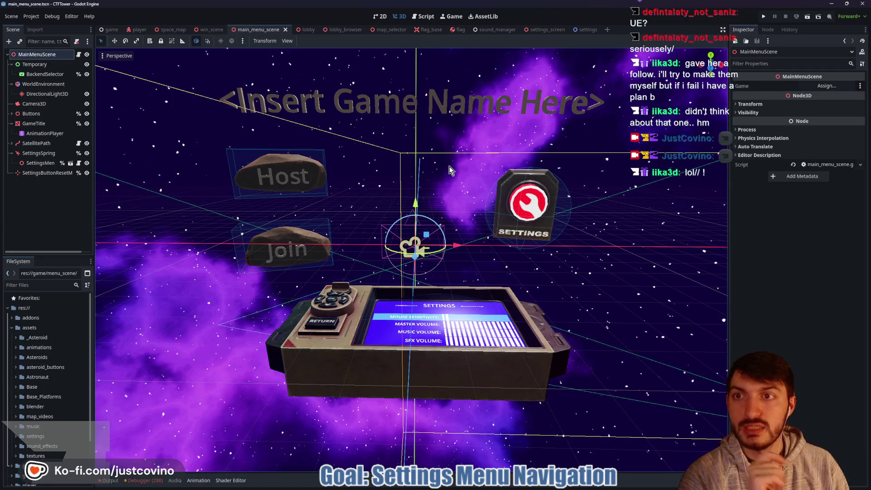
{"action": "key", "text": "ctrl+shift+o"}
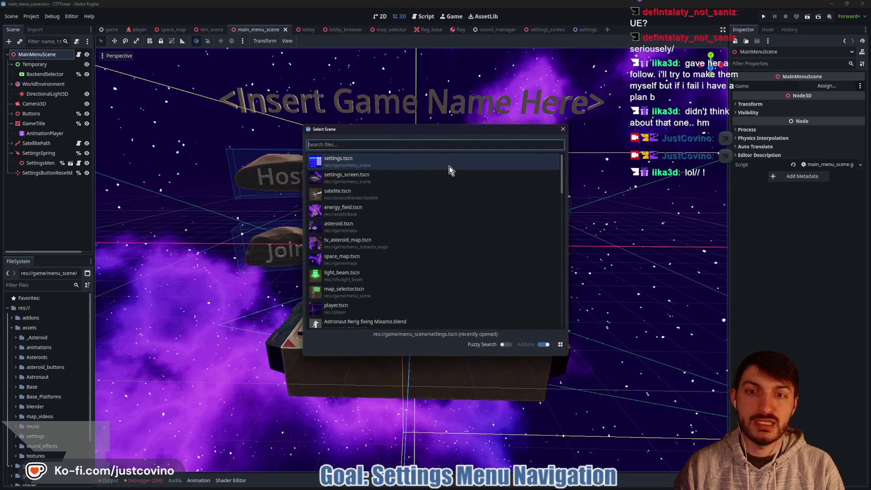
Search 'base' and instance flag_base.tscn into the main menu, framing it in the viewport
{"action": "type", "text": "base"}
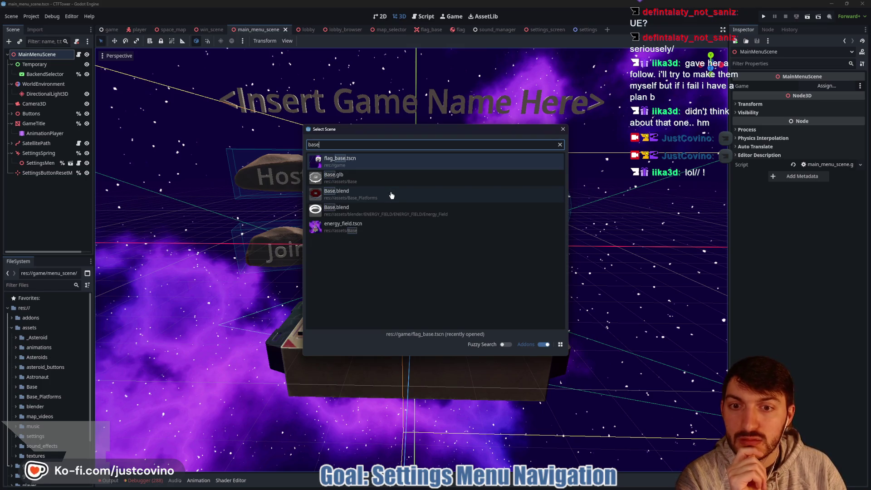
{"action": "double_click", "coordinate": [377, 163]}
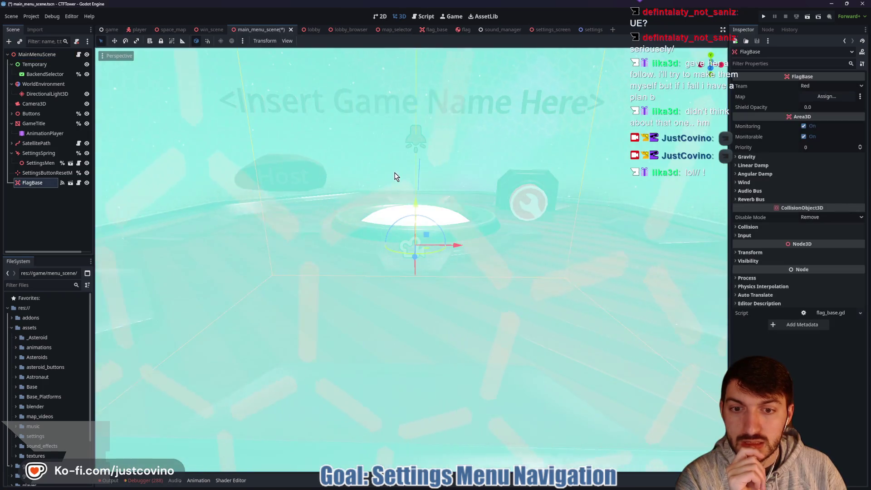
{"action": "scroll", "coordinate": [394, 176], "scroll_direction": "down", "scroll_amount": 5}
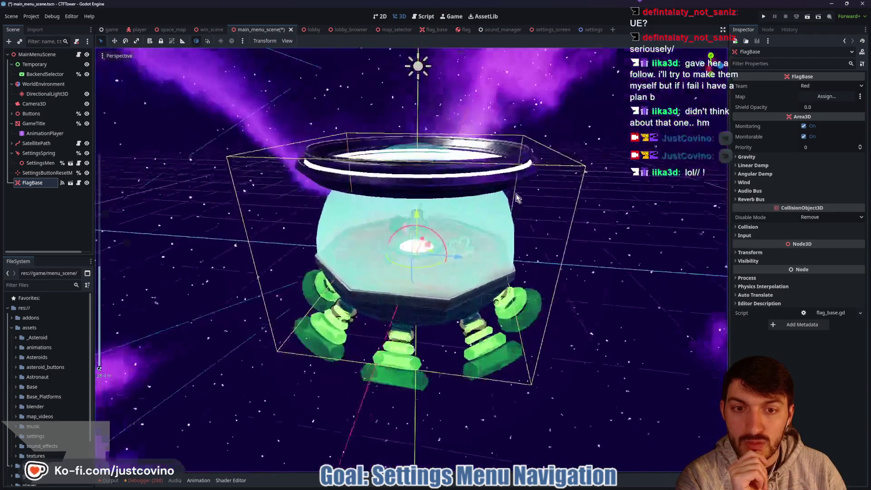
{"action": "mouse_move", "coordinate": [517, 198]}
{"action": "left_mouse_down"}
{"action": "mouse_move", "coordinate": [541, 201]}
{"action": "mouse_move", "coordinate": [399, 186]}
{"action": "left_mouse_up"}
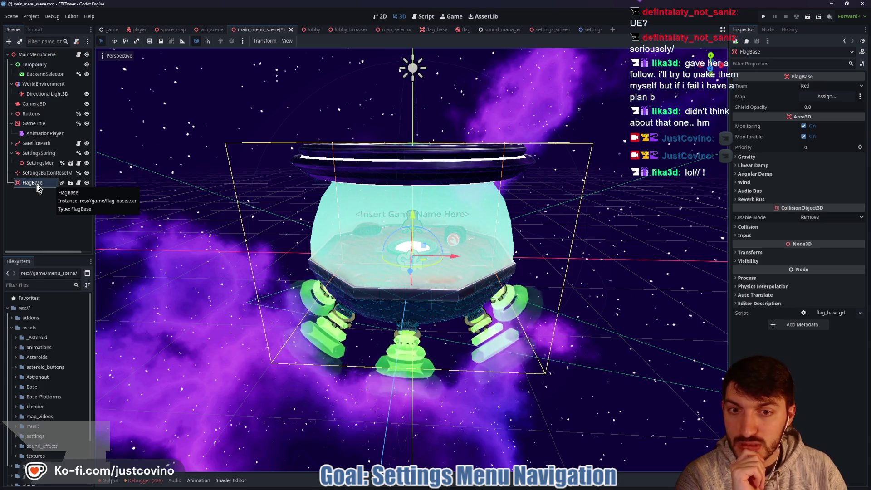
Turn on Editable Children for the FlagBase instance
{"action": "right_click", "coordinate": [40, 188]}
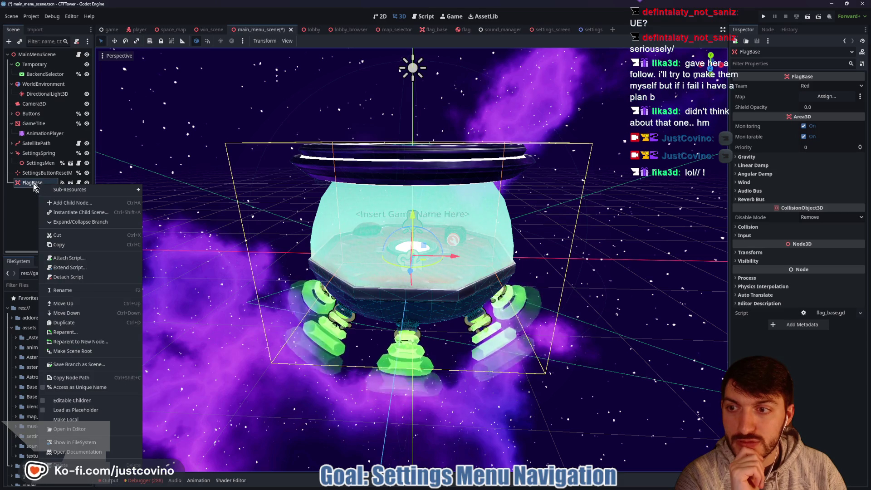
{"action": "key", "text": "Escape"}
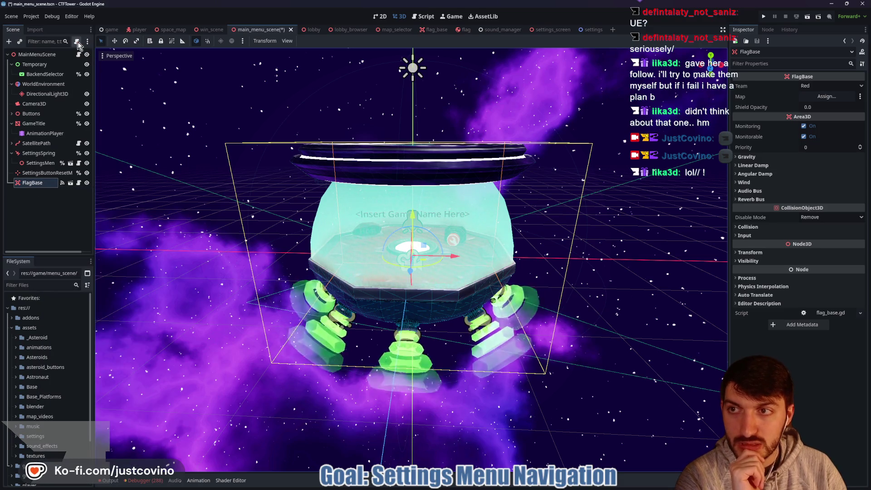
{"action": "right_click", "coordinate": [39, 183]}
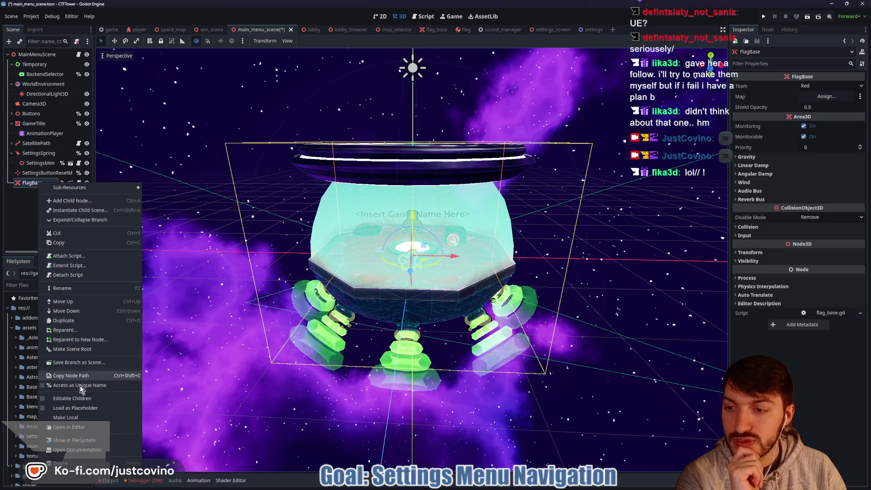
{"action": "left_click", "coordinate": [75, 398]}
{"action": "scroll", "coordinate": [52, 208], "scroll_direction": "down", "scroll_amount": 8}
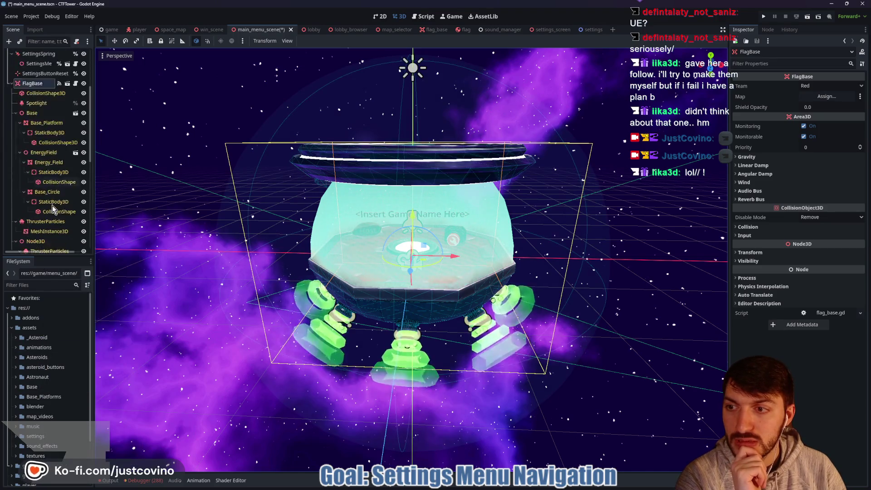
{"action": "scroll", "coordinate": [52, 208], "scroll_direction": "up", "scroll_amount": 5}
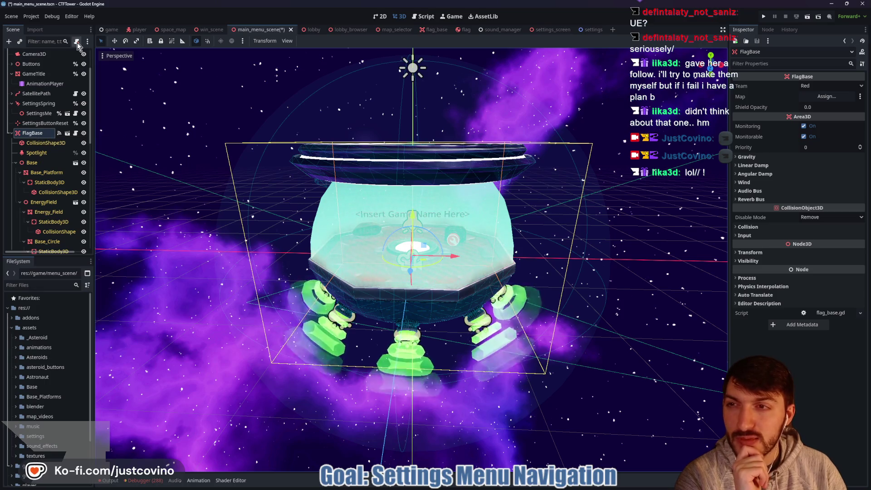
Make FlagBase local and select its base ring in the viewport
{"action": "right_click", "coordinate": [35, 137]}
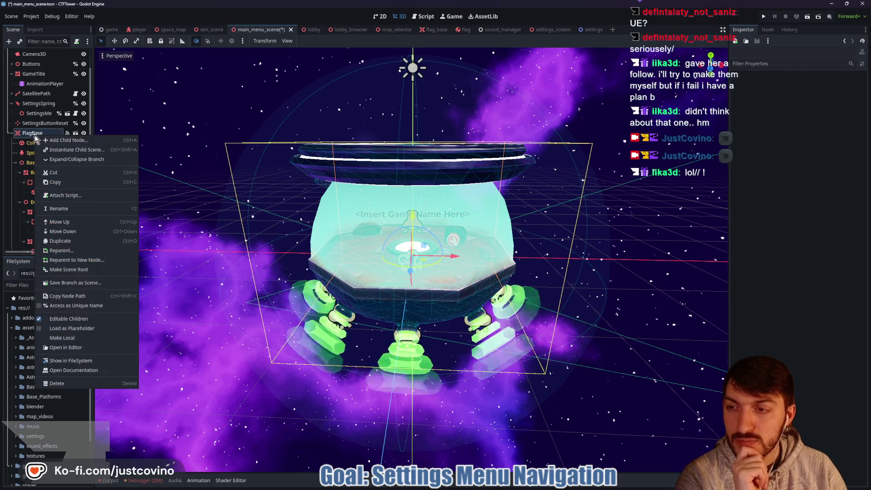
{"action": "left_click", "coordinate": [62, 338]}
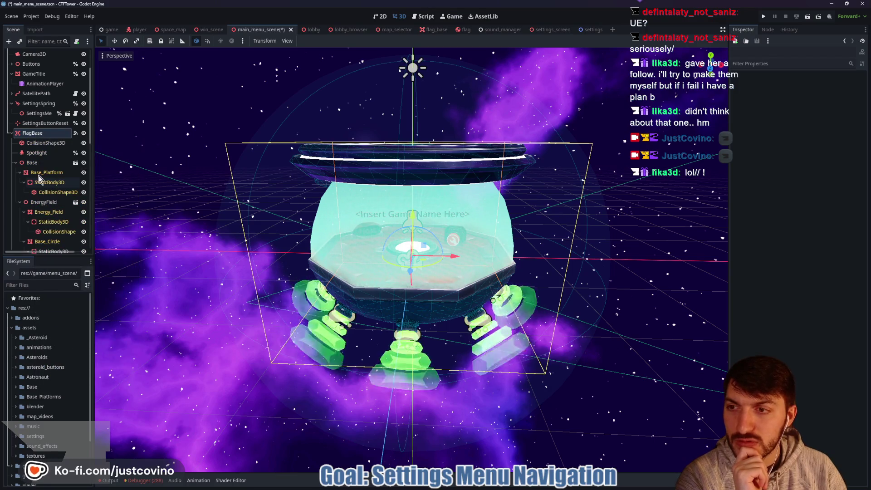
{"action": "left_click", "coordinate": [393, 179]}
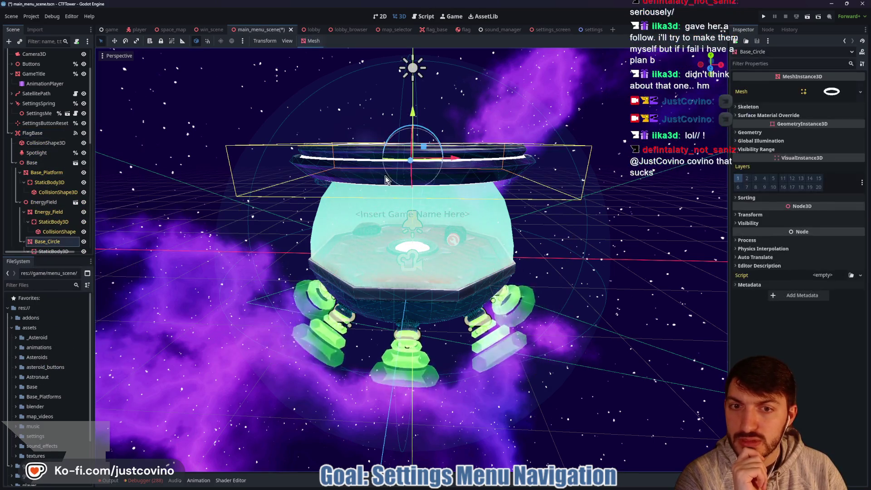
Delete the EnergyField dome from FlagBase
{"action": "scroll", "coordinate": [43, 181], "scroll_direction": "down", "scroll_amount": 2}
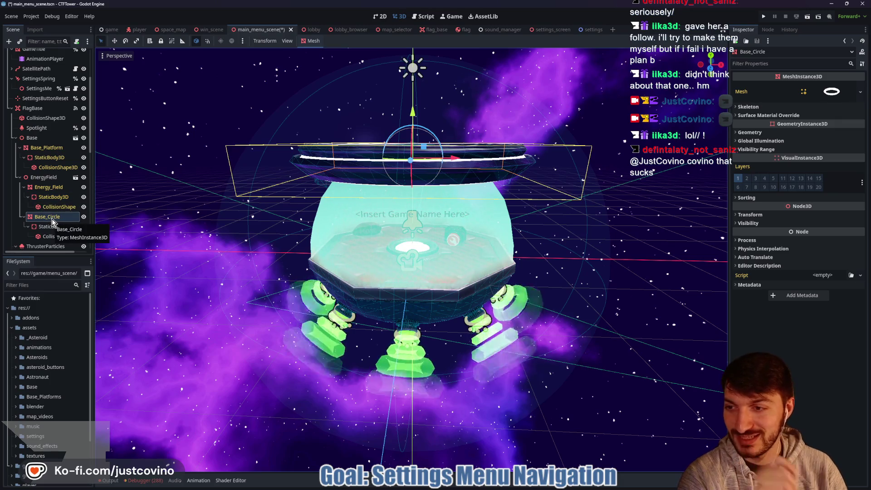
{"action": "left_click", "coordinate": [40, 177]}
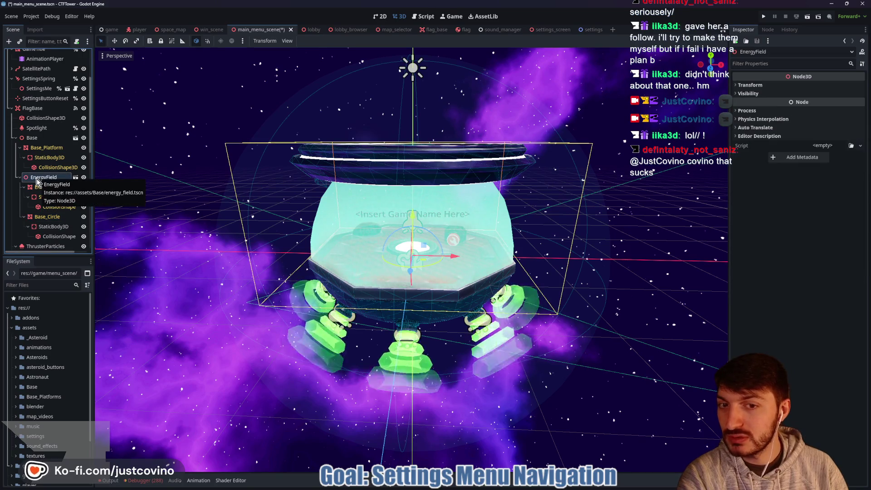
{"action": "key", "text": "Delete"}
{"action": "left_click", "coordinate": [410, 253]}
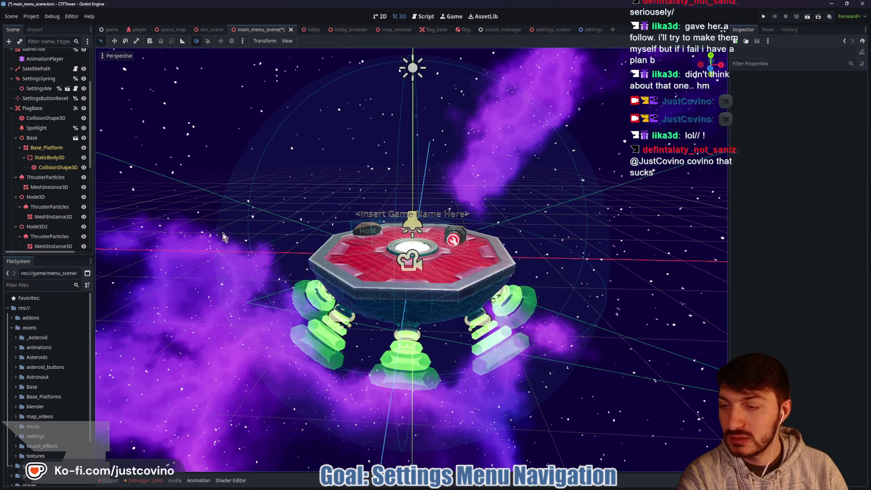
Collapse the Node3D thruster groups to tidy the FlagBase tree
{"action": "scroll", "coordinate": [83, 229], "scroll_direction": "down", "scroll_amount": 3}
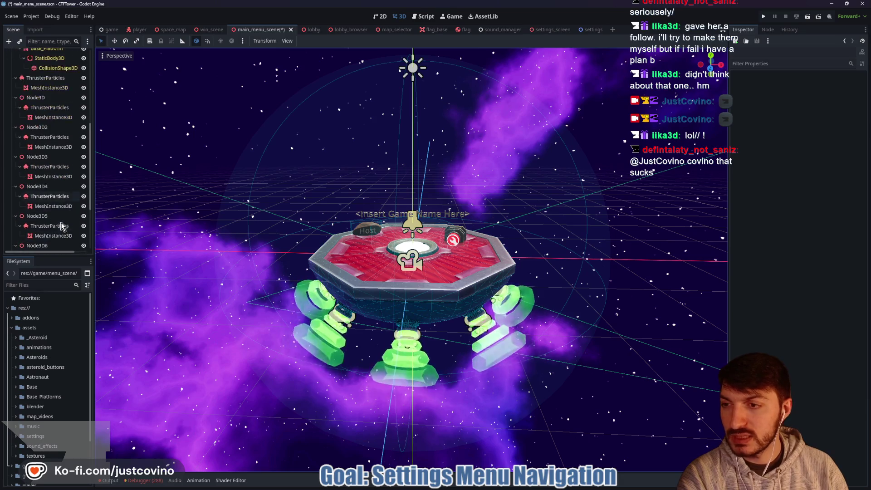
{"action": "scroll", "coordinate": [27, 168], "scroll_direction": "down", "scroll_amount": 2}
{"action": "left_click", "coordinate": [16, 152]}
{"action": "left_click", "coordinate": [19, 124]}
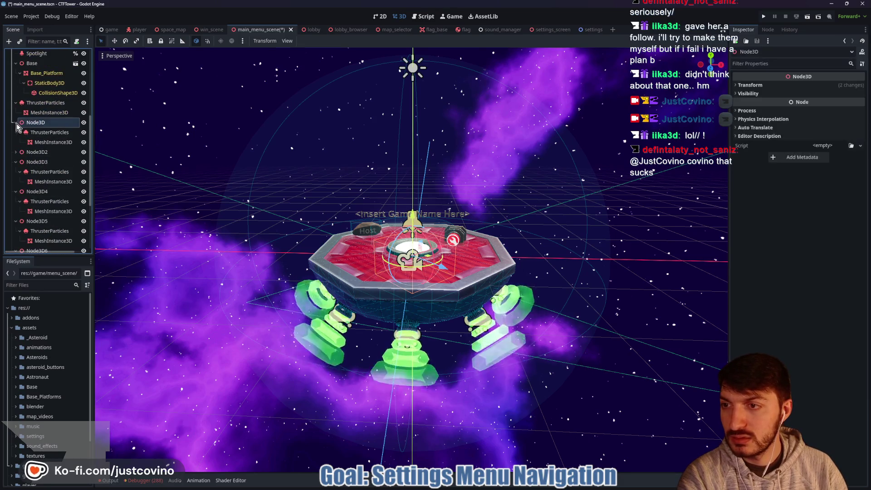
{"action": "left_click", "coordinate": [16, 123]}
{"action": "left_click", "coordinate": [16, 142]}
{"action": "left_click", "coordinate": [16, 152]}
{"action": "left_click", "coordinate": [15, 162]}
{"action": "left_click", "coordinate": [16, 172]}
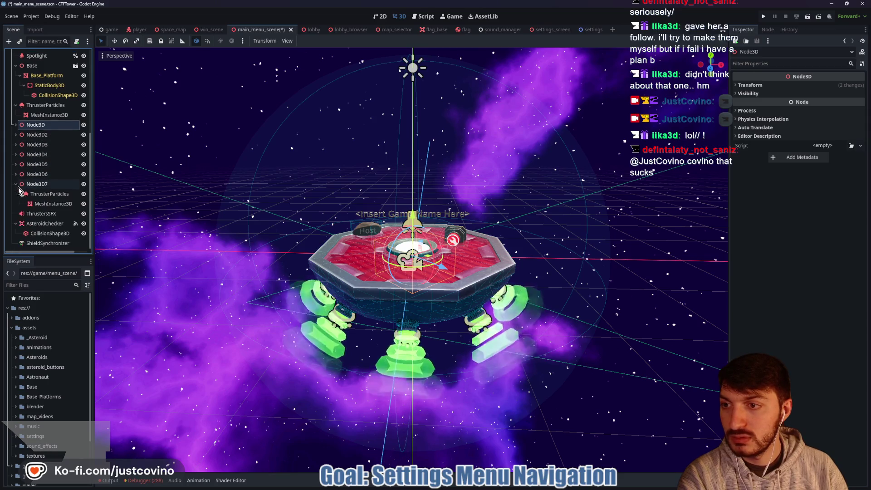
{"action": "left_click", "coordinate": [16, 191]}
{"action": "left_click", "coordinate": [17, 204]}
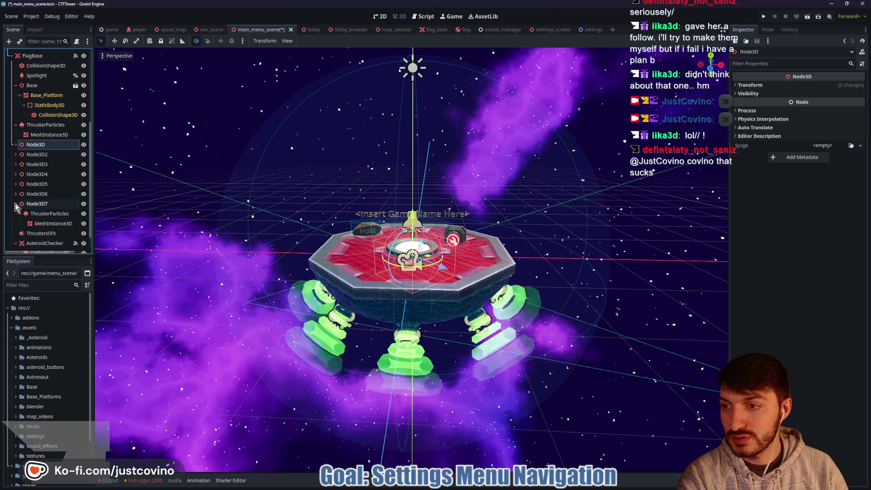
{"action": "scroll", "coordinate": [60, 232], "scroll_direction": "down", "scroll_amount": 1}
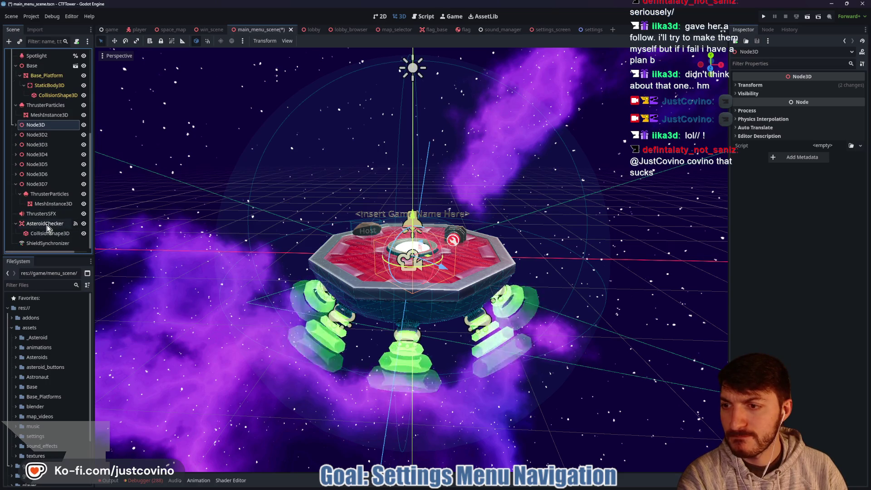
Delete the AsteroidChecker and ShieldSynchronizer nodes, then reselect the FlagBase root
{"action": "left_click", "coordinate": [47, 226]}
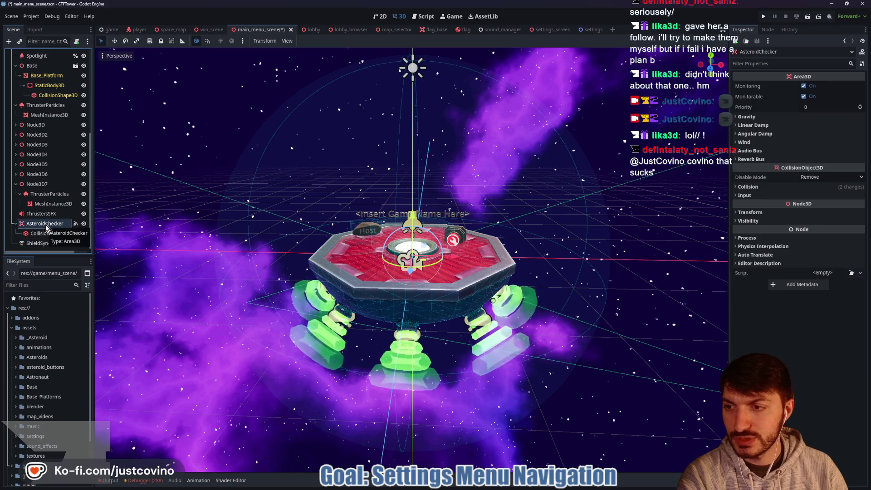
{"action": "key", "text": "Delete"}
{"action": "left_click", "coordinate": [399, 254]}
{"action": "left_click", "coordinate": [47, 243]}
{"action": "key", "text": "Delete"}
{"action": "left_click", "coordinate": [414, 251]}
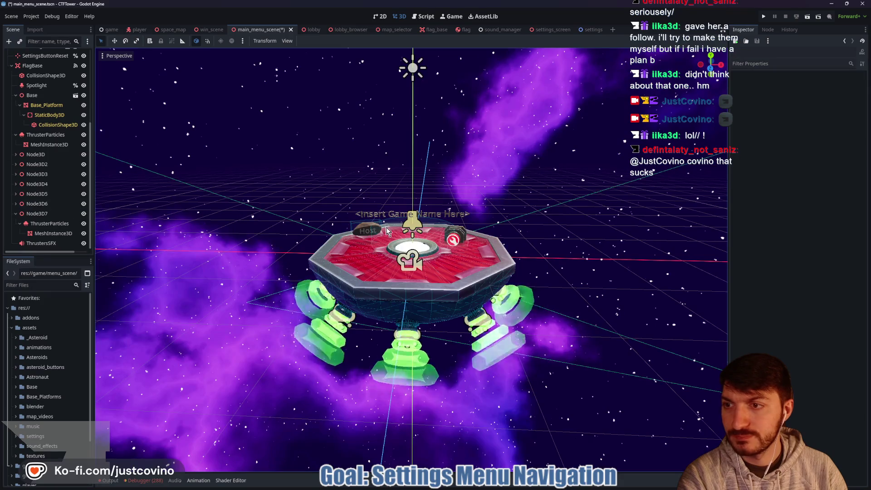
{"action": "left_click", "coordinate": [417, 293]}
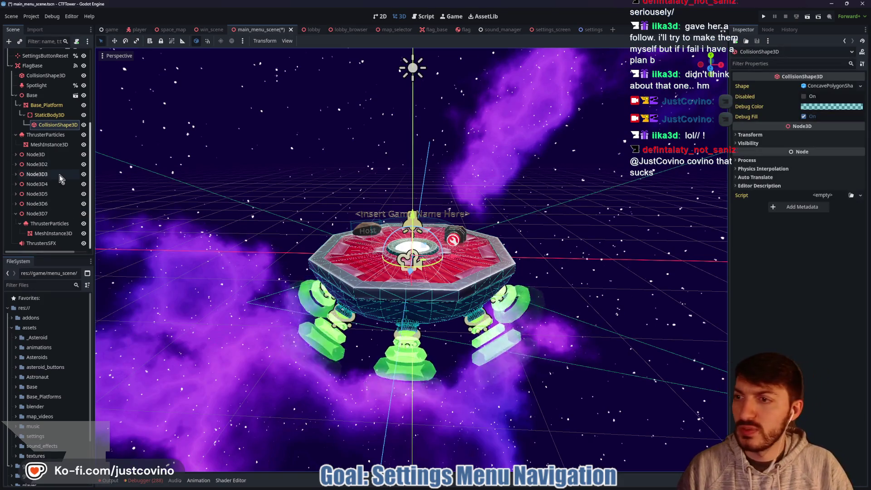
{"action": "left_click", "coordinate": [33, 66]}
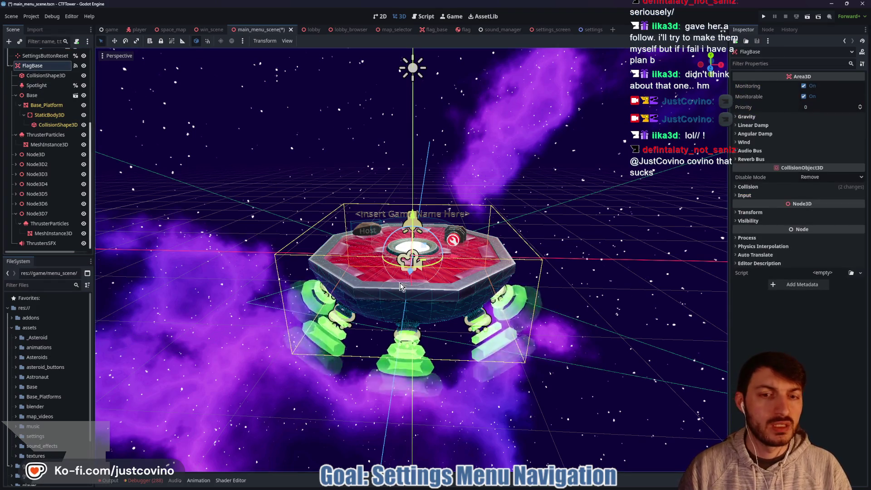
Drag FlagBase forward along Z toward the camera and down along Y below the buttons
{"action": "left_click_drag", "start_coordinate": [410, 271], "coordinate": [404, 345]}
{"action": "mouse_move", "coordinate": [594, 289]}
{"action": "left_mouse_down"}
{"action": "mouse_move", "coordinate": [486, 294]}
{"action": "mouse_move", "coordinate": [494, 297]}
{"action": "left_mouse_up"}
{"action": "left_click_drag", "start_coordinate": [300, 233], "coordinate": [300, 251]}
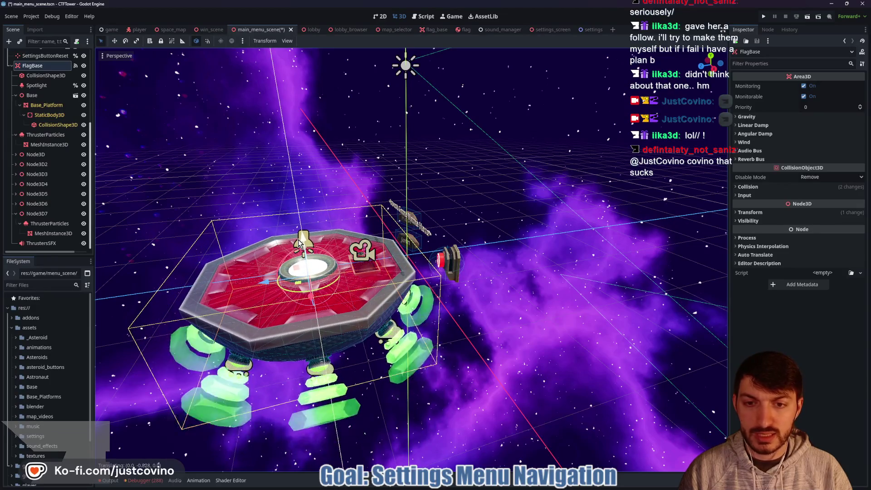
{"action": "mouse_move", "coordinate": [472, 257]}
{"action": "left_mouse_down"}
{"action": "mouse_move", "coordinate": [579, 259]}
{"action": "mouse_move", "coordinate": [595, 277]}
{"action": "mouse_move", "coordinate": [583, 277]}
{"action": "mouse_move", "coordinate": [617, 290]}
{"action": "mouse_move", "coordinate": [621, 276]}
{"action": "mouse_move", "coordinate": [601, 371]}
{"action": "left_mouse_up"}
{"action": "scroll", "coordinate": [579, 255], "scroll_direction": "up", "scroll_amount": 4}
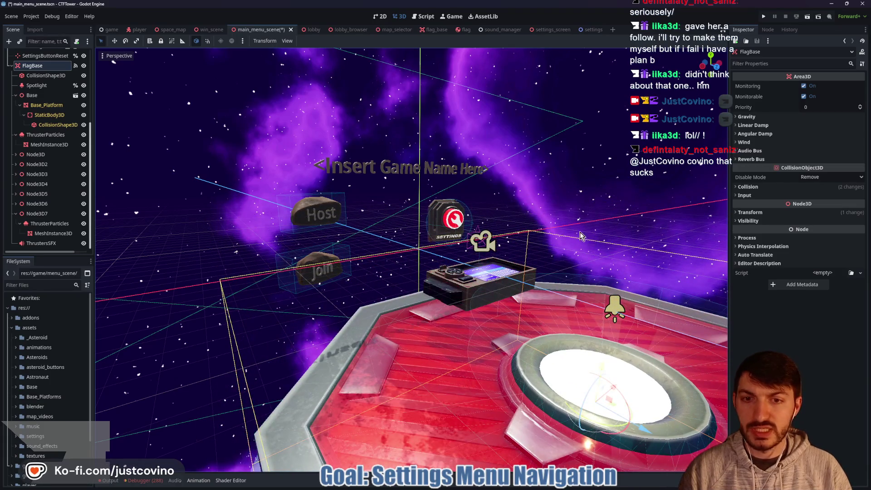
{"action": "scroll", "coordinate": [49, 119], "scroll_direction": "up", "scroll_amount": 5}
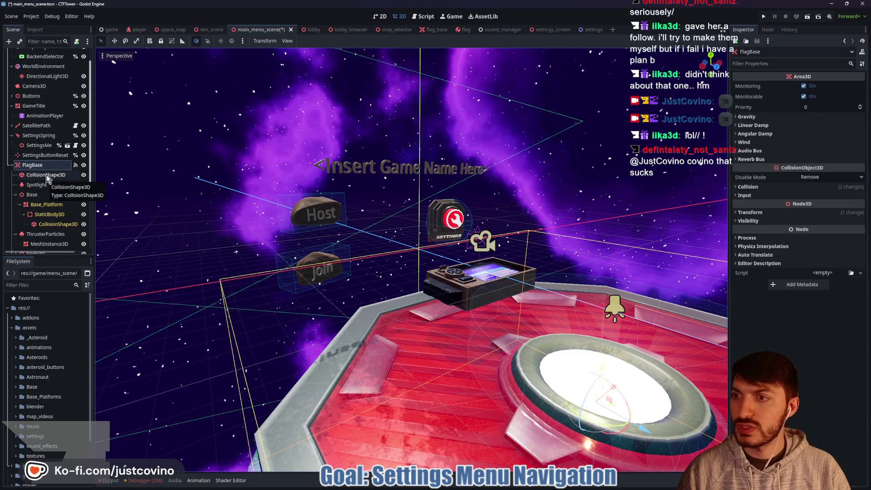
Set FlagBase's scale to 0.5 and turn on the Camera3D preview
{"action": "left_click", "coordinate": [750, 213]}
{"action": "left_click", "coordinate": [763, 277]}
{"action": "type", "text": "0.5"}
{"action": "key", "text": "Return"}
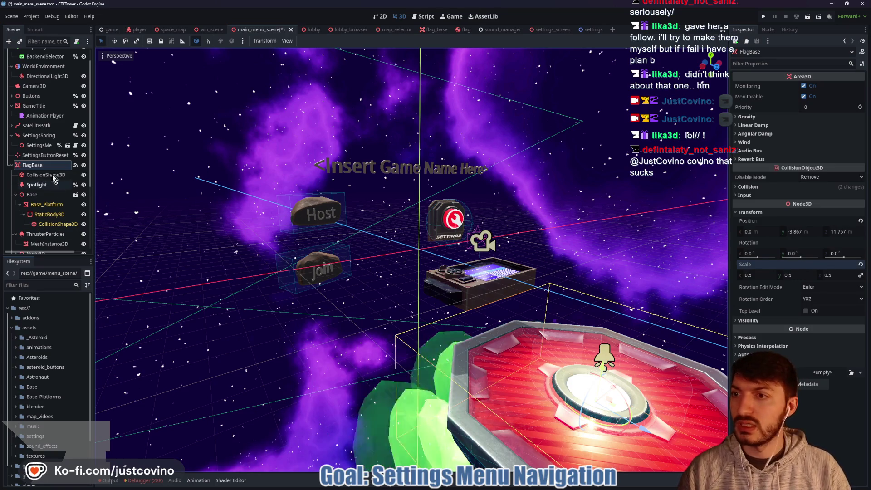
{"action": "scroll", "coordinate": [37, 113], "scroll_direction": "up", "scroll_amount": 2}
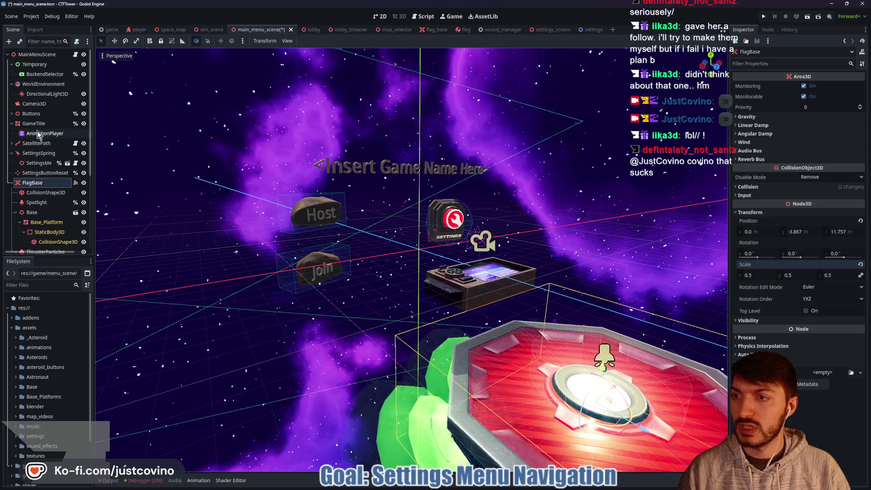
{"action": "left_click", "coordinate": [34, 104]}
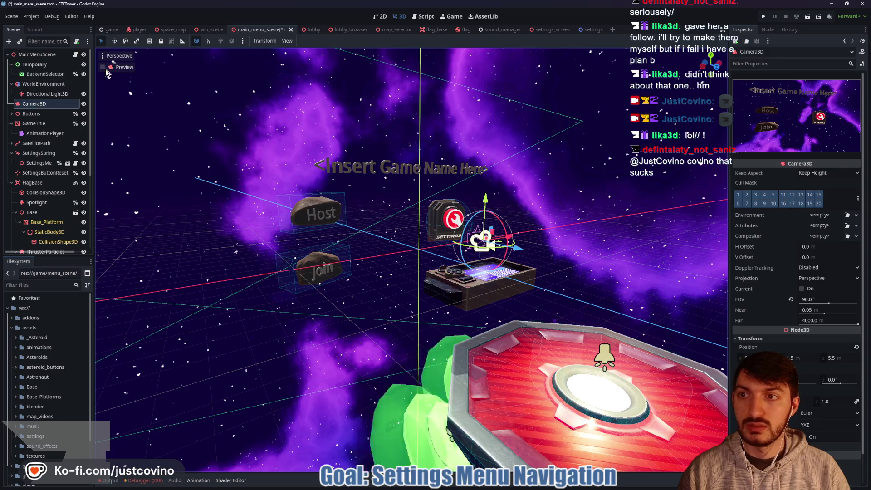
{"action": "left_click", "coordinate": [102, 66]}
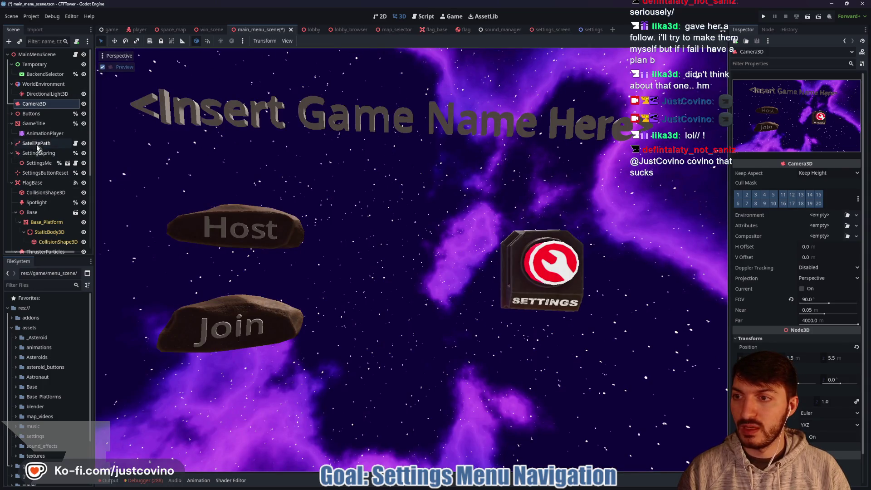
Set FlagBase's position to z 2.612 and y -2.452 so it peeks into the shot
{"action": "left_click", "coordinate": [32, 182]}
{"action": "left_click", "coordinate": [838, 233]}
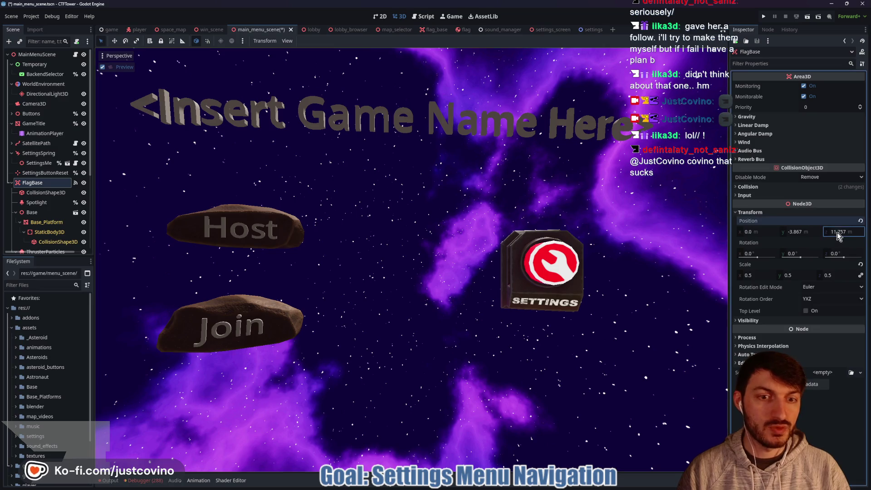
{"action": "left_click_drag", "start_coordinate": [838, 231], "coordinate": [816, 231]}
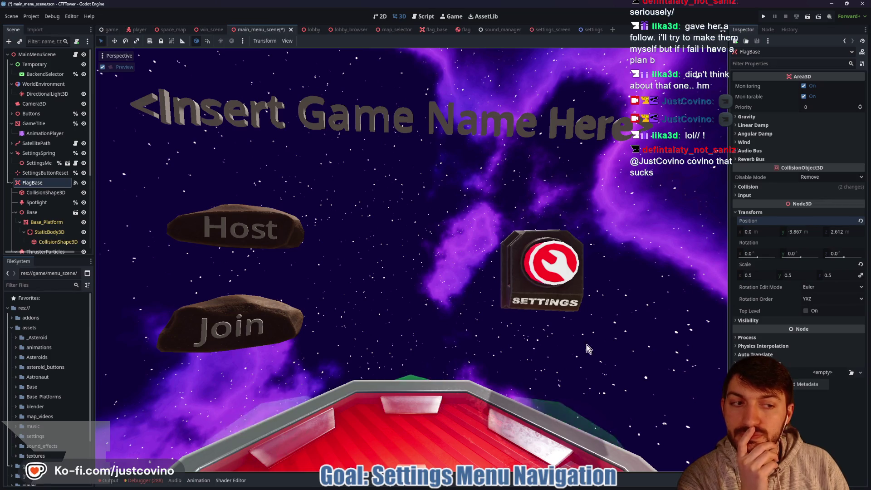
{"action": "mouse_move", "coordinate": [792, 232]}
{"action": "left_mouse_down"}
{"action": "mouse_move", "coordinate": [819, 231]}
{"action": "mouse_move", "coordinate": [811, 231]}
{"action": "left_mouse_up"}
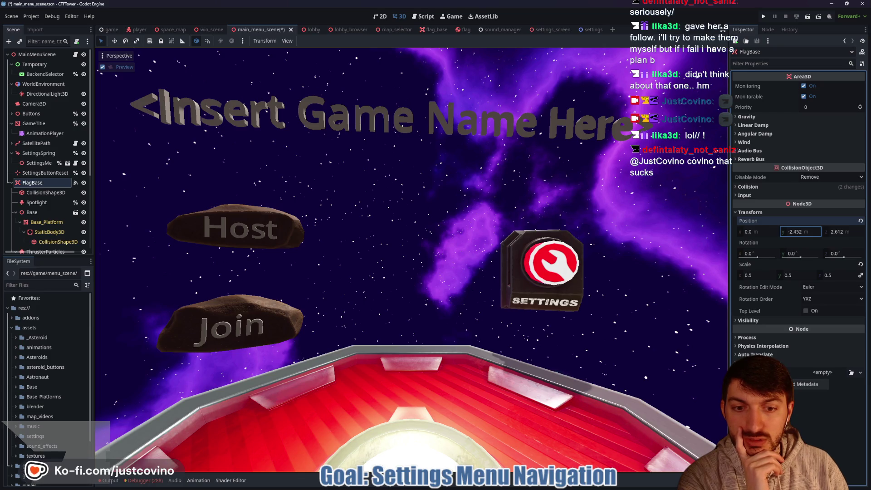
{"action": "key", "text": "Return"}
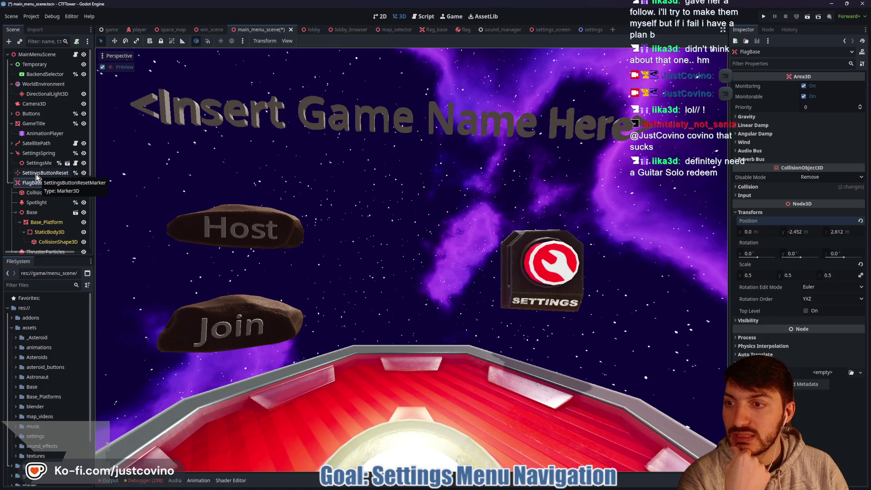
Expand Buttons and inspect the transforms of SettingsNode and its settings button body
{"action": "left_click", "coordinate": [12, 114]}
{"action": "left_click", "coordinate": [41, 203]}
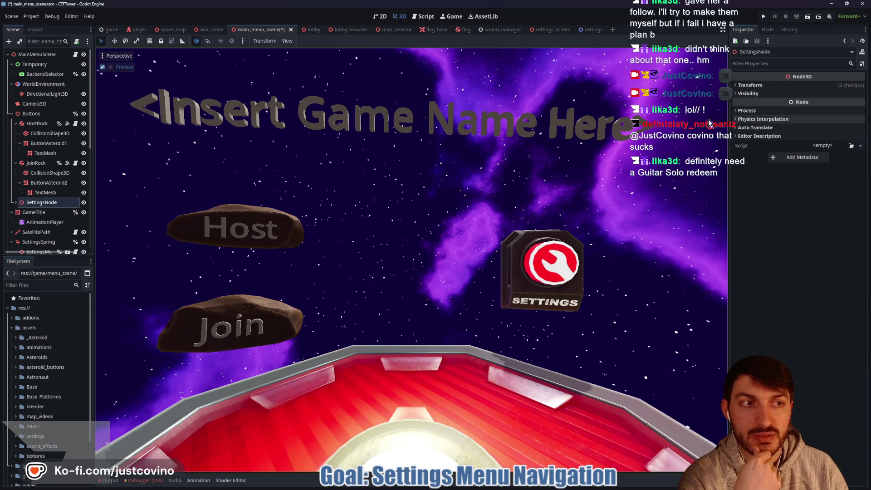
{"action": "left_click", "coordinate": [756, 86]}
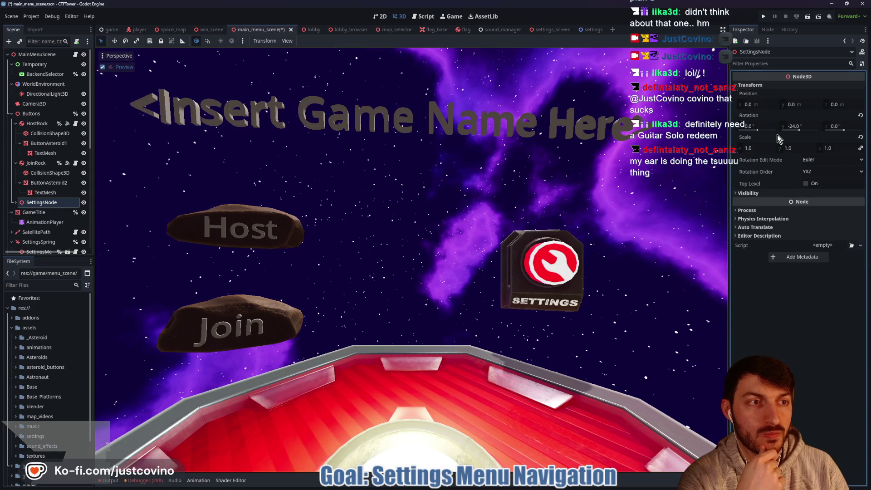
{"action": "left_click", "coordinate": [16, 204]}
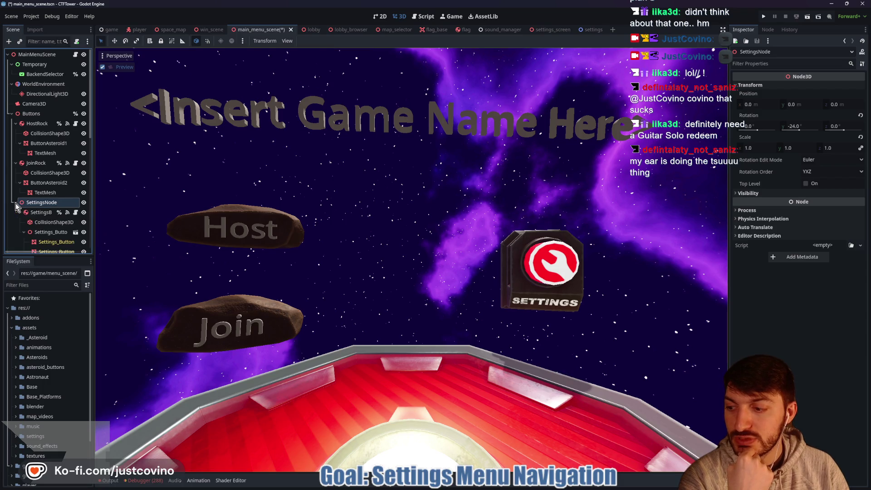
{"action": "left_click", "coordinate": [41, 213]}
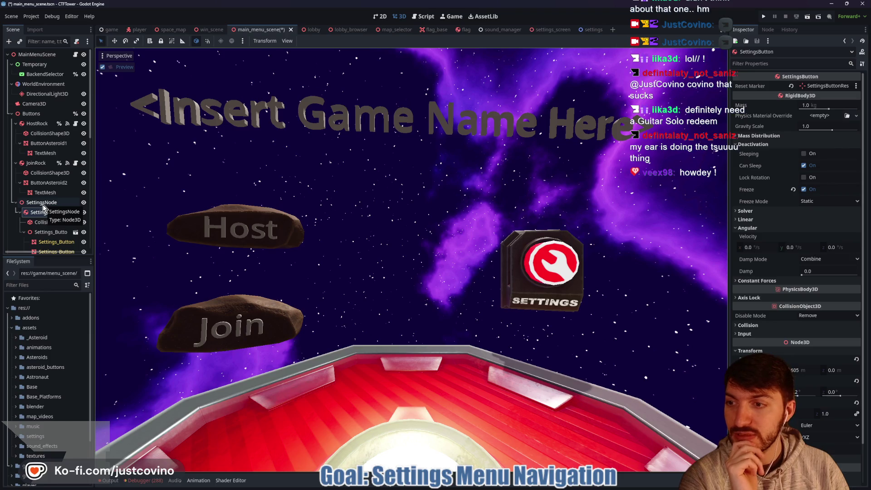
{"action": "left_click", "coordinate": [43, 204]}
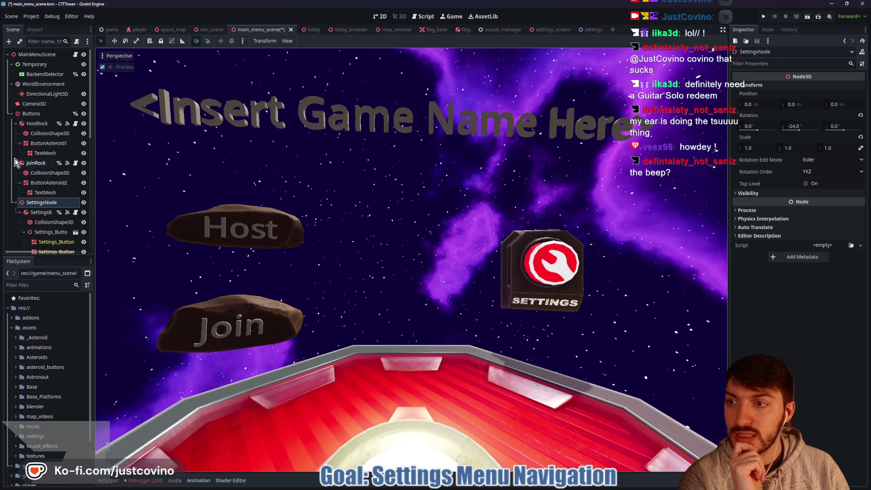
Raise the Buttons group's Position y from -0.619 to 0.521 and save the scene
{"action": "left_click", "coordinate": [31, 113]}
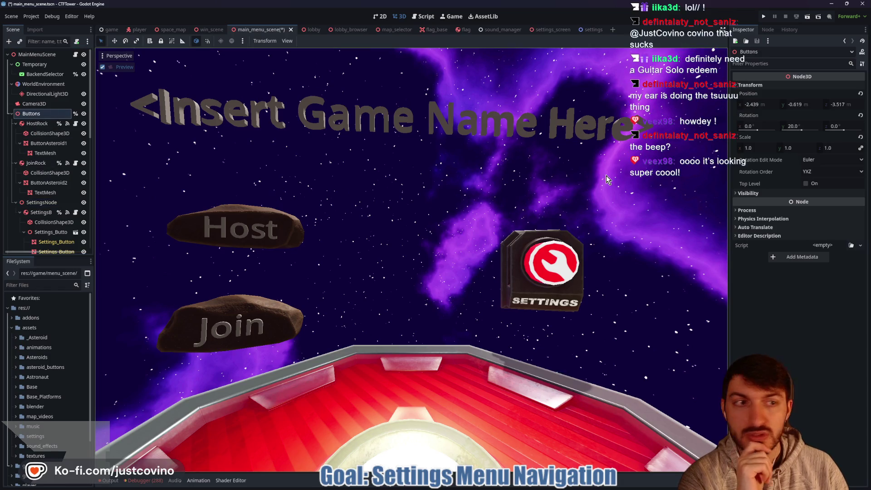
{"action": "left_click_drag", "start_coordinate": [794, 105], "coordinate": [817, 104]}
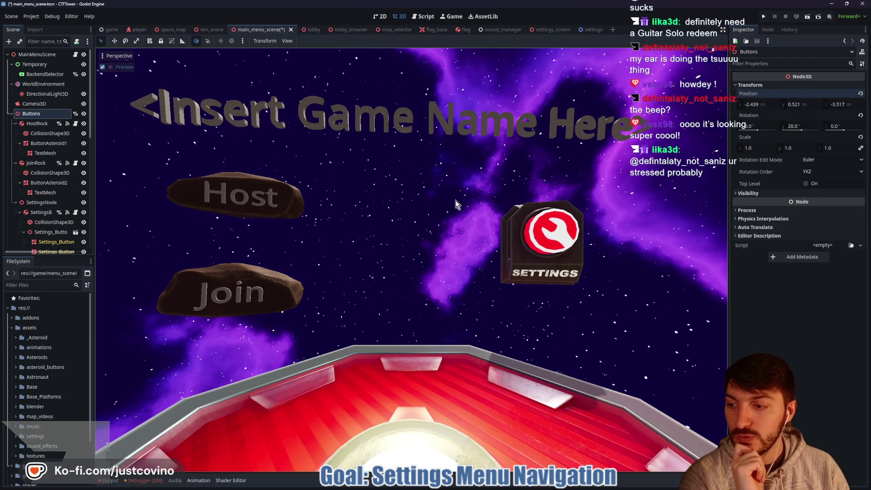
{"action": "key", "text": "ctrl+s"}
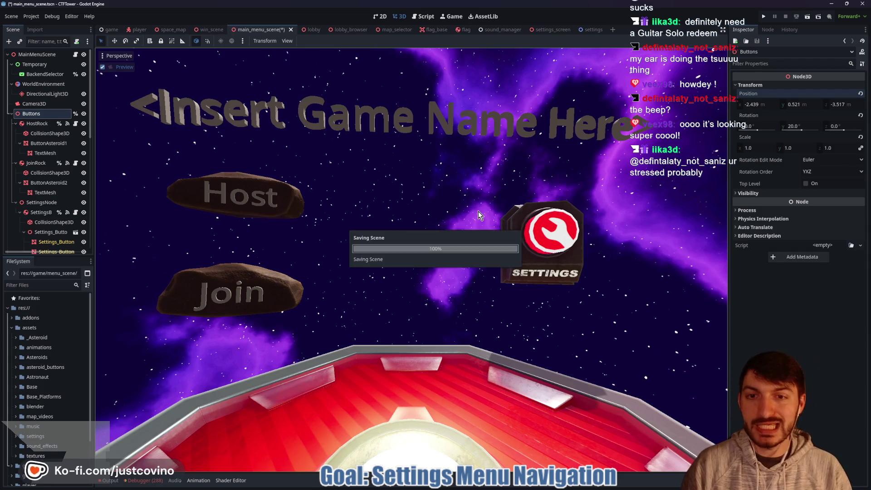
Run the project, open SETTINGS, return to the menu, then stop the game
{"action": "left_click", "coordinate": [765, 18]}
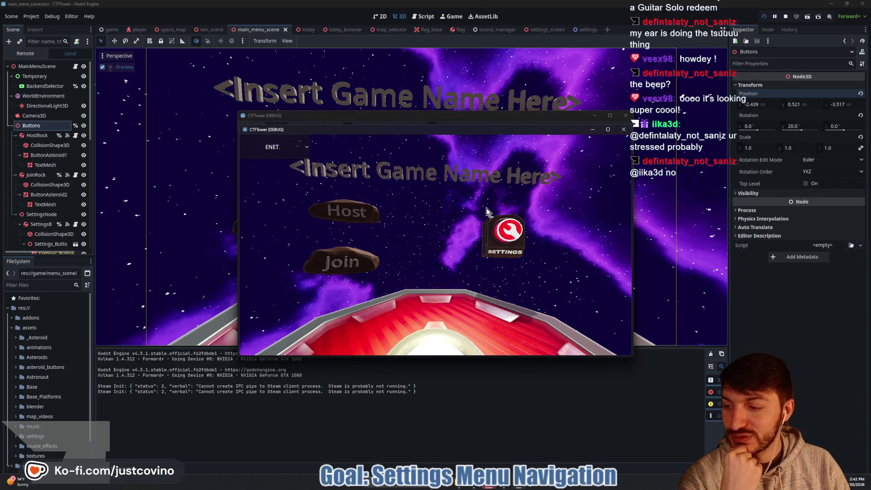
{"action": "left_click", "coordinate": [503, 237]}
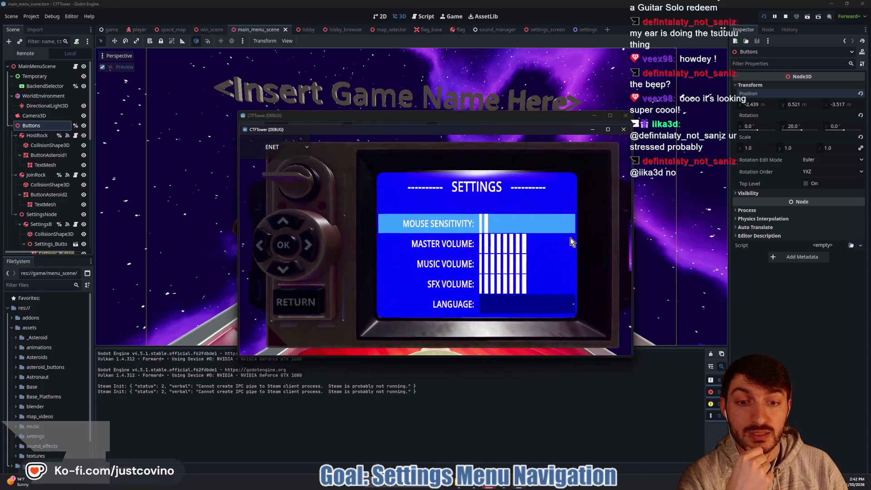
{"action": "left_click", "coordinate": [293, 305]}
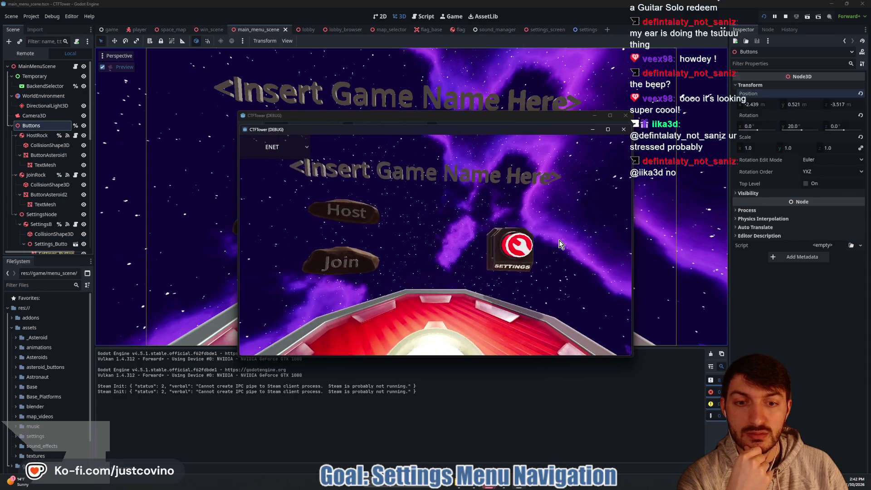
{"action": "left_click", "coordinate": [786, 17]}
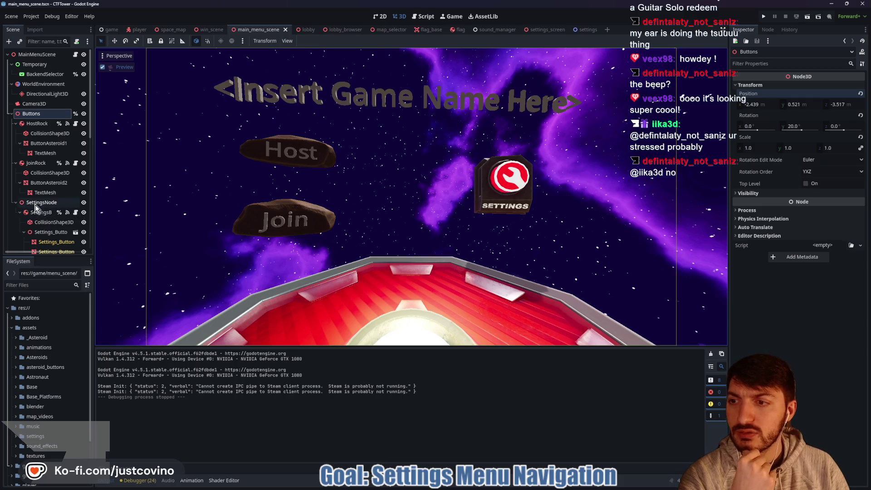
Select FlagBase's Base_Platform mesh and open its override material's Albedo colour picker
{"action": "left_click", "coordinate": [20, 203]}
{"action": "scroll", "coordinate": [39, 206], "scroll_direction": "down", "scroll_amount": 5}
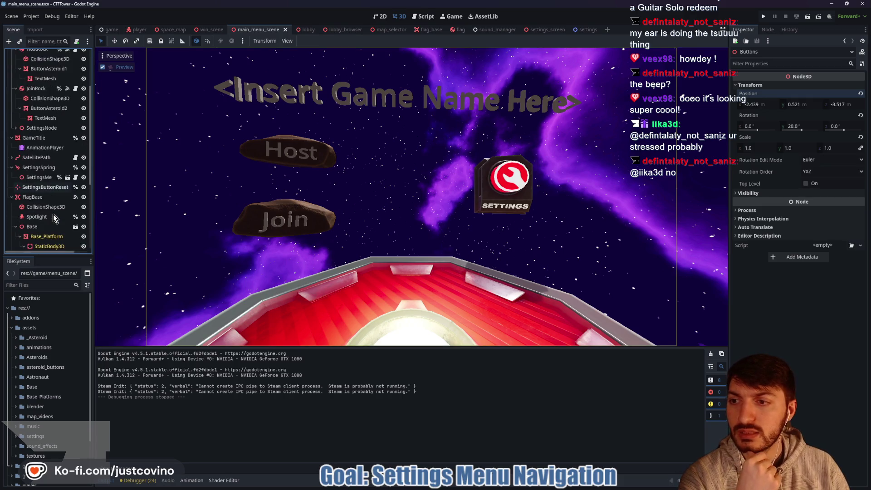
{"action": "left_click", "coordinate": [36, 197]}
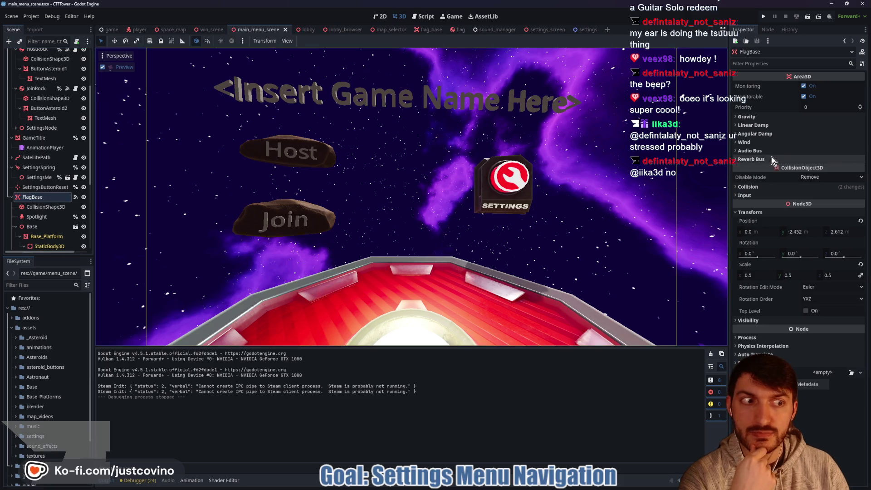
{"action": "left_click", "coordinate": [50, 235]}
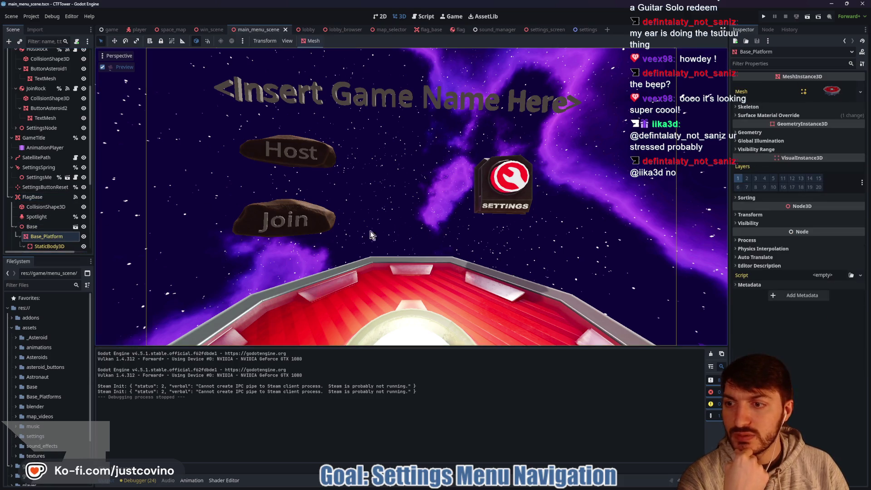
{"action": "left_click", "coordinate": [846, 115]}
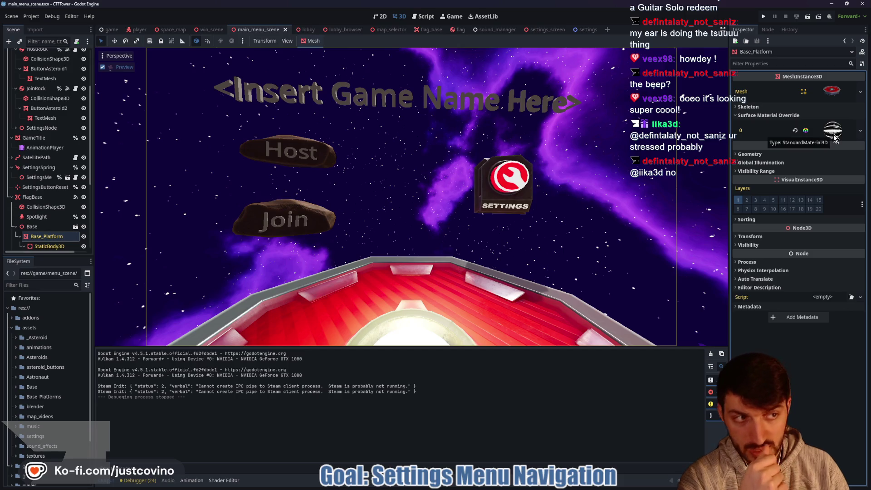
{"action": "left_click", "coordinate": [833, 131]}
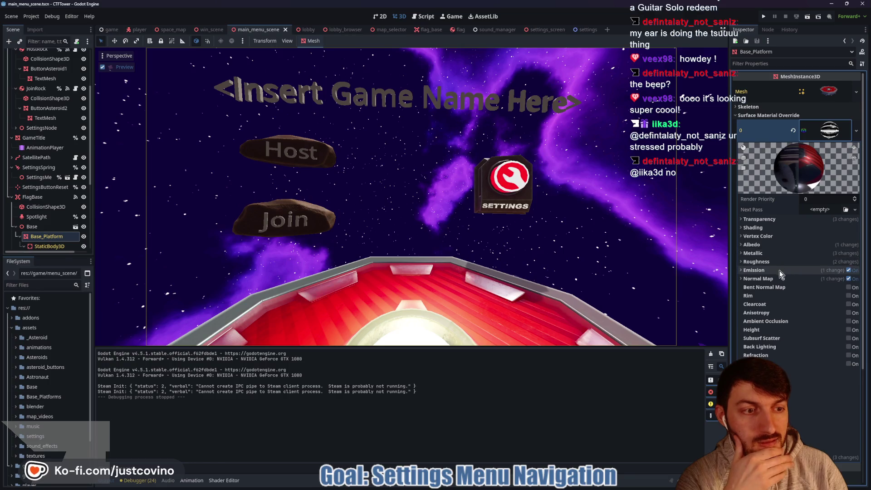
{"action": "left_click", "coordinate": [761, 250]}
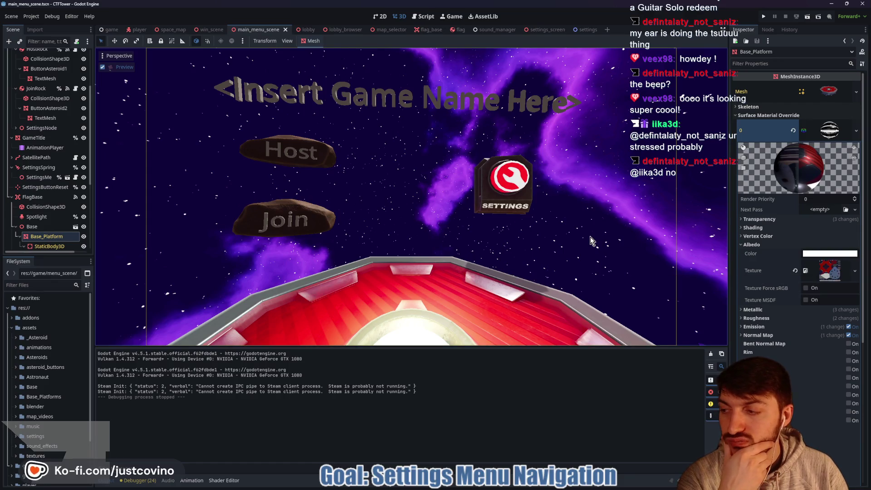
{"action": "left_click", "coordinate": [830, 253]}
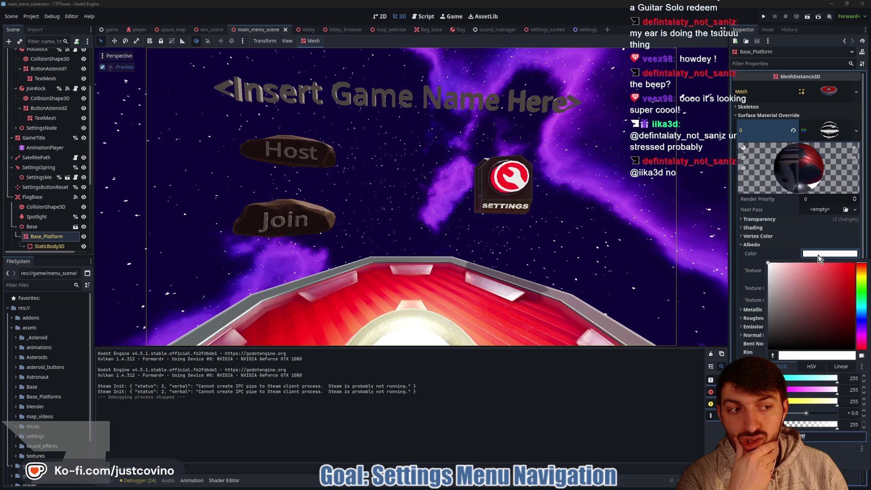
Tint the Base_Platform albedo colour bright green in the colour picker
{"action": "left_click", "coordinate": [822, 284]}
{"action": "mouse_move", "coordinate": [826, 291]}
{"action": "left_mouse_down"}
{"action": "mouse_move", "coordinate": [771, 350]}
{"action": "mouse_move", "coordinate": [781, 332]}
{"action": "left_mouse_up"}
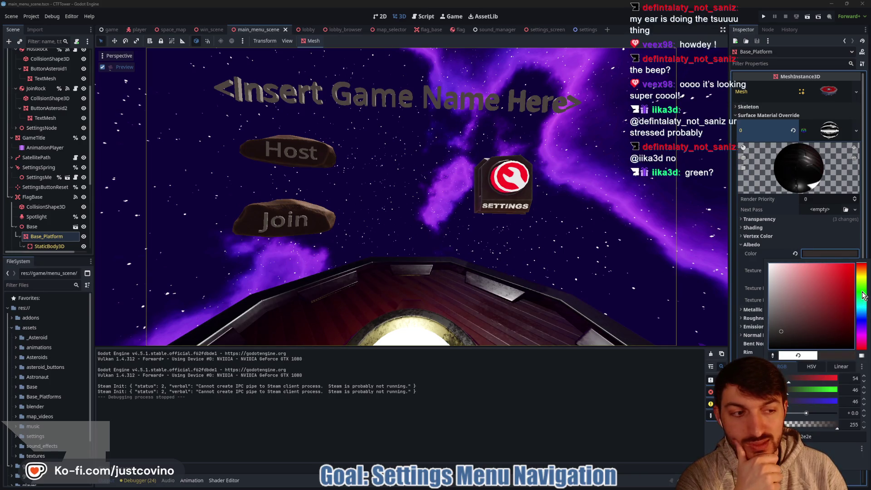
{"action": "left_click_drag", "start_coordinate": [863, 292], "coordinate": [863, 289]}
{"action": "mouse_move", "coordinate": [815, 310]}
{"action": "left_mouse_down"}
{"action": "mouse_move", "coordinate": [859, 264]}
{"action": "mouse_move", "coordinate": [829, 270]}
{"action": "mouse_move", "coordinate": [804, 299]}
{"action": "mouse_move", "coordinate": [843, 304]}
{"action": "mouse_move", "coordinate": [840, 323]}
{"action": "mouse_move", "coordinate": [841, 276]}
{"action": "left_mouse_up"}
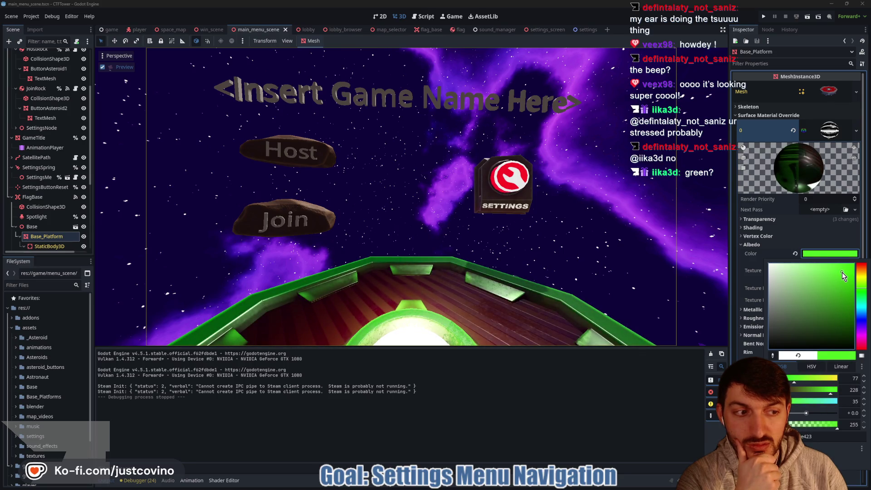
{"action": "key", "text": "Escape"}
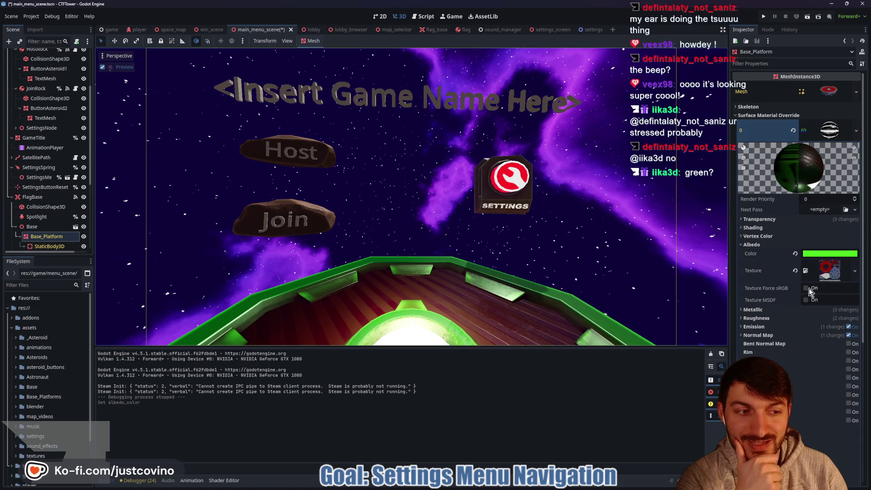
Toggle Force sRGB and MSDF on and back off, expand Emission, and save the scene
{"action": "left_click", "coordinate": [805, 288]}
{"action": "left_click", "coordinate": [806, 288]}
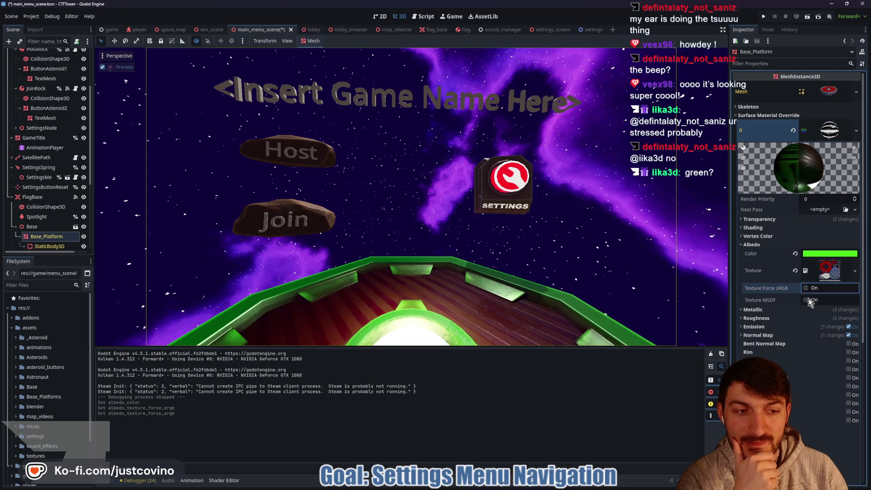
{"action": "left_click", "coordinate": [806, 300]}
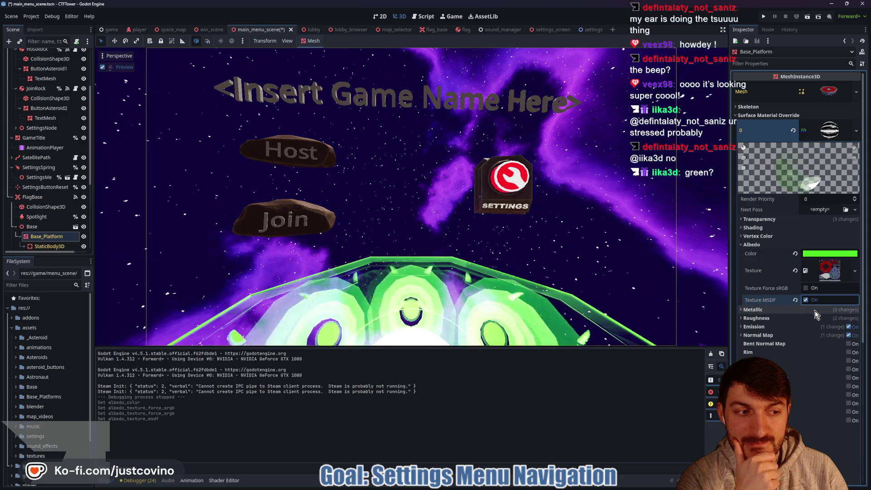
{"action": "left_click", "coordinate": [808, 300]}
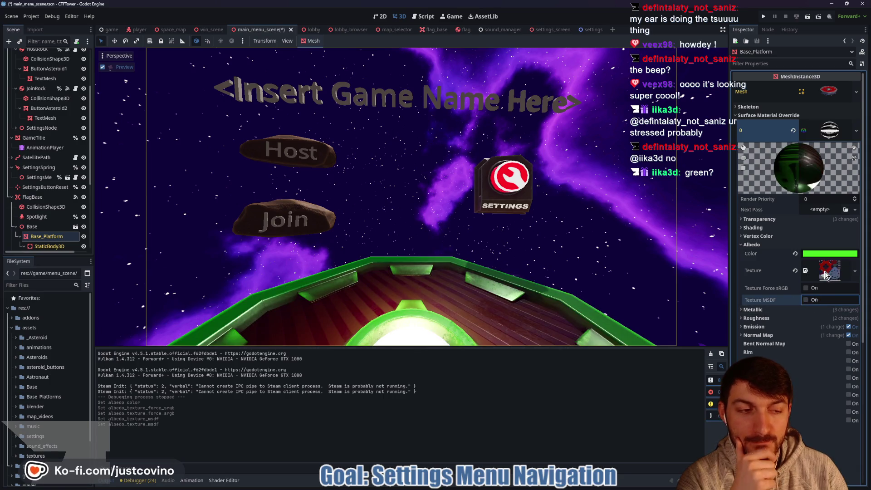
{"action": "left_click", "coordinate": [791, 326]}
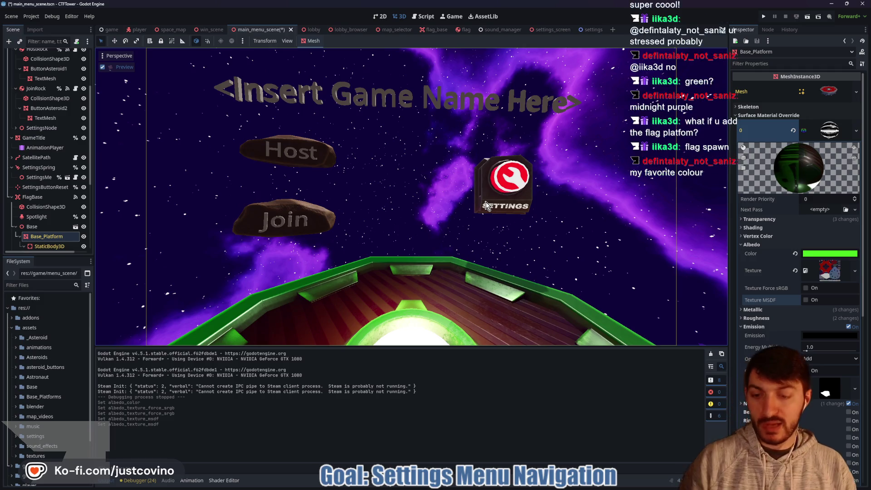
{"action": "key", "text": "ctrl+s"}
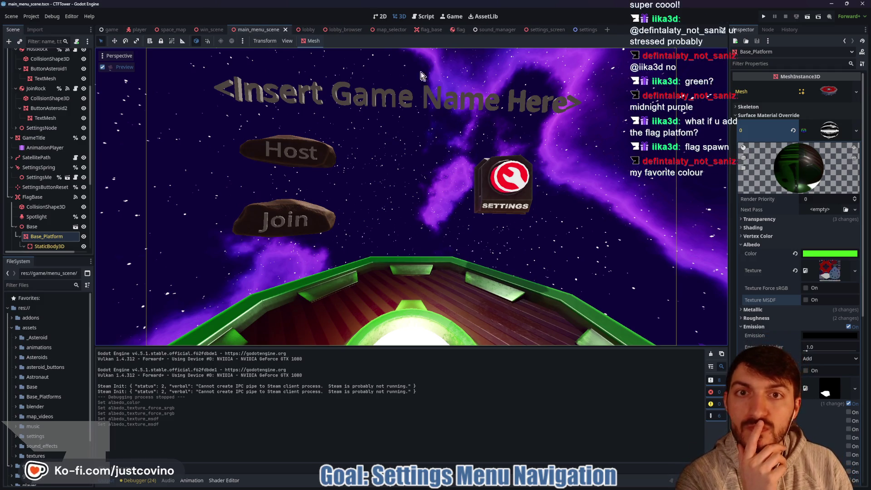
Check the flag_base and lobby scenes, then back in main_menu_scene reset the albedo colour to white
{"action": "left_click", "coordinate": [425, 30]}
{"action": "scroll", "coordinate": [465, 159], "scroll_direction": "down", "scroll_amount": 2}
{"action": "scroll", "coordinate": [465, 159], "scroll_direction": "up", "scroll_amount": 4}
{"action": "scroll", "coordinate": [468, 162], "scroll_direction": "down", "scroll_amount": 4}
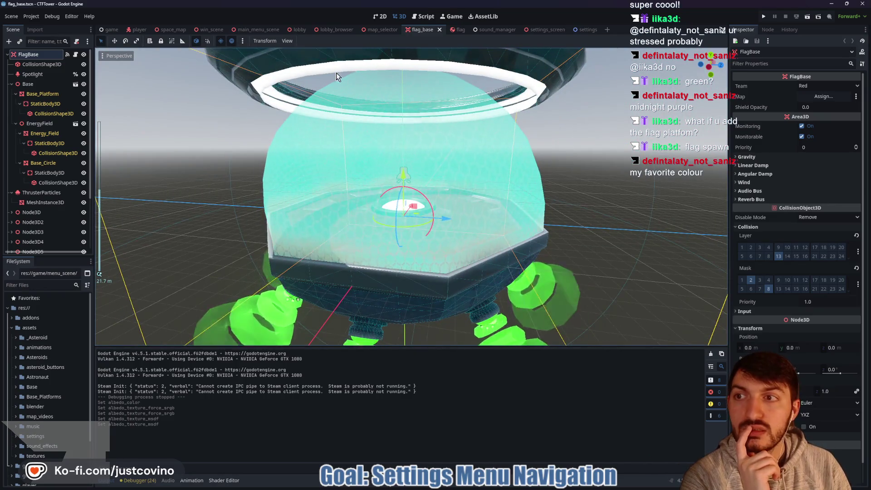
{"action": "left_click", "coordinate": [295, 30]}
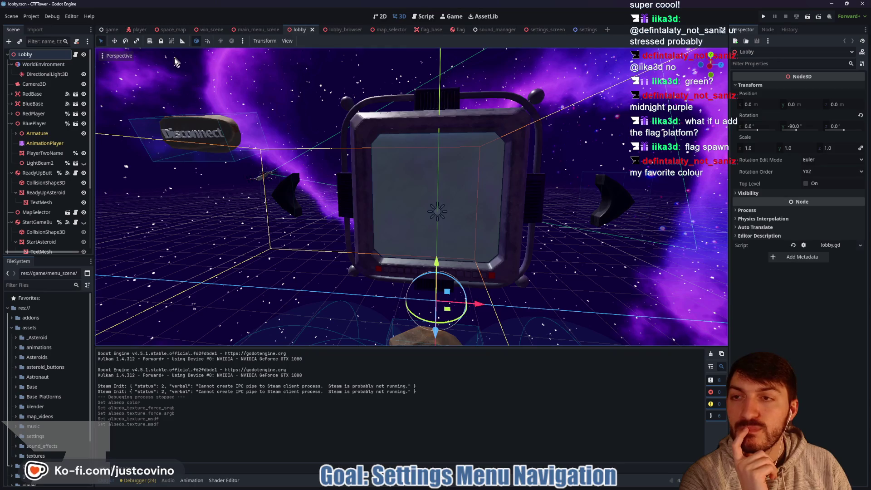
{"action": "left_click", "coordinate": [258, 30]}
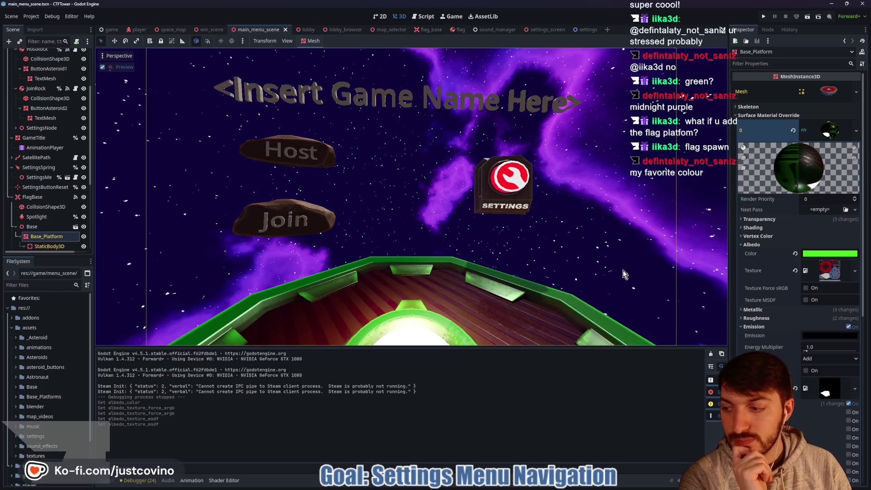
{"action": "left_click", "coordinate": [826, 273]}
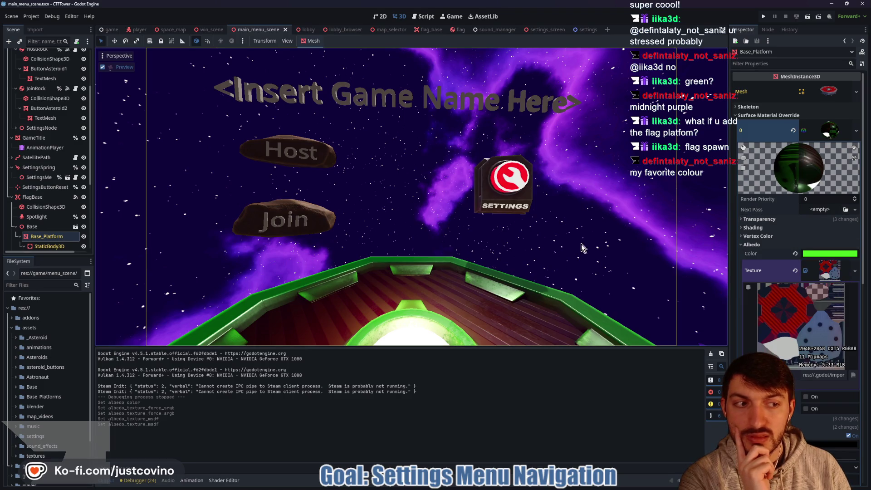
{"action": "left_click", "coordinate": [795, 254]}
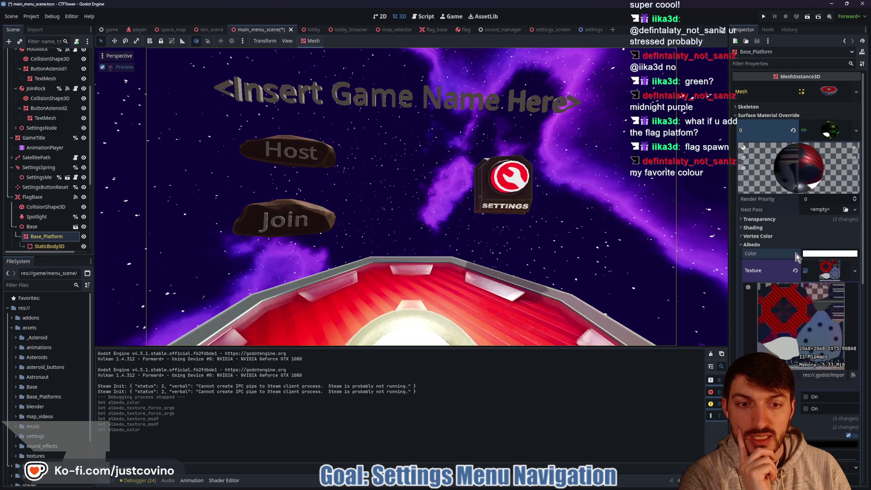
Pick a purple albedo colour for Base_Platform, then collapse FlagBase in the Scene dock
{"action": "left_click", "coordinate": [824, 255]}
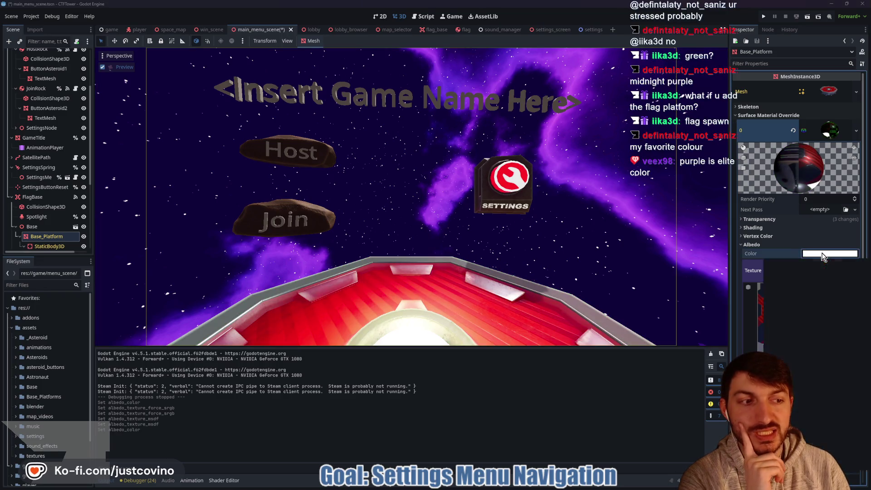
{"action": "left_click_drag", "start_coordinate": [859, 332], "coordinate": [859, 335]}
{"action": "left_click", "coordinate": [854, 327]}
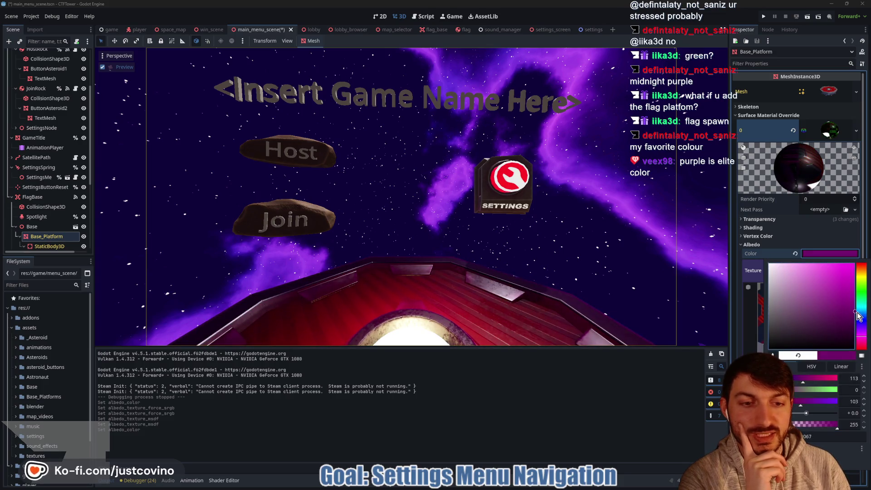
{"action": "left_click", "coordinate": [855, 328]}
{"action": "left_click", "coordinate": [825, 316]}
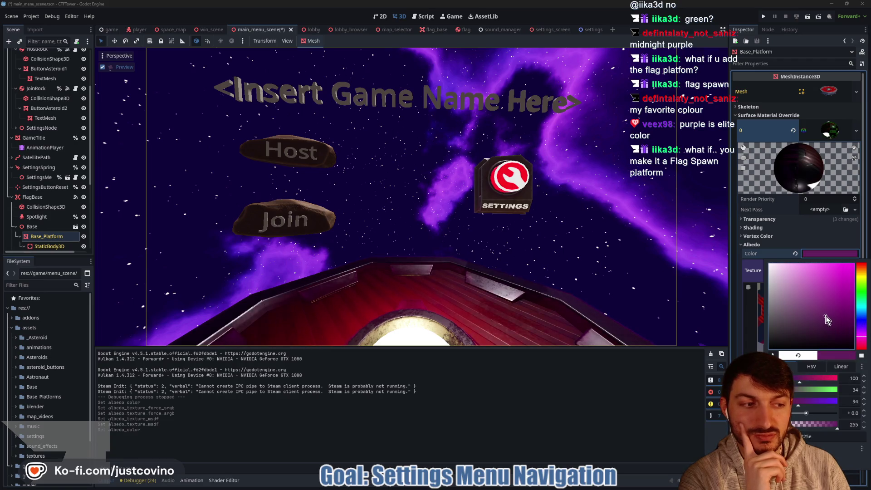
{"action": "left_click", "coordinate": [863, 335]}
{"action": "left_click", "coordinate": [847, 313]}
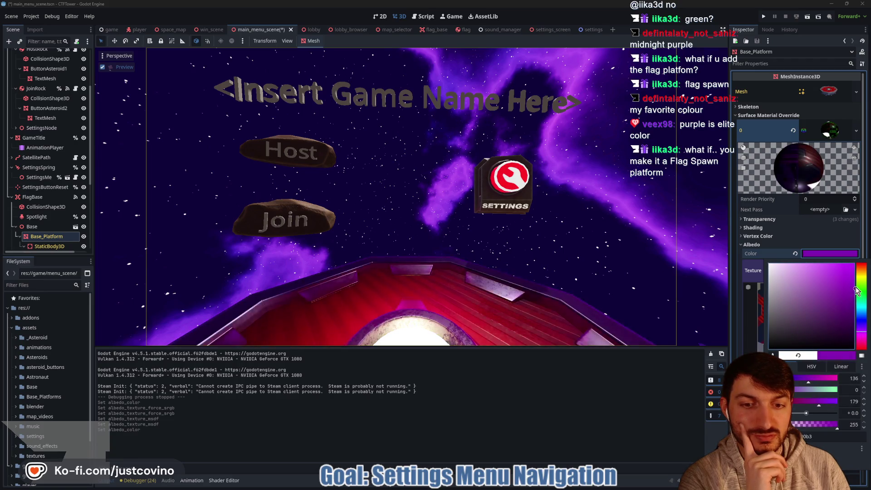
{"action": "left_click", "coordinate": [571, 265]}
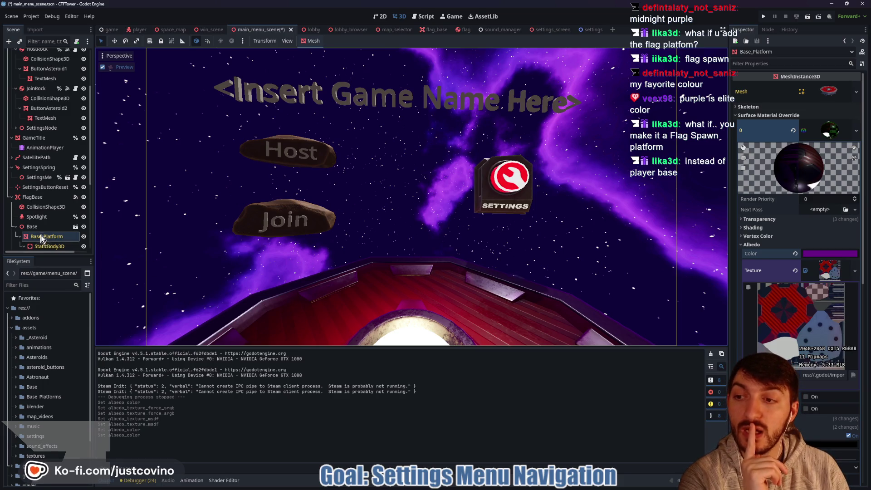
{"action": "left_click", "coordinate": [11, 197]}
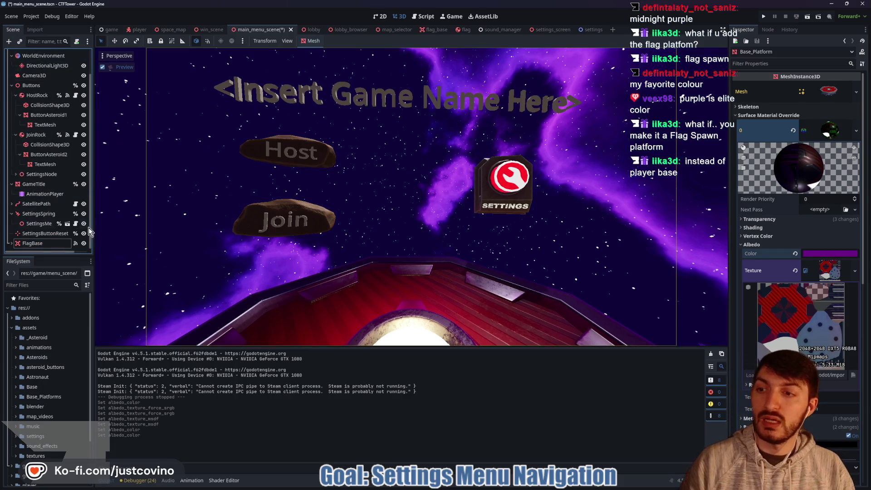
Under the MainMenuScene root, instance flag_spawn_point.tscn found by searching 'flag'
{"action": "key", "text": "ctrl+z"}
{"action": "scroll", "coordinate": [35, 53], "scroll_direction": "up", "scroll_amount": 2}
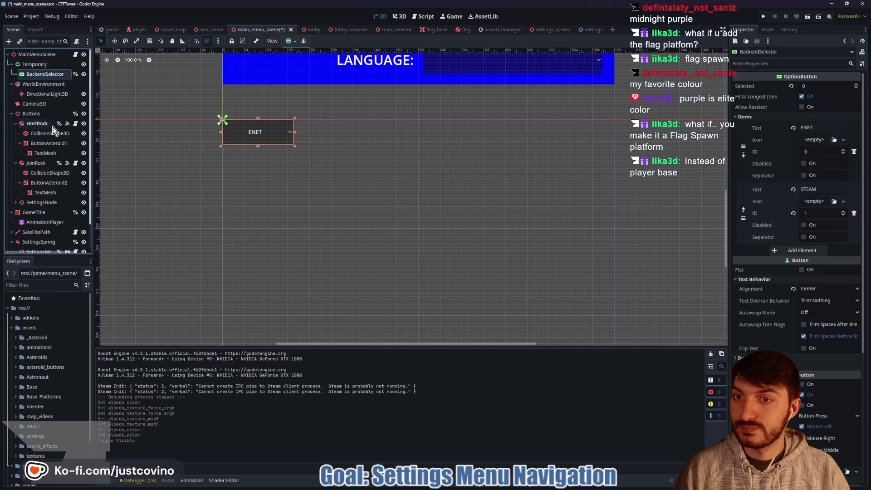
{"action": "left_click", "coordinate": [36, 54]}
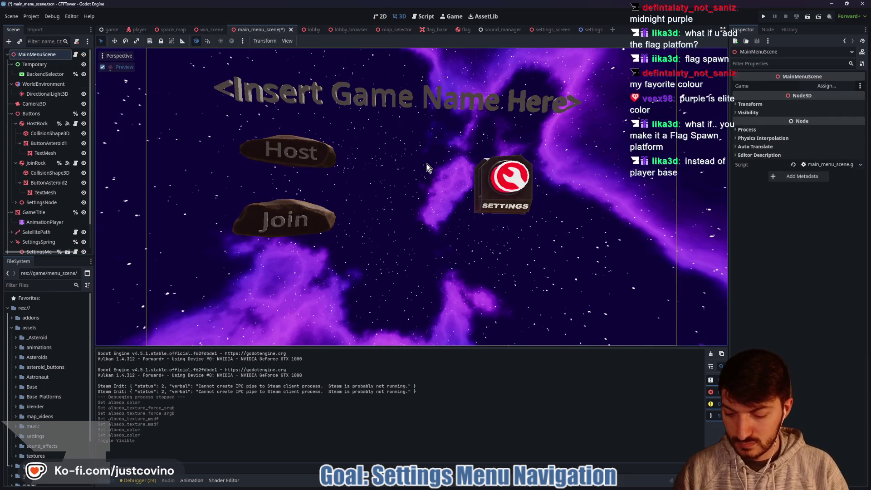
{"action": "key", "text": "ctrl+shift+o"}
{"action": "type", "text": "flag"}
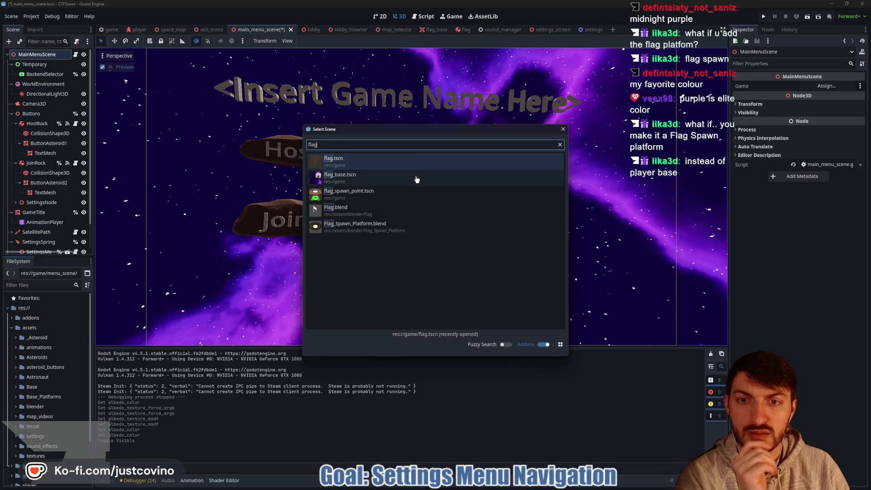
{"action": "double_click", "coordinate": [398, 200]}
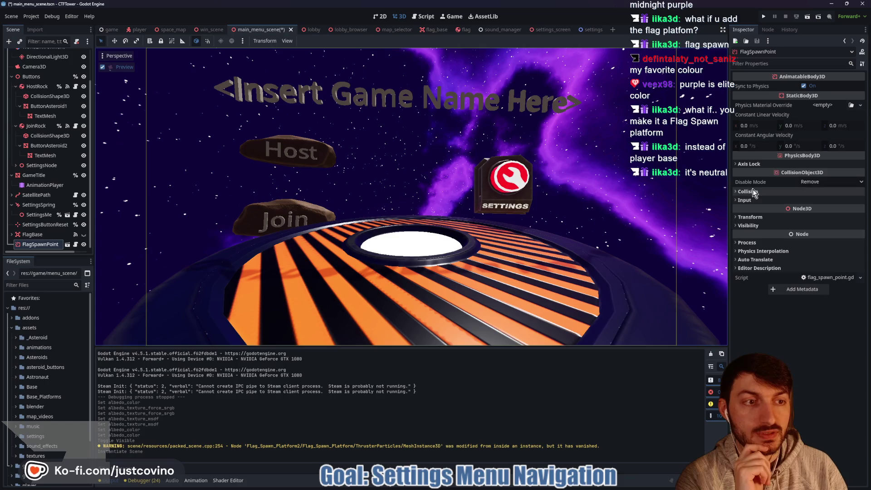
Set FlagSpawnPoint's position to Y -1.79, Z 3.54 and its X rotation to -3°
{"action": "left_click", "coordinate": [769, 219]}
{"action": "left_click_drag", "start_coordinate": [799, 236], "coordinate": [780, 237]}
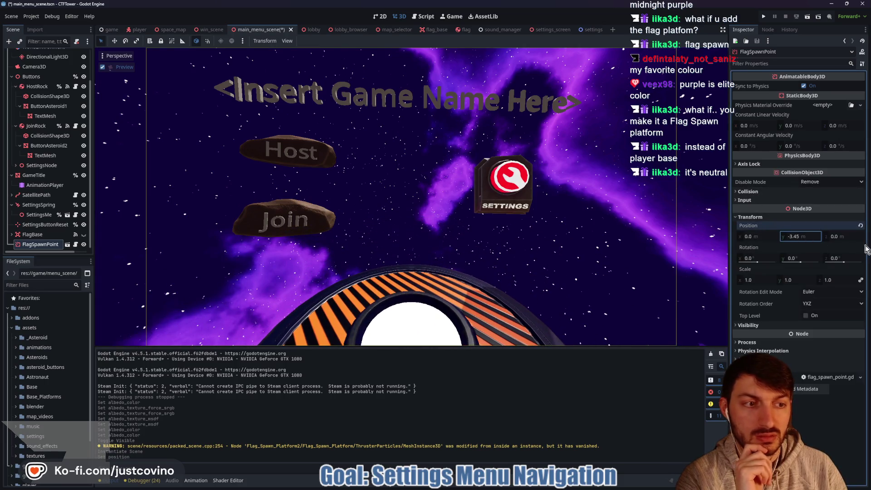
{"action": "left_click", "coordinate": [840, 236]}
{"action": "mouse_move", "coordinate": [840, 237]}
{"action": "left_mouse_down"}
{"action": "mouse_move", "coordinate": [853, 237]}
{"action": "mouse_move", "coordinate": [803, 236]}
{"action": "mouse_move", "coordinate": [821, 237]}
{"action": "left_mouse_up"}
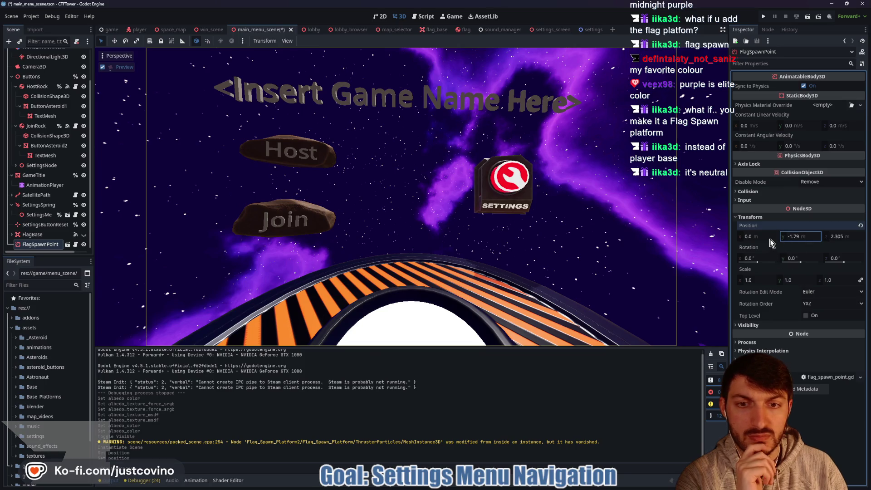
{"action": "key", "text": "Return"}
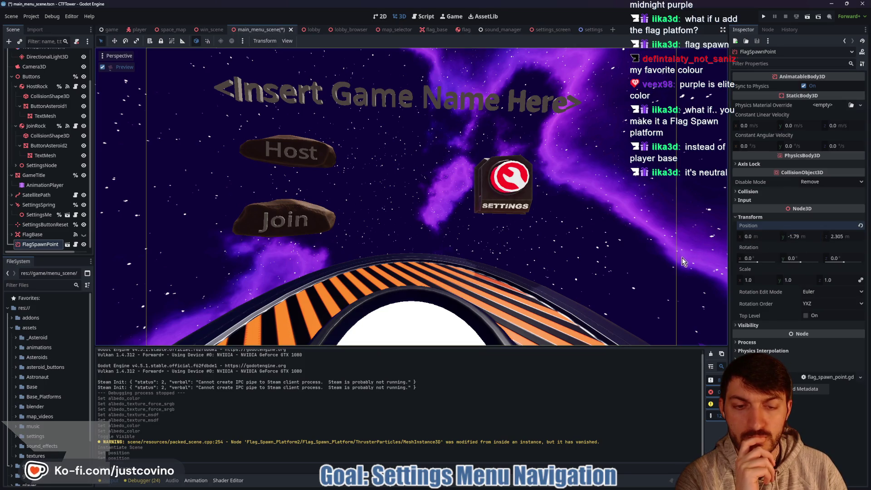
{"action": "mouse_move", "coordinate": [843, 237]}
{"action": "left_mouse_down"}
{"action": "mouse_move", "coordinate": [860, 237]}
{"action": "mouse_move", "coordinate": [839, 240]}
{"action": "left_mouse_up"}
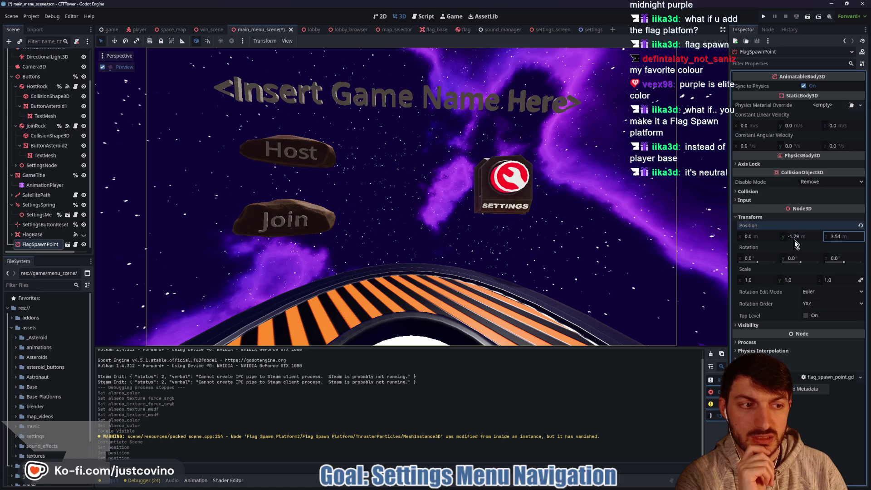
{"action": "left_click", "coordinate": [755, 259]}
{"action": "left_click_drag", "start_coordinate": [756, 262], "coordinate": [756, 262]}
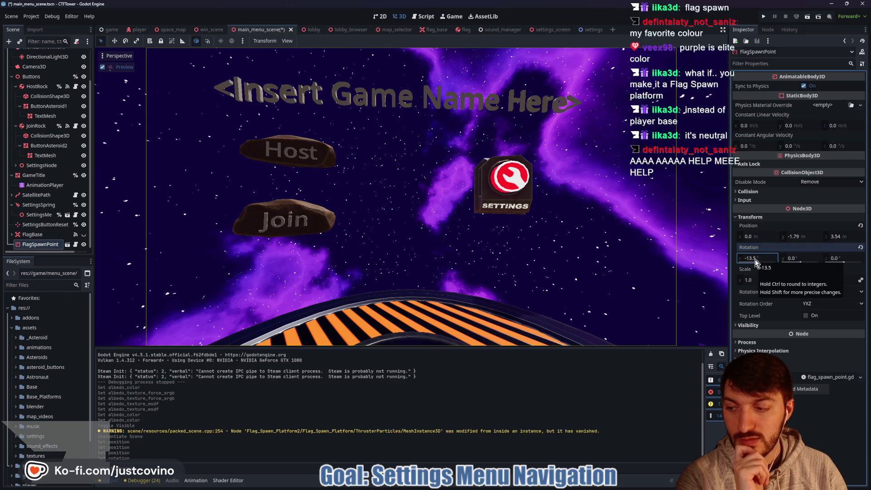
{"action": "left_click_drag", "start_coordinate": [755, 260], "coordinate": [755, 260]}
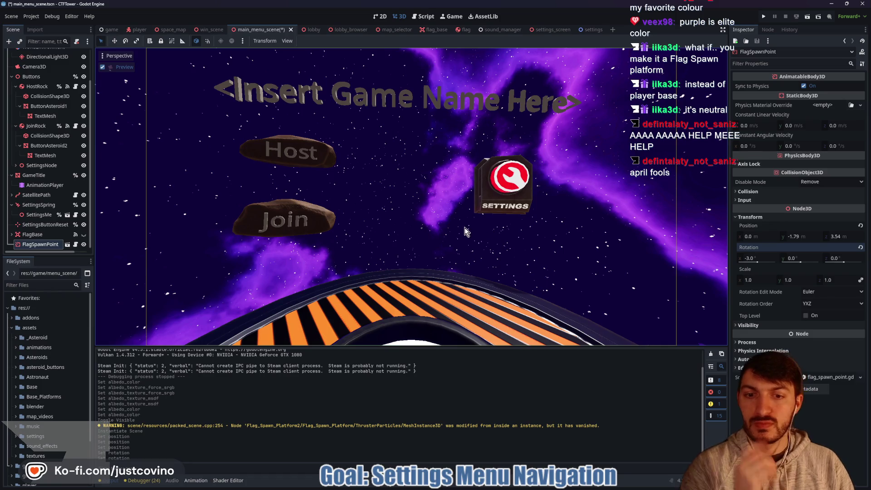
Delete the old FlagBase node from the scene
{"action": "left_click", "coordinate": [39, 235]}
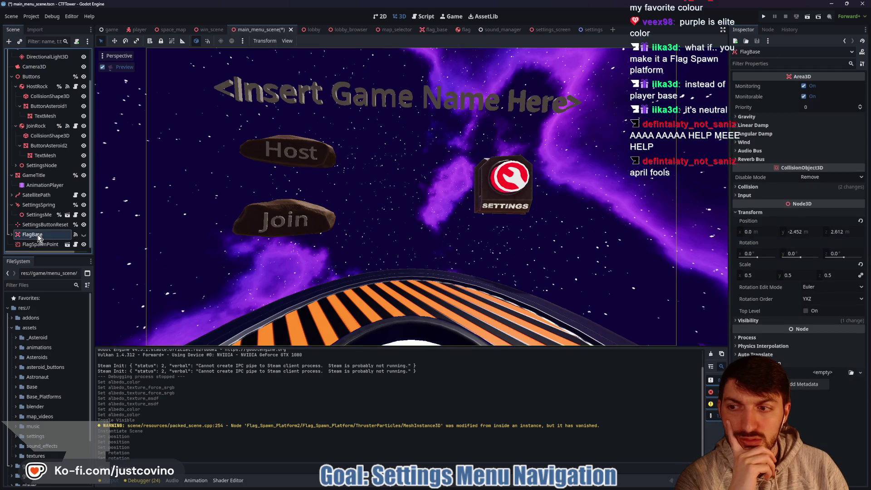
{"action": "left_click", "coordinate": [83, 234]}
{"action": "left_click", "coordinate": [83, 234]}
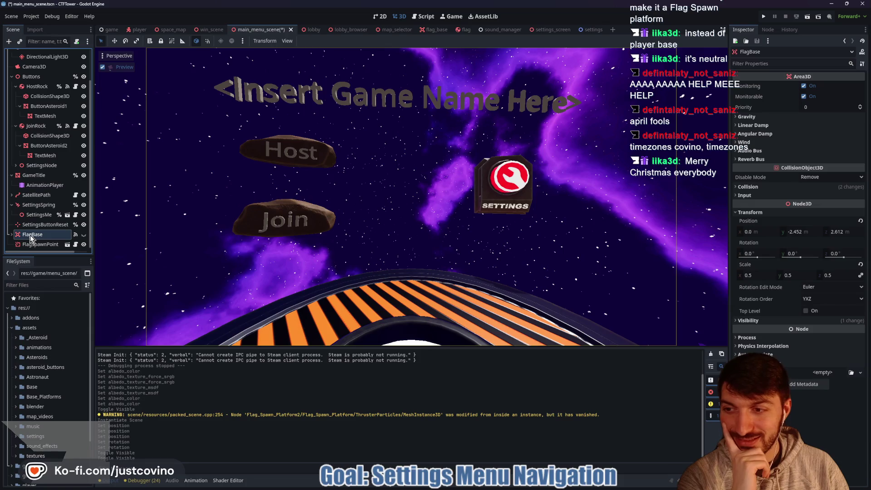
{"action": "key", "text": "Delete"}
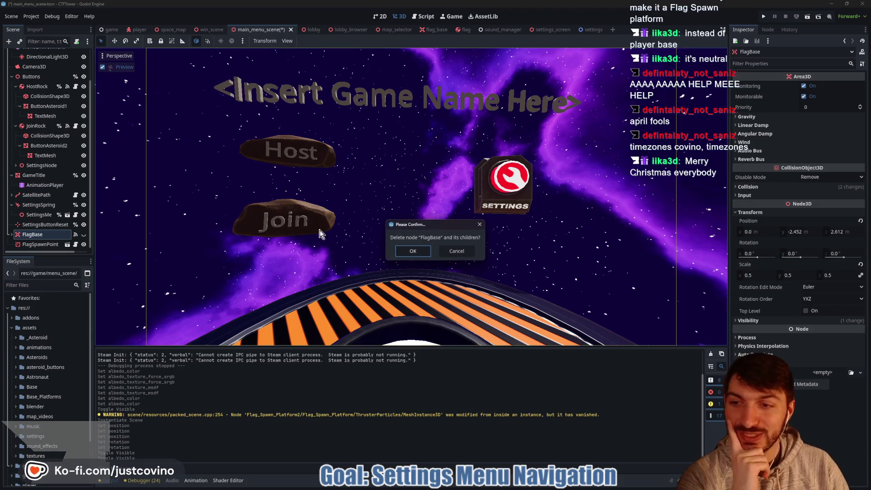
{"action": "left_click", "coordinate": [411, 252]}
Enable Editable Children and Make Local on FlagSpawnPoint, then detach its script
{"action": "left_click", "coordinate": [49, 244]}
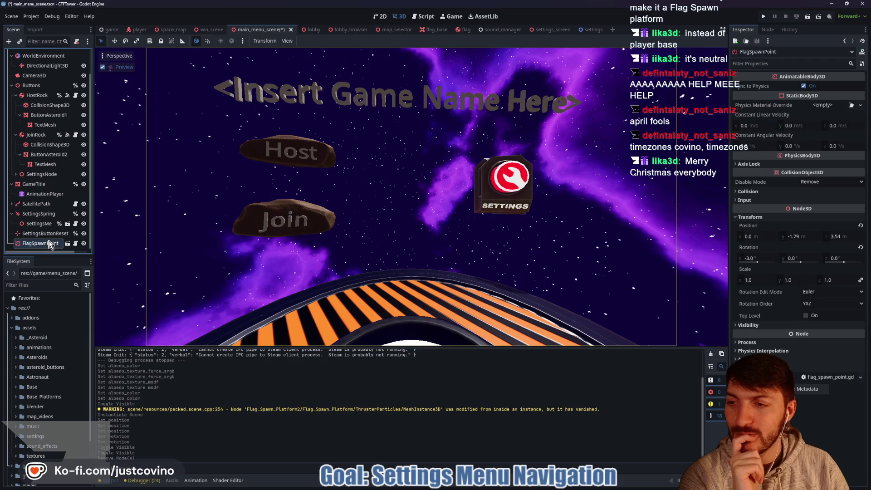
{"action": "right_click", "coordinate": [50, 244]}
{"action": "left_click", "coordinate": [80, 422]}
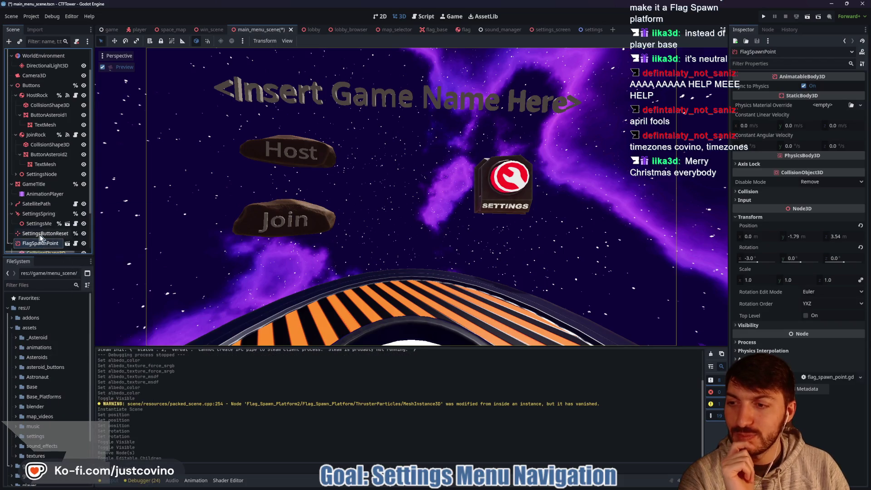
{"action": "scroll", "coordinate": [40, 231], "scroll_direction": "down", "scroll_amount": 3}
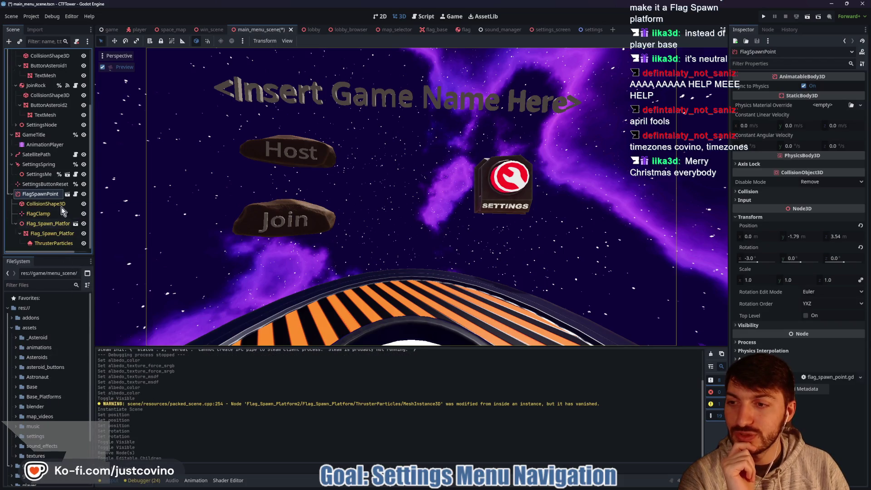
{"action": "right_click", "coordinate": [34, 195]}
{"action": "left_click", "coordinate": [69, 429]}
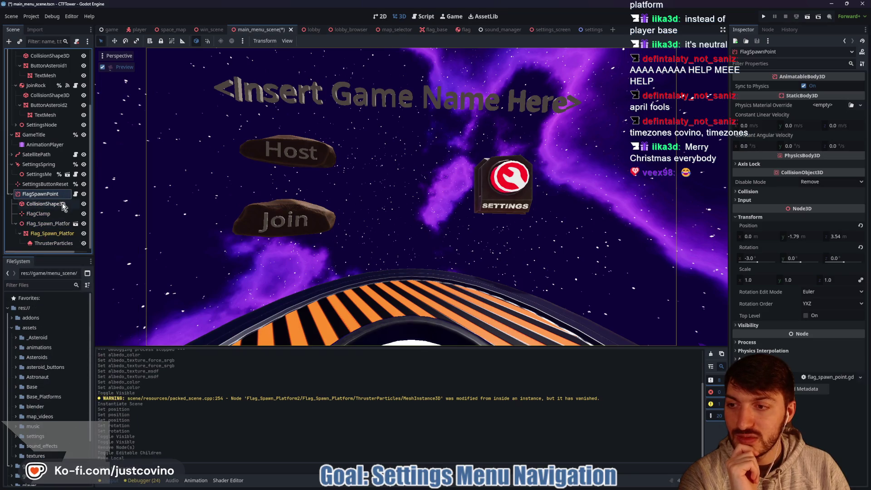
{"action": "left_click", "coordinate": [77, 41]}
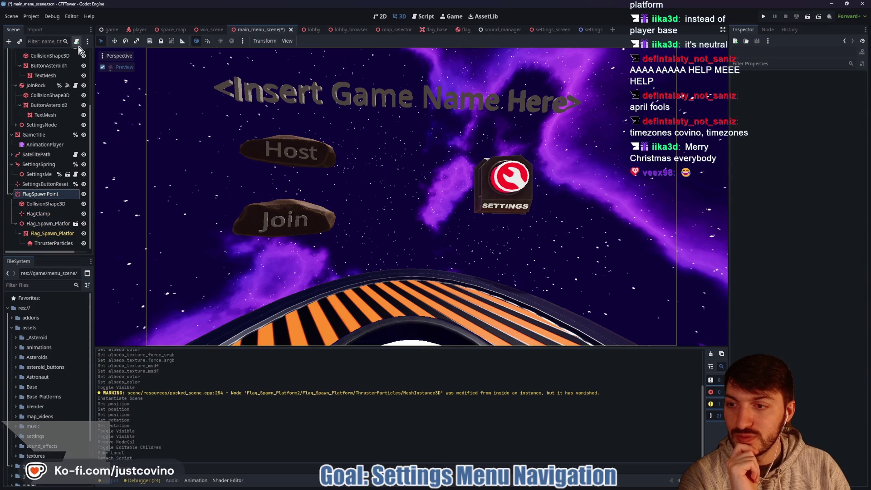
Delete the spawn point's ThrusterParticles node
{"action": "left_click", "coordinate": [50, 243]}
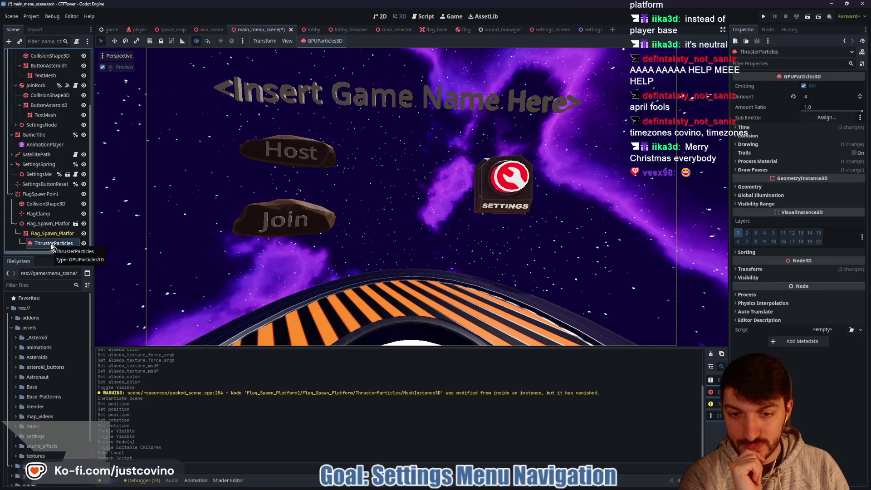
{"action": "key", "text": "Delete"}
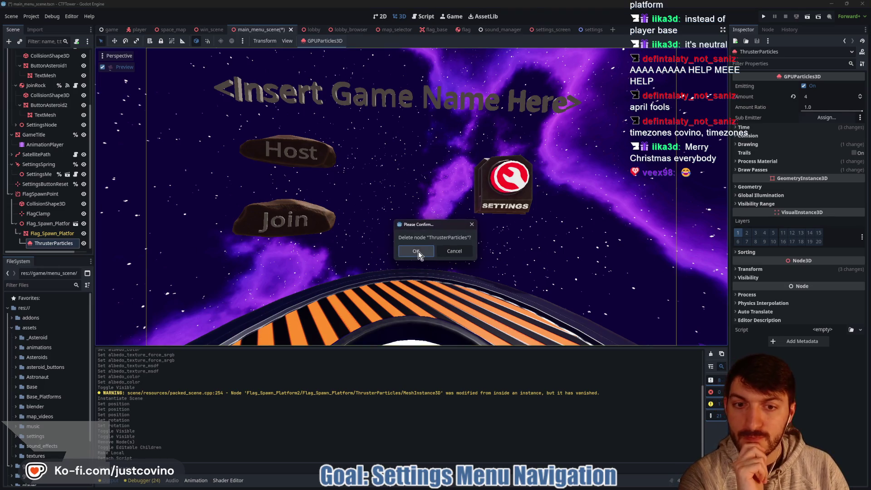
{"action": "left_click", "coordinate": [417, 251]}
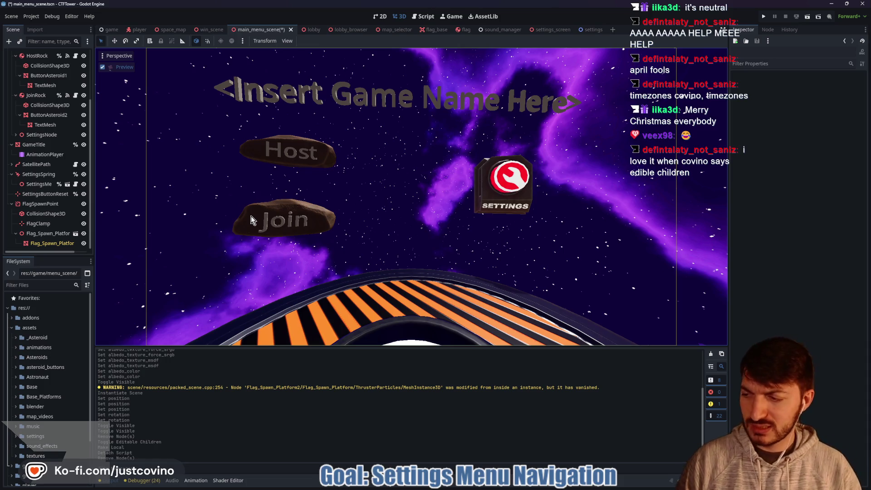
Save main_menu_scene, then expand SettingsNode and select its SettingsButton body
{"action": "key", "text": "ctrl+s"}
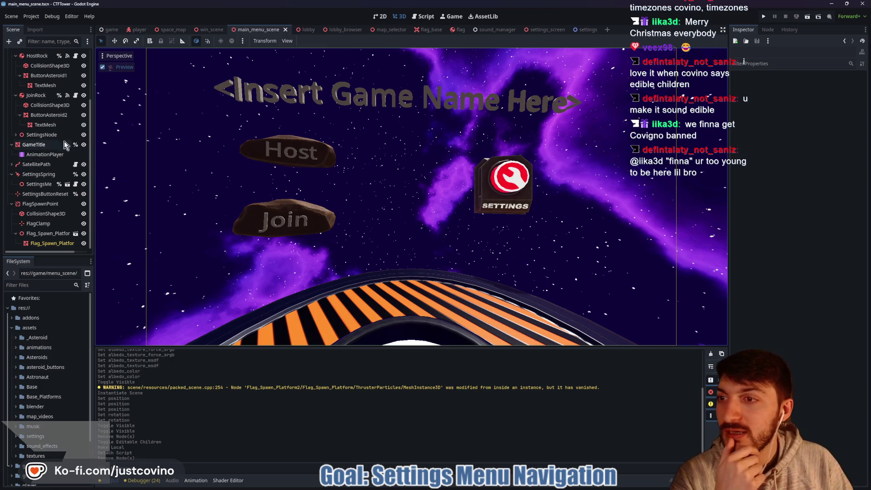
{"action": "scroll", "coordinate": [41, 114], "scroll_direction": "up", "scroll_amount": 2}
{"action": "left_click", "coordinate": [45, 160]}
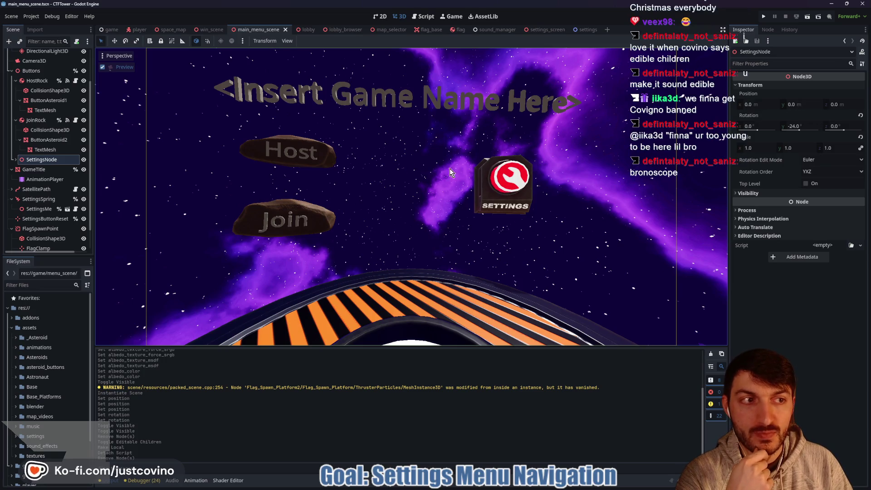
{"action": "left_click", "coordinate": [16, 160]}
{"action": "left_click", "coordinate": [34, 171]}
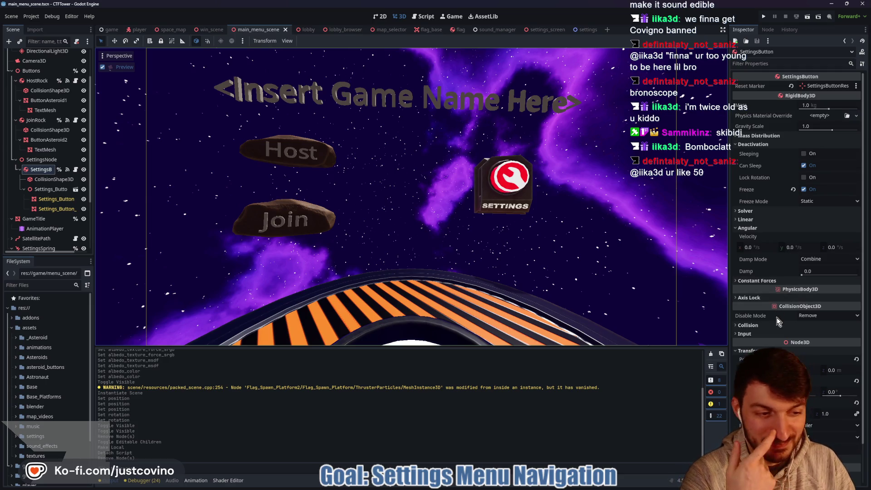
Move SettingsButton lower, left and nearer the camera (depth 2.4, then dragged), tilting it slightly
{"action": "mouse_move", "coordinate": [802, 371]}
{"action": "left_mouse_down"}
{"action": "mouse_move", "coordinate": [771, 371]}
{"action": "mouse_move", "coordinate": [780, 392]}
{"action": "mouse_move", "coordinate": [796, 394]}
{"action": "left_mouse_up"}
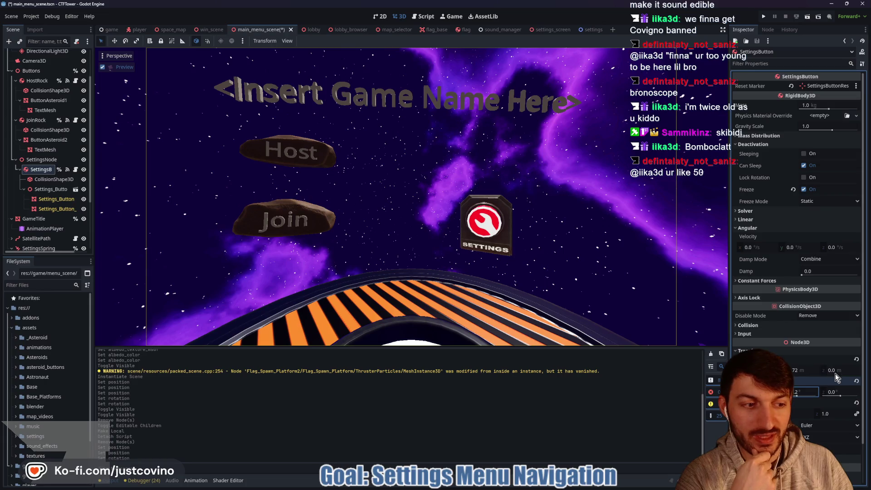
{"action": "left_click_drag", "start_coordinate": [835, 374], "coordinate": [855, 373]}
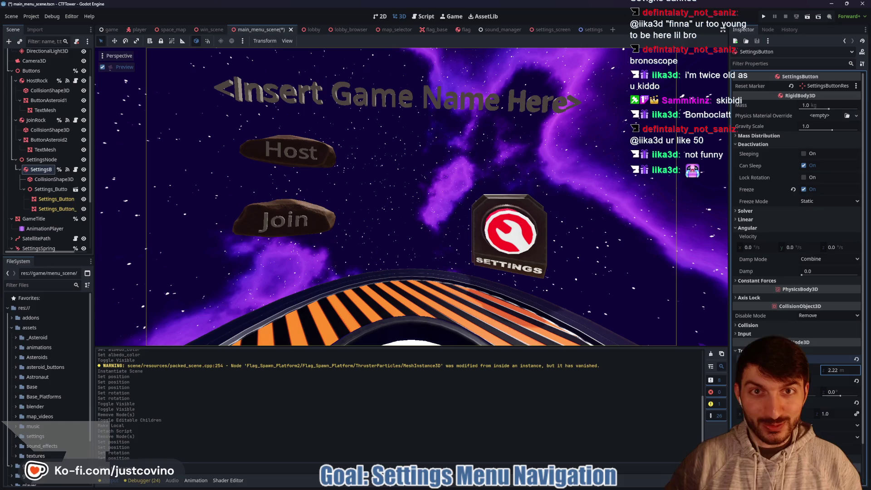
{"action": "left_click_drag", "start_coordinate": [798, 371], "coordinate": [780, 371]}
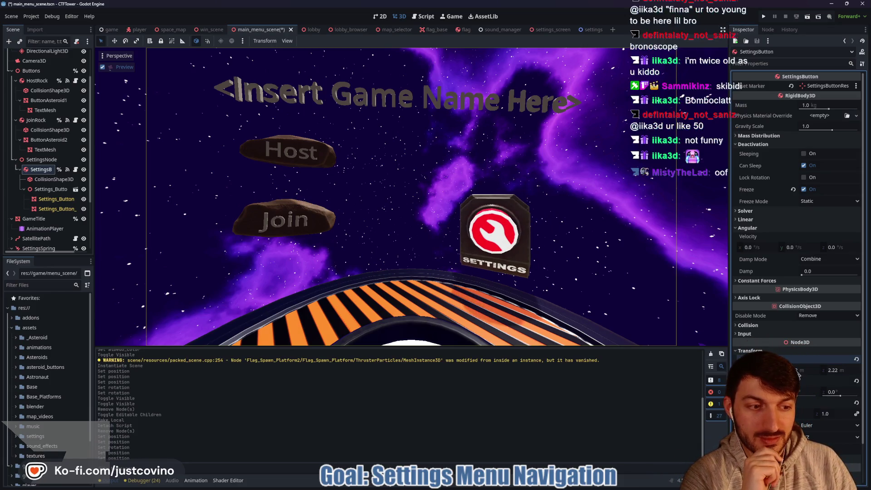
{"action": "left_click", "coordinate": [846, 369]}
{"action": "type", "text": "2.4"}
{"action": "key", "text": "Return"}
{"action": "left_click_drag", "start_coordinate": [835, 371], "coordinate": [848, 371]}
{"action": "left_click_drag", "start_coordinate": [800, 393], "coordinate": [809, 392]}
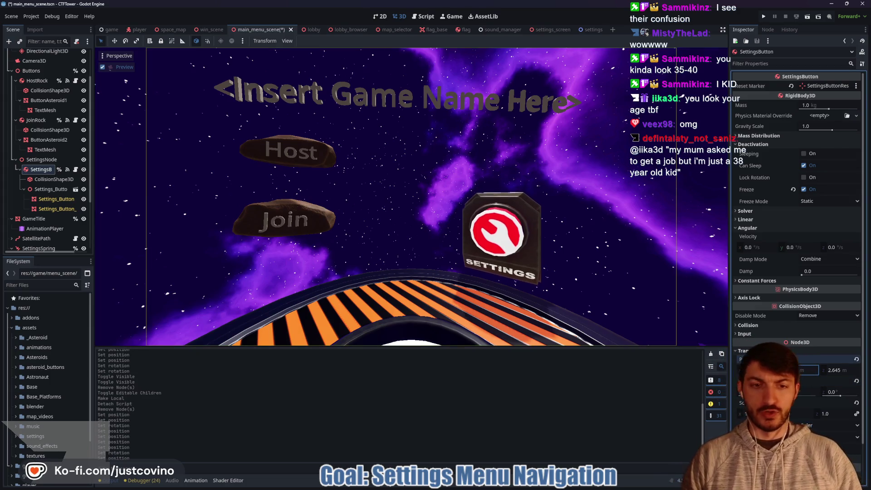
{"action": "left_click", "coordinate": [806, 391]}
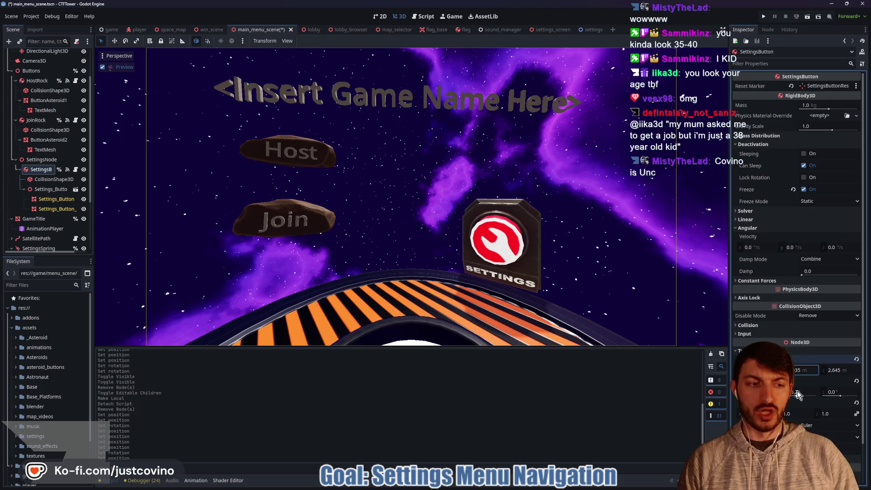
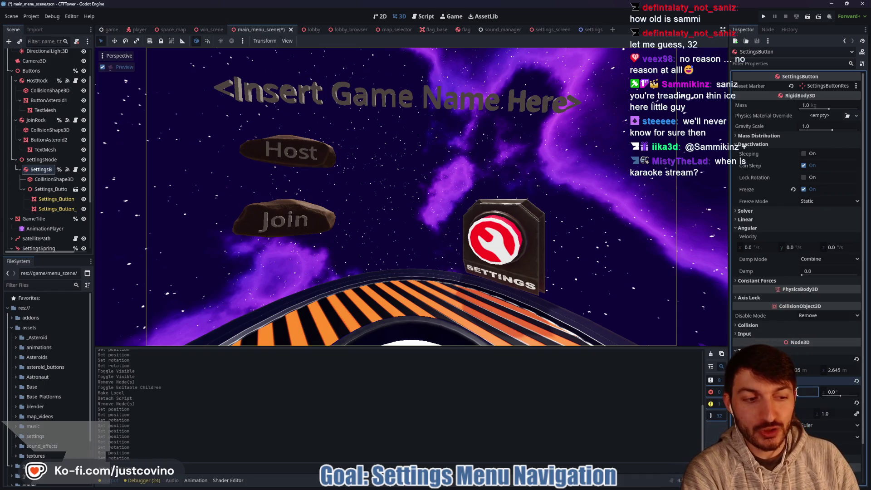
Increase the Settings button's rotation from 50° to 53°
{"action": "key", "text": "Return"}
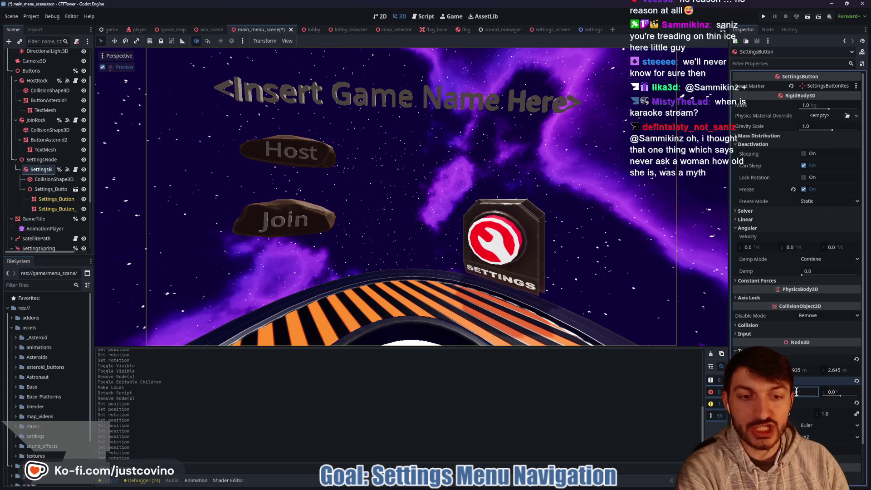
{"action": "left_click_drag", "start_coordinate": [798, 396], "coordinate": [804, 396]}
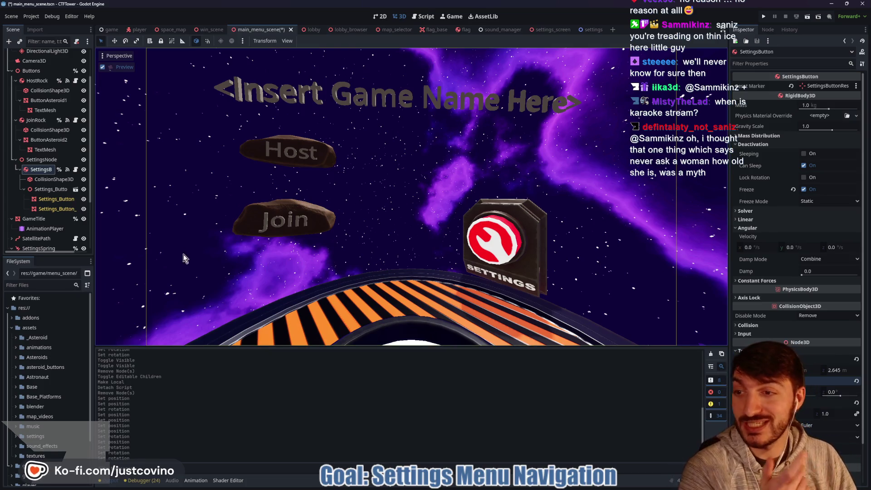
{"action": "scroll", "coordinate": [51, 231], "scroll_direction": "down", "scroll_amount": 1}
{"action": "scroll", "coordinate": [51, 236], "scroll_direction": "down", "scroll_amount": 2}
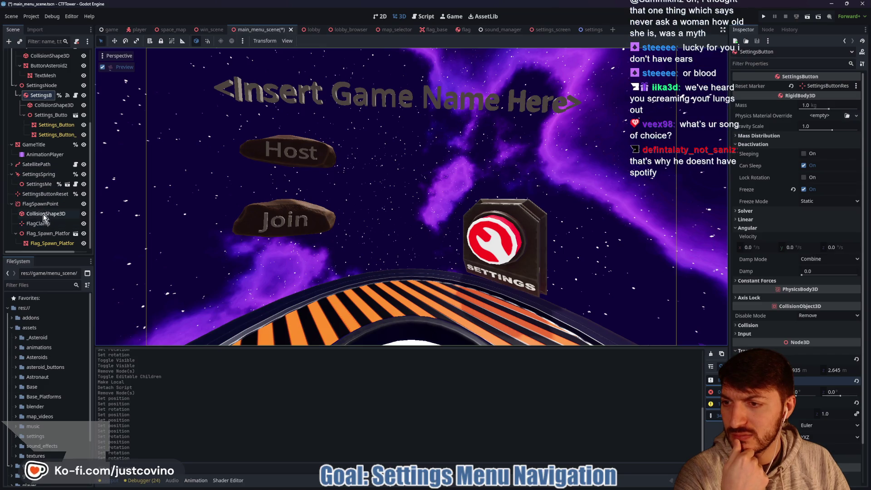
{"action": "left_click", "coordinate": [45, 194]}
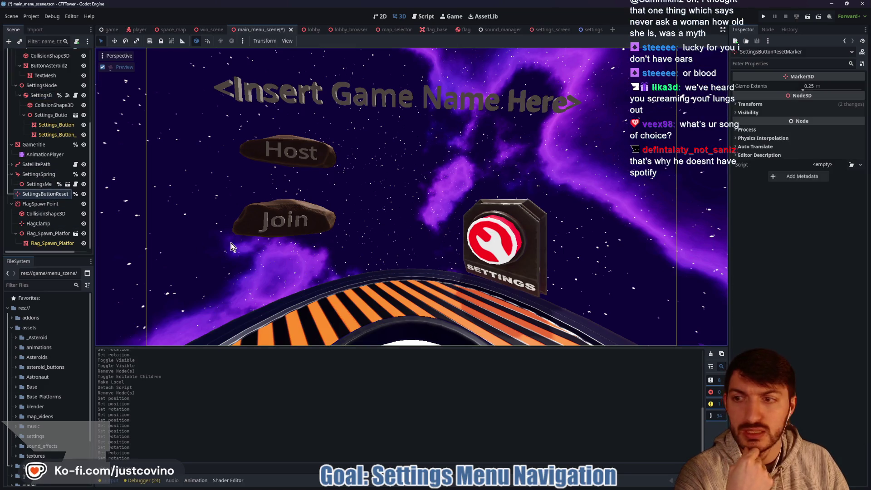
Shift the SettingsButtonReset marker along X and down onto the platform, then save and run the game
{"action": "left_click", "coordinate": [750, 104]}
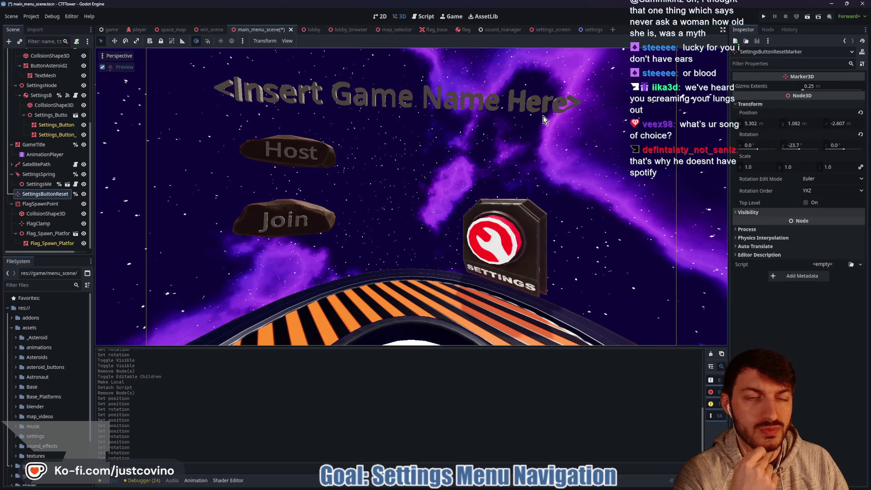
{"action": "left_click", "coordinate": [103, 67]}
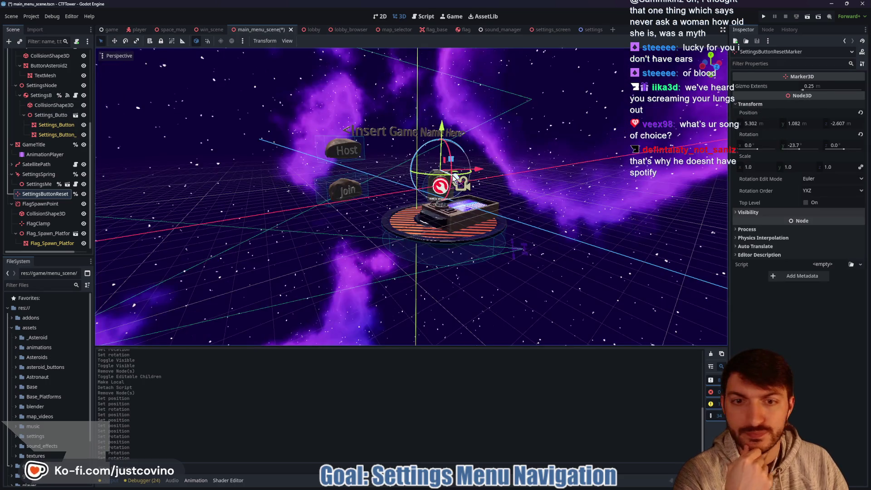
{"action": "mouse_move", "coordinate": [565, 181]}
{"action": "left_mouse_down"}
{"action": "mouse_move", "coordinate": [444, 219]}
{"action": "mouse_move", "coordinate": [463, 236]}
{"action": "mouse_move", "coordinate": [451, 249]}
{"action": "mouse_move", "coordinate": [388, 254]}
{"action": "mouse_move", "coordinate": [498, 176]}
{"action": "mouse_move", "coordinate": [469, 179]}
{"action": "left_mouse_up"}
{"action": "left_click_drag", "start_coordinate": [469, 179], "coordinate": [441, 175]}
{"action": "left_click_drag", "start_coordinate": [452, 144], "coordinate": [451, 154]}
{"action": "key", "text": "ctrl+s"}
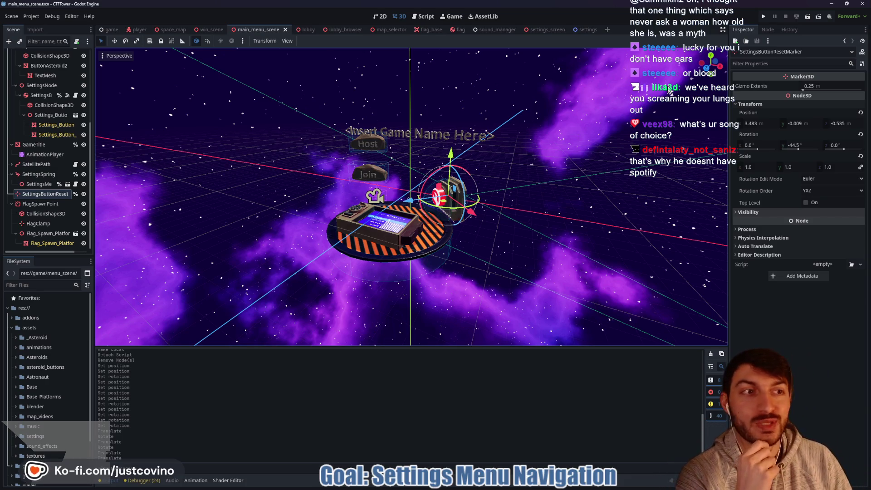
{"action": "left_click", "coordinate": [764, 17]}
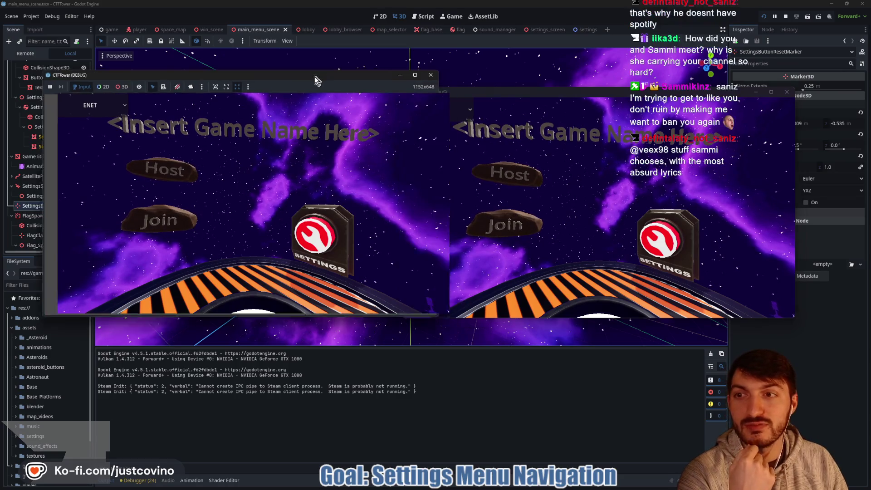
Place the two game windows side by side, try the in-game Settings screen, return, and stop the game
{"action": "left_click_drag", "start_coordinate": [286, 74], "coordinate": [248, 79]}
{"action": "mouse_move", "coordinate": [509, 97]}
{"action": "left_mouse_down"}
{"action": "mouse_move", "coordinate": [546, 89]}
{"action": "mouse_move", "coordinate": [530, 83]}
{"action": "left_mouse_up"}
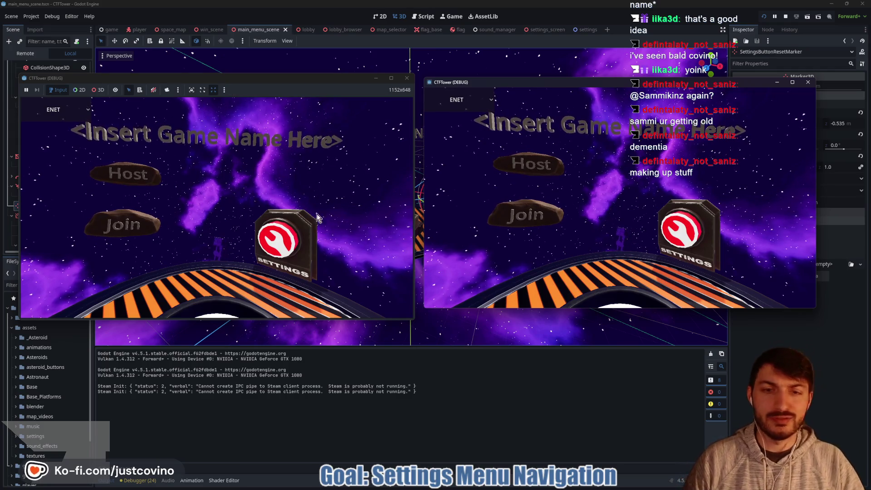
{"action": "left_click", "coordinate": [279, 246]}
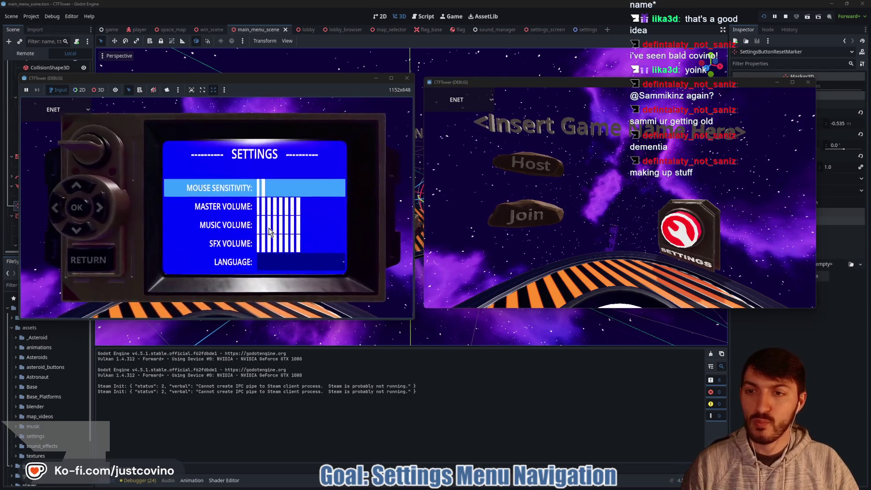
{"action": "key", "text": "Escape"}
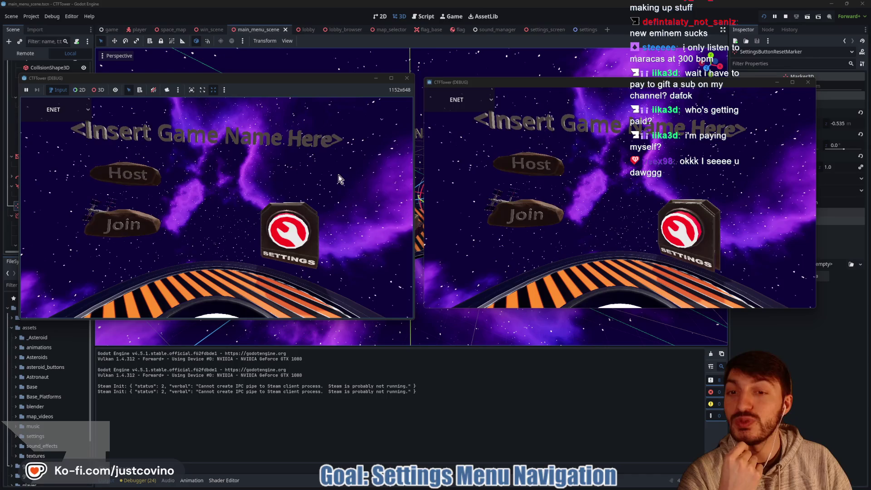
{"action": "left_click", "coordinate": [785, 16]}
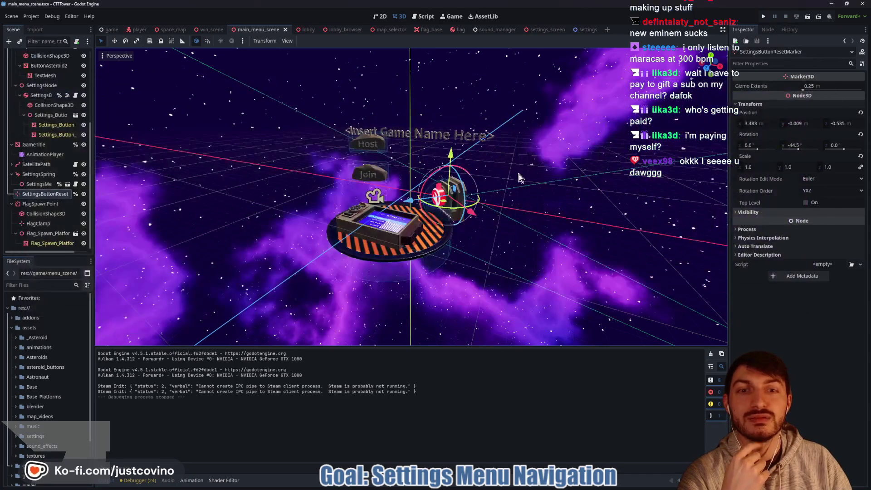
Move the reset marker lower and closer to the button, to about (3.147, -0.457, -0.192)
{"action": "mouse_move", "coordinate": [528, 175]}
{"action": "left_mouse_down"}
{"action": "mouse_move", "coordinate": [531, 220]}
{"action": "mouse_move", "coordinate": [493, 233]}
{"action": "mouse_move", "coordinate": [504, 216]}
{"action": "left_mouse_up"}
{"action": "key", "text": "f"}
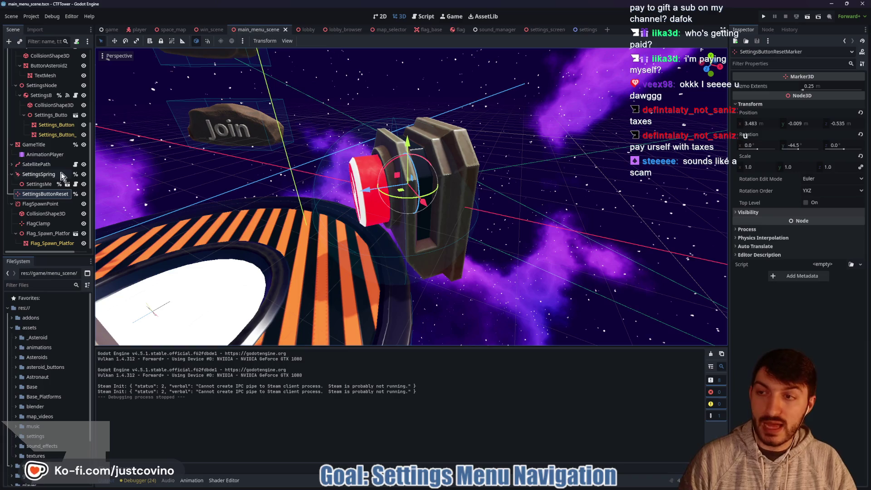
{"action": "scroll", "coordinate": [35, 173], "scroll_direction": "up", "scroll_amount": 2}
{"action": "scroll", "coordinate": [35, 173], "scroll_direction": "up", "scroll_amount": 1}
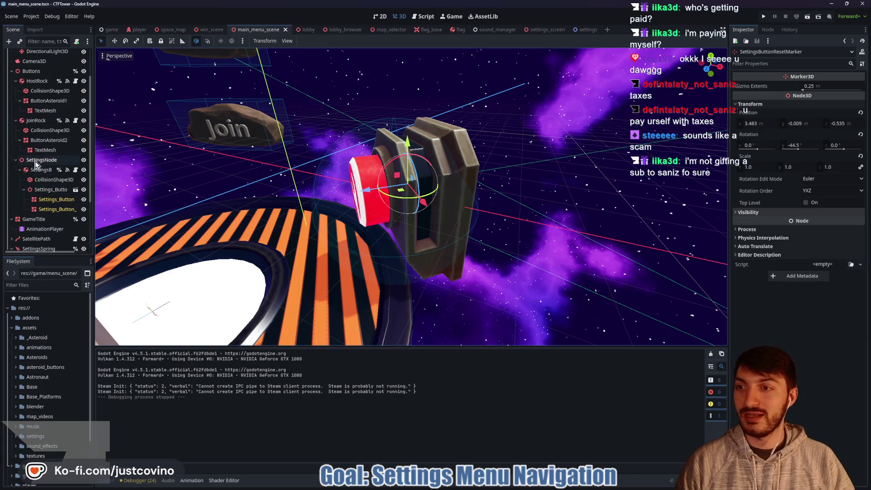
{"action": "scroll", "coordinate": [47, 209], "scroll_direction": "down", "scroll_amount": 3}
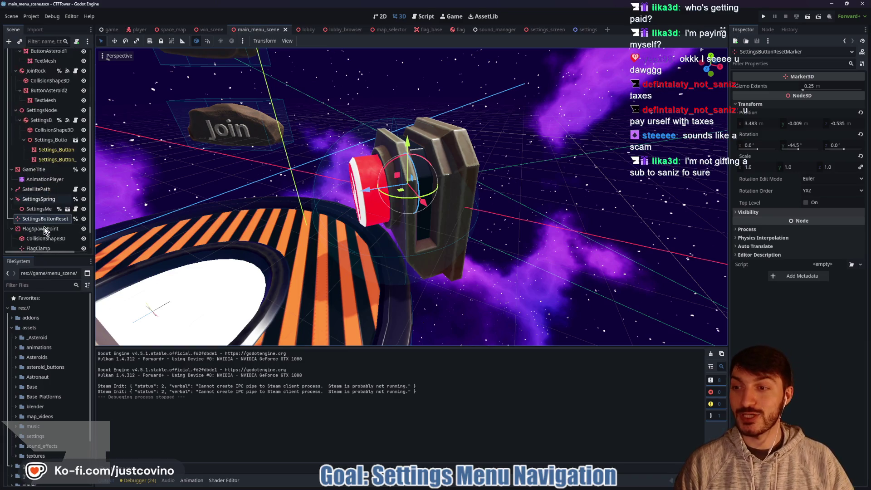
{"action": "left_click_drag", "start_coordinate": [407, 144], "coordinate": [406, 164]}
{"action": "mouse_move", "coordinate": [401, 206]}
{"action": "left_mouse_down"}
{"action": "mouse_move", "coordinate": [532, 183]}
{"action": "mouse_move", "coordinate": [492, 195]}
{"action": "left_mouse_up"}
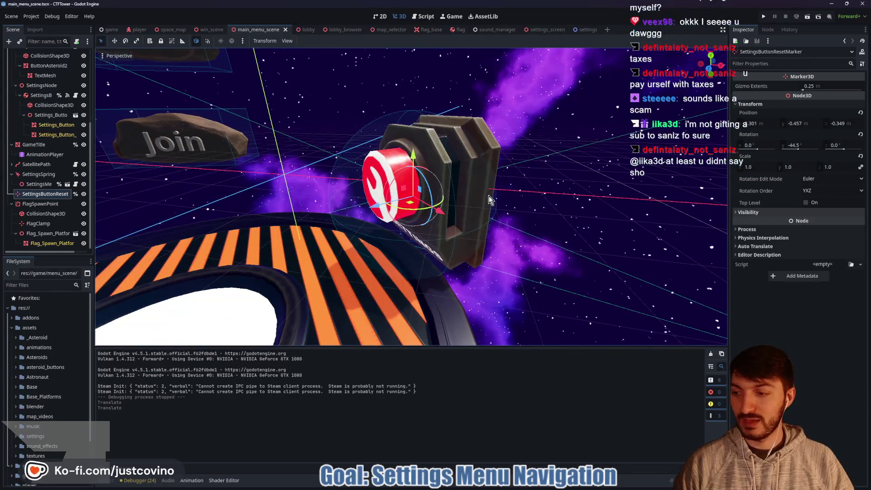
{"action": "left_click_drag", "start_coordinate": [382, 209], "coordinate": [374, 212]}
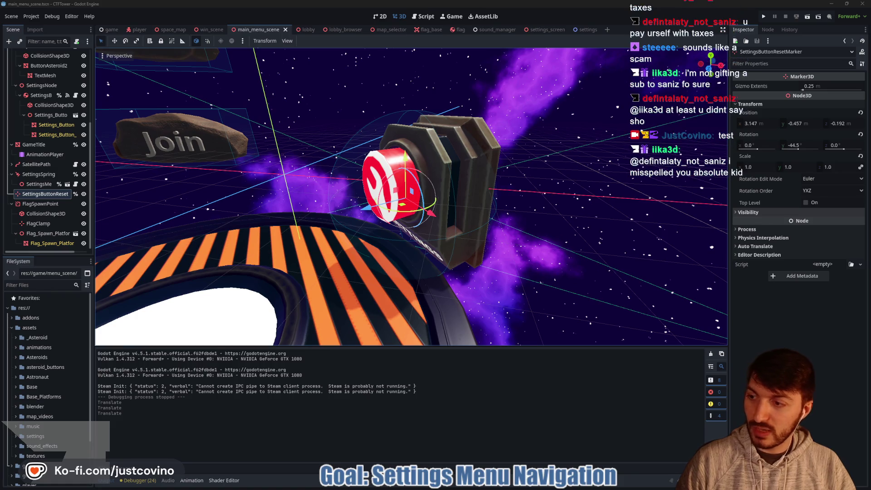
Check the stream chat popout, view the Settings button head-on, and run the game again
{"action": "key", "text": "alt+Tab"}
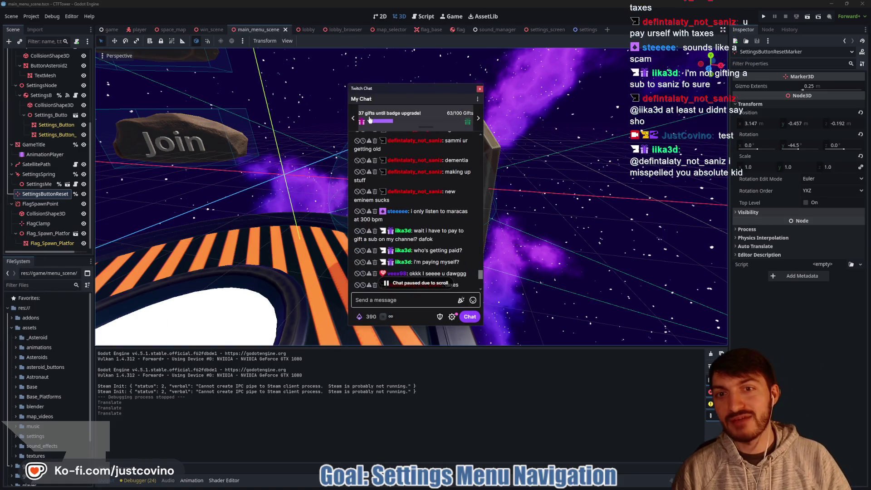
{"action": "scroll", "coordinate": [432, 195], "scroll_direction": "down", "scroll_amount": 5}
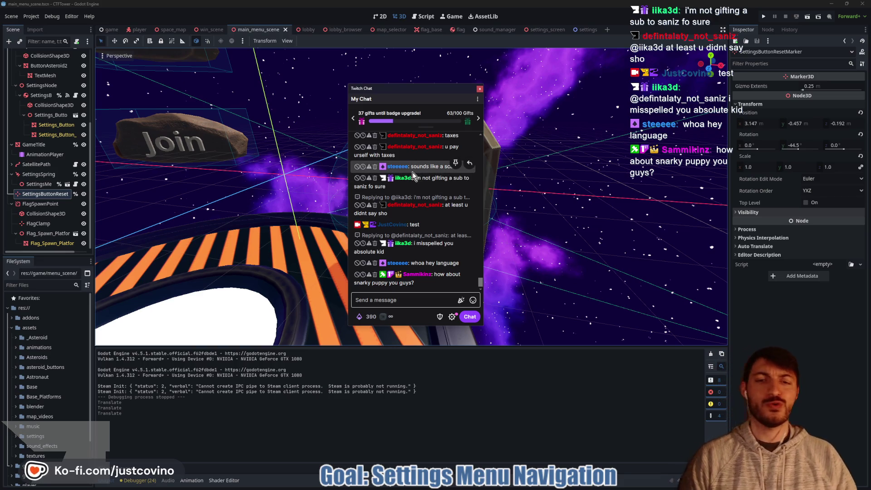
{"action": "key", "text": "alt+Tab"}
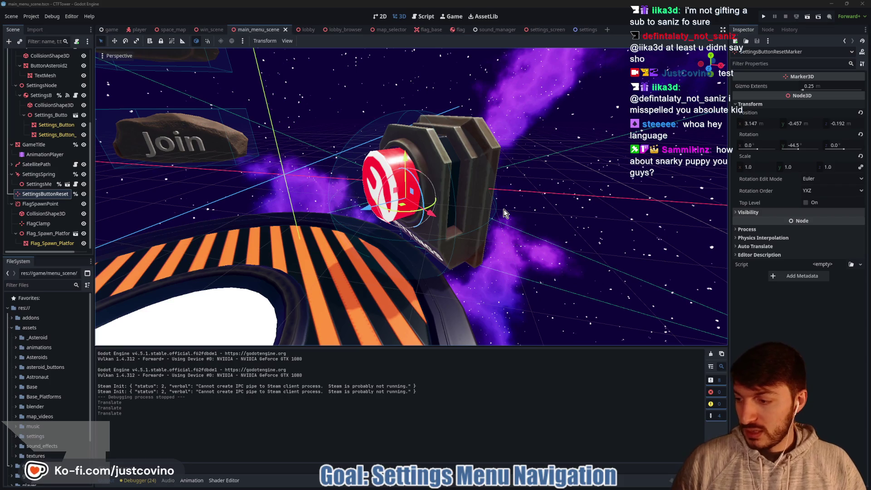
{"action": "left_click_drag", "start_coordinate": [421, 222], "coordinate": [431, 217]}
{"action": "left_click", "coordinate": [764, 17]}
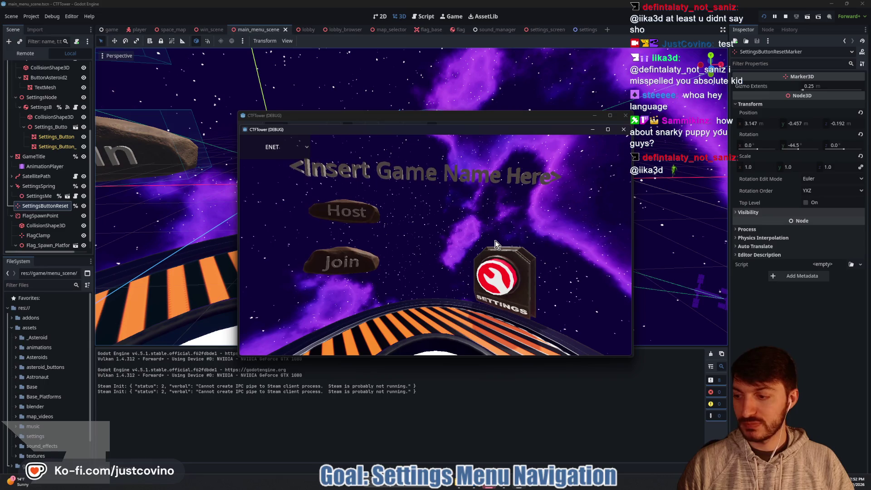
Test the in-game Settings screen, stop, turn the reset marker to about -49°, and rerun
{"action": "left_click", "coordinate": [496, 282]}
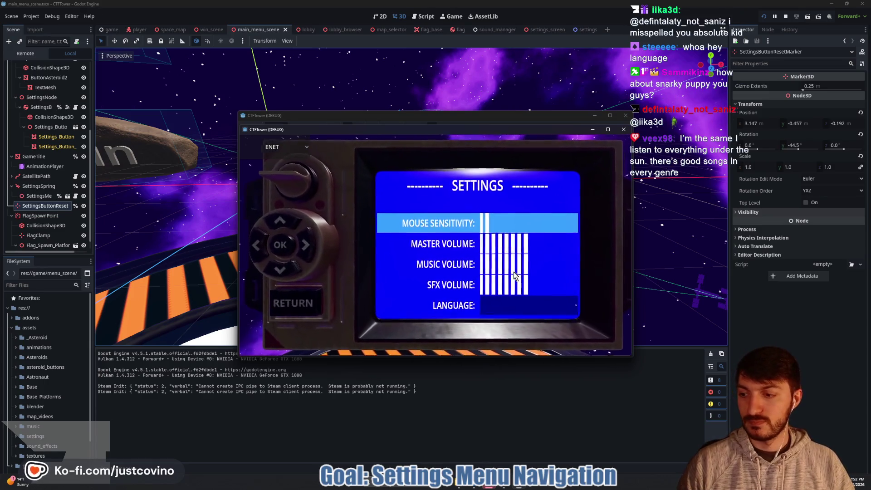
{"action": "key", "text": "Escape"}
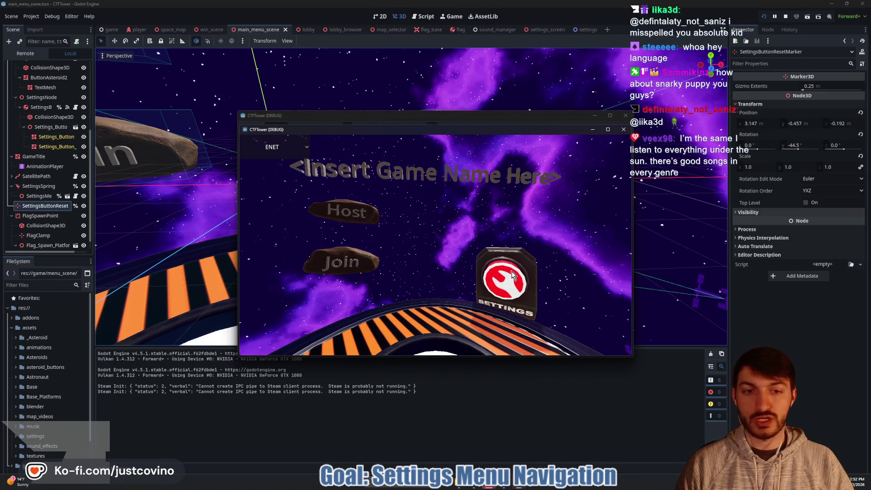
{"action": "left_click", "coordinate": [786, 17]}
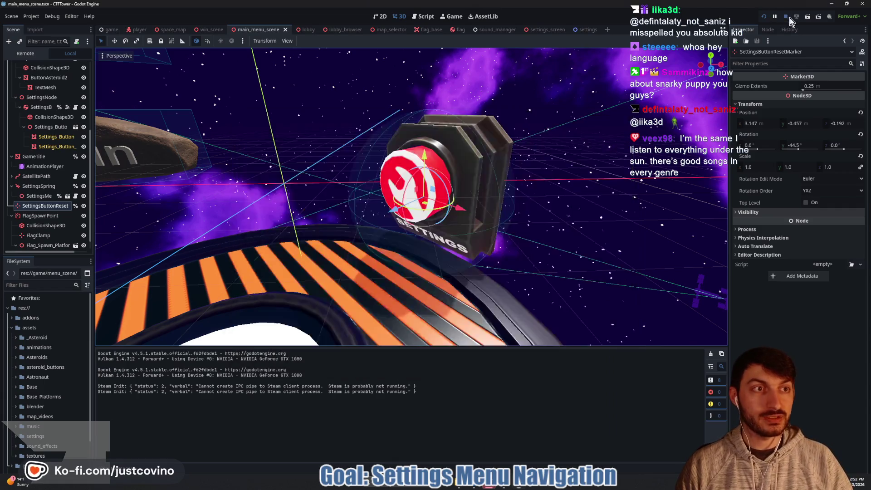
{"action": "mouse_move", "coordinate": [439, 214]}
{"action": "left_mouse_down"}
{"action": "mouse_move", "coordinate": [455, 213]}
{"action": "mouse_move", "coordinate": [484, 239]}
{"action": "left_mouse_up"}
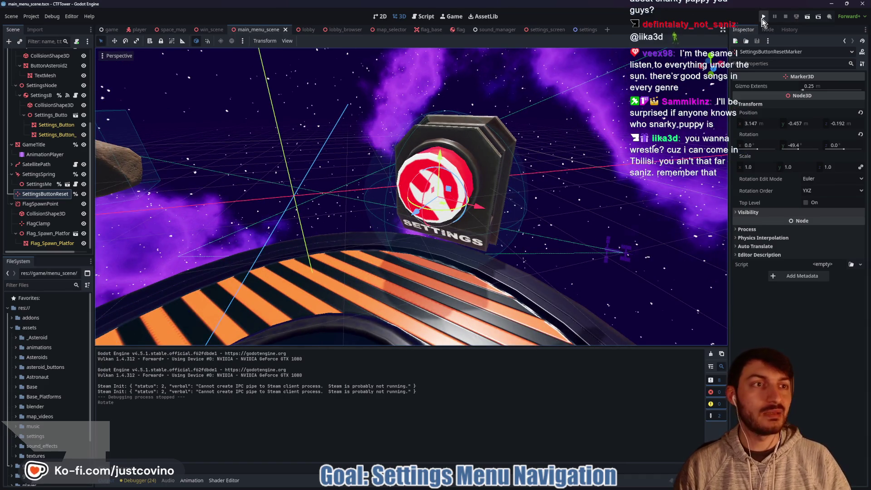
{"action": "left_click", "coordinate": [764, 17]}
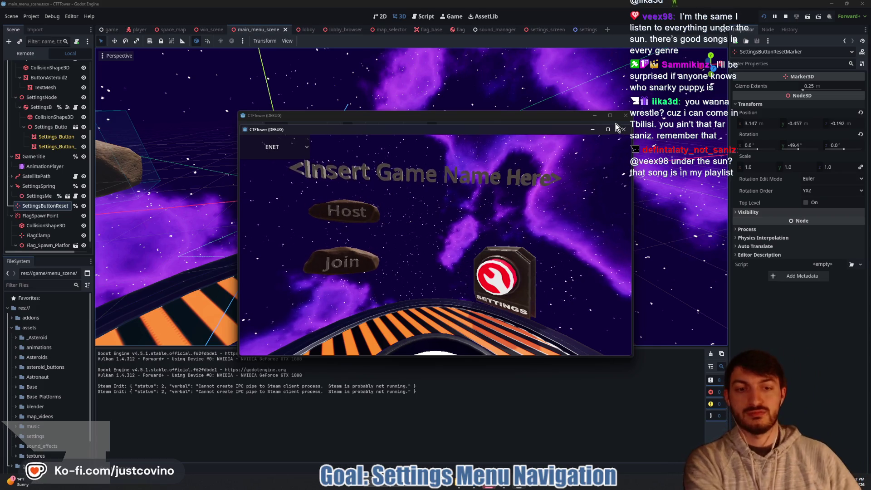
Recheck the in-game Settings screen, stop the game, and raise the marker to Y -0.441
{"action": "left_click", "coordinate": [501, 252]}
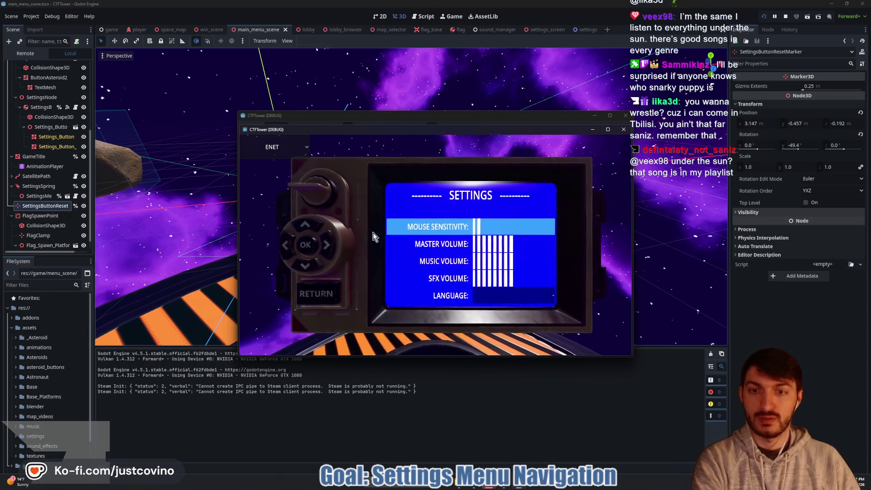
{"action": "left_click", "coordinate": [311, 306]}
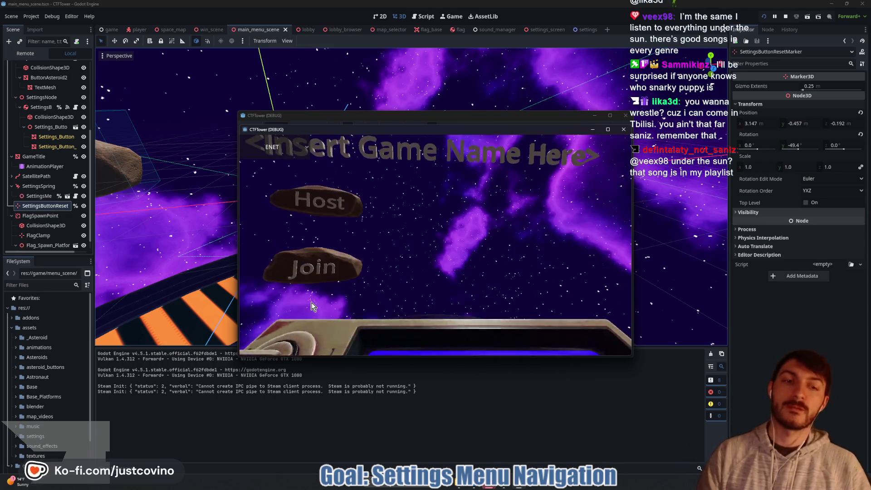
{"action": "left_click", "coordinate": [786, 17]}
{"action": "left_click_drag", "start_coordinate": [441, 155], "coordinate": [440, 151]}
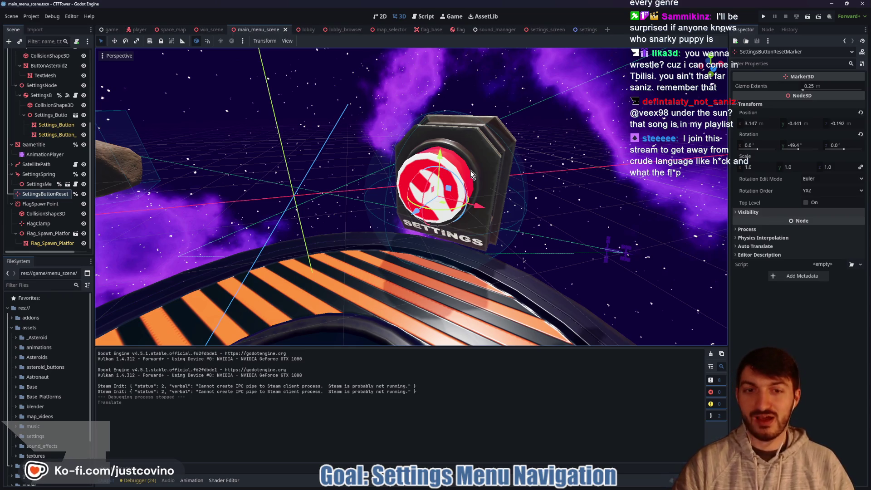
Run the game to test returning from Settings to the menu, then stop it with F8
{"action": "left_click_drag", "start_coordinate": [474, 178], "coordinate": [540, 175]}
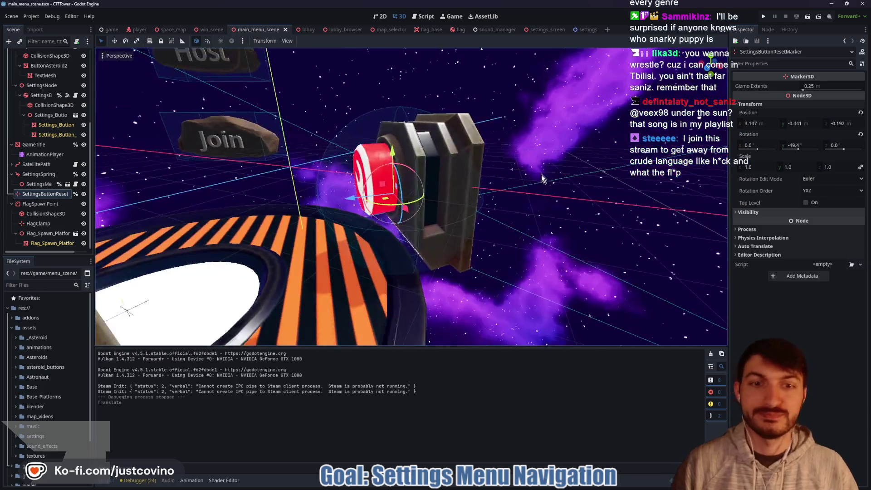
{"action": "left_click_drag", "start_coordinate": [213, 193], "coordinate": [279, 184]}
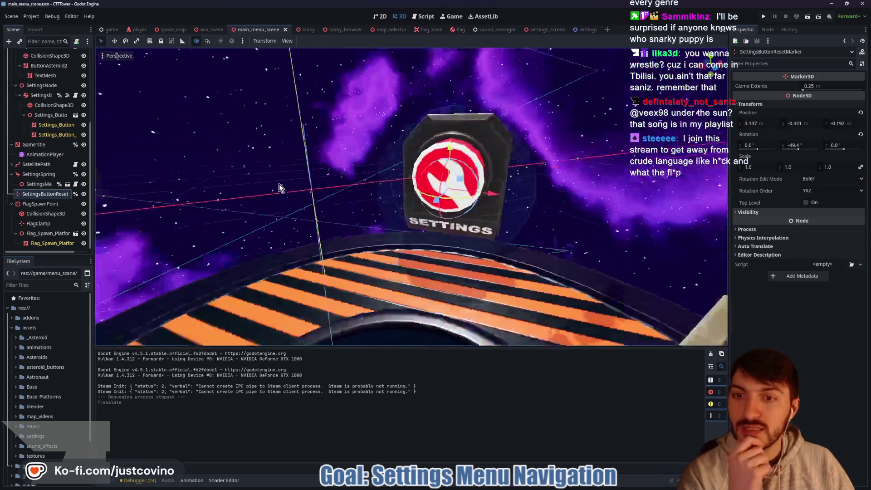
{"action": "scroll", "coordinate": [281, 183], "scroll_direction": "down", "scroll_amount": 6}
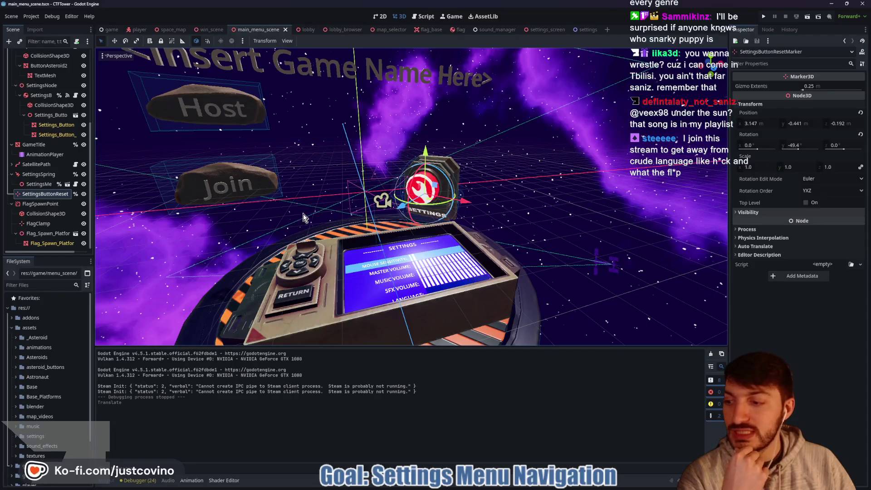
{"action": "left_click", "coordinate": [764, 17]}
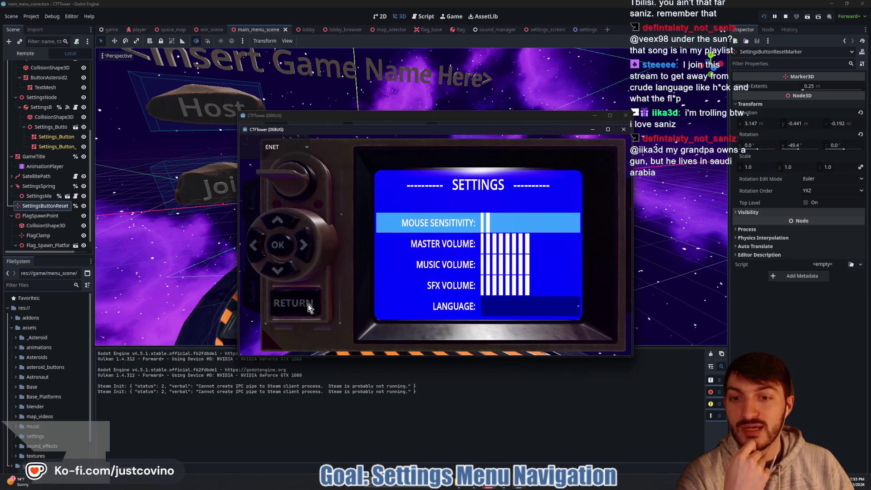
{"action": "left_click", "coordinate": [308, 305]}
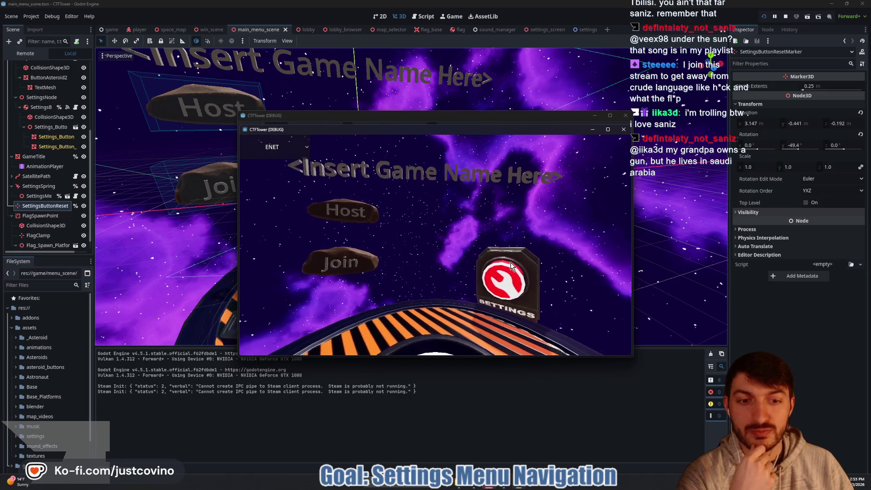
{"action": "key", "text": "F8"}
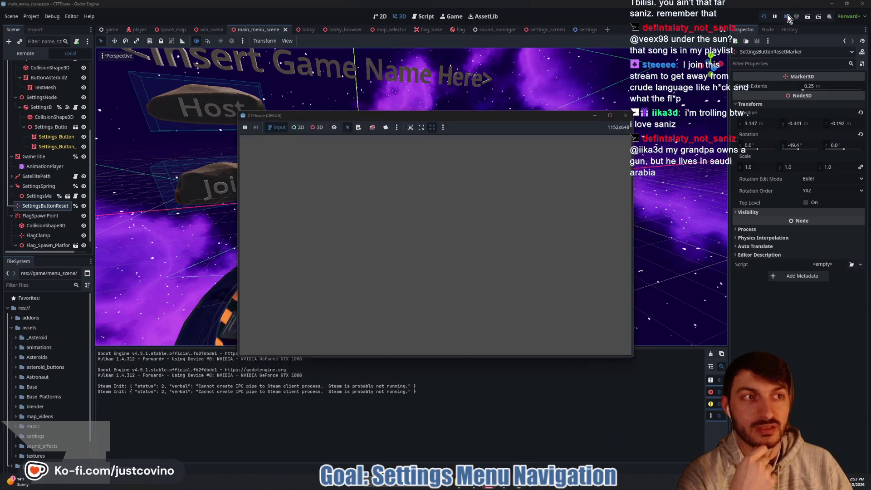
Raise the SettingsButtonReset marker to Y -0.308 and save the main menu scene
{"action": "left_click_drag", "start_coordinate": [425, 154], "coordinate": [426, 151]}
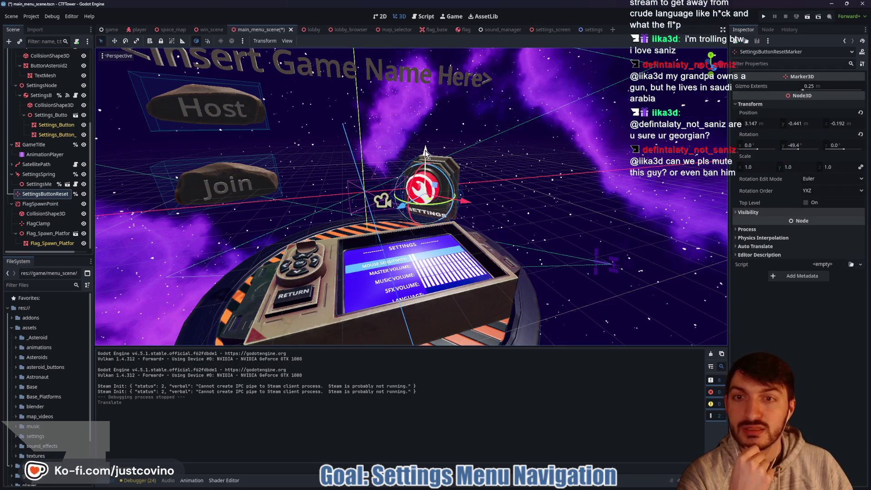
{"action": "left_click_drag", "start_coordinate": [425, 151], "coordinate": [426, 149]}
{"action": "key", "text": "ctrl+s"}
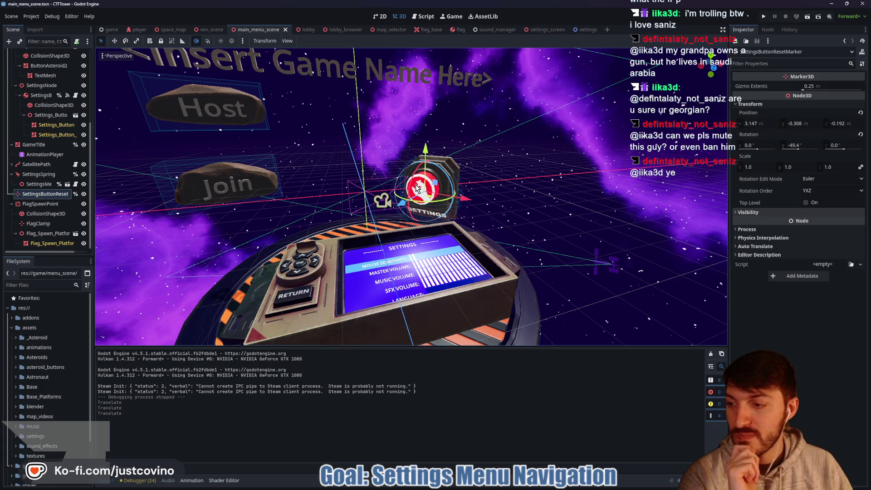
Run the game again, toggle its window between full screen and normal size, then stop it
{"action": "left_click_drag", "start_coordinate": [516, 179], "coordinate": [472, 200]}
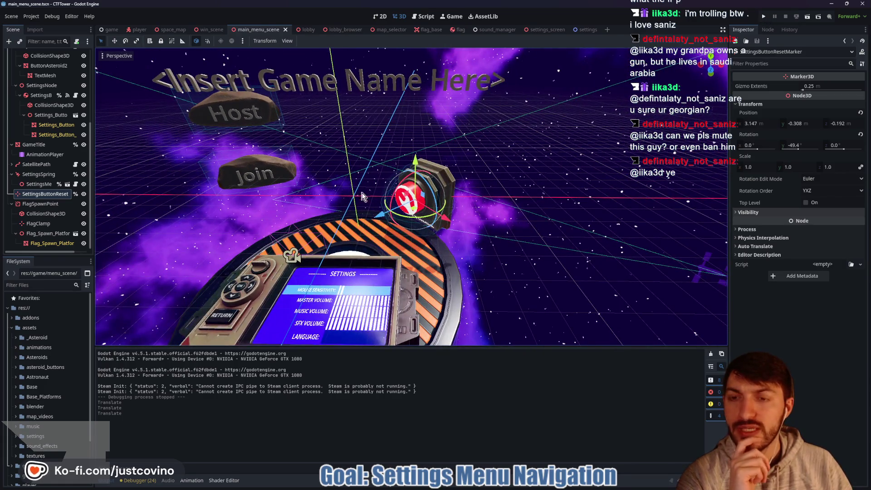
{"action": "left_click", "coordinate": [764, 18]}
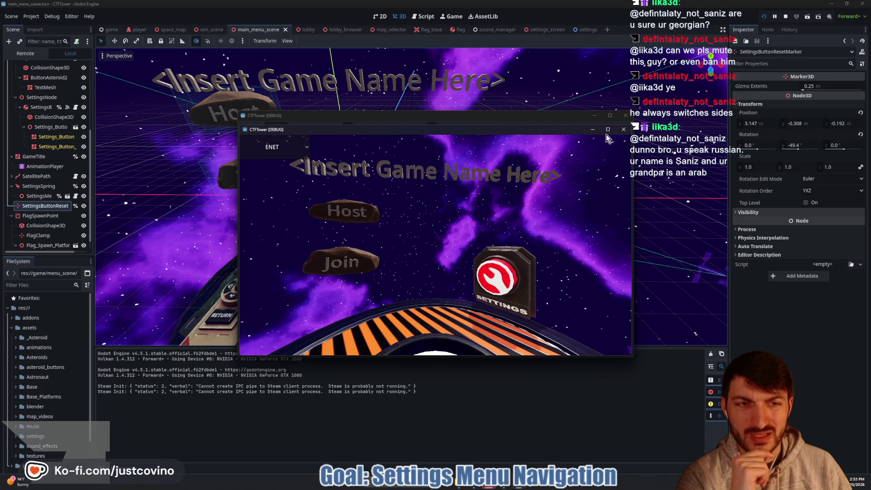
{"action": "left_click", "coordinate": [608, 116]}
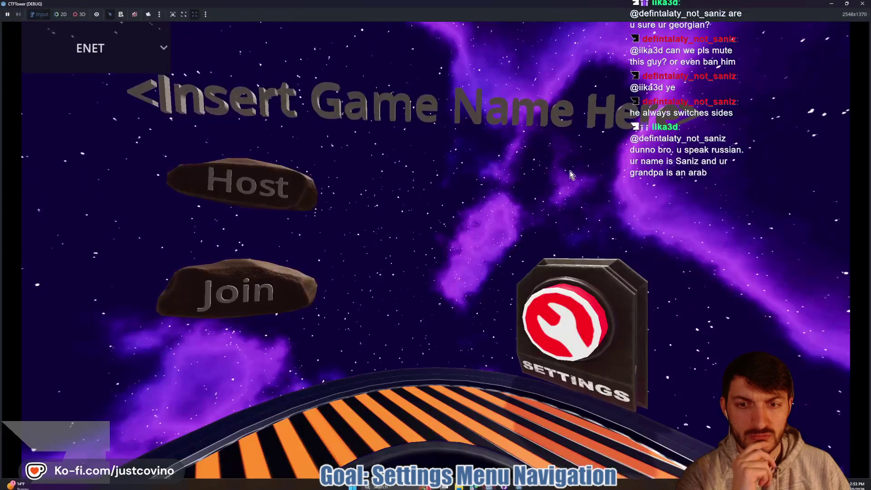
{"action": "key", "text": "super+Down"}
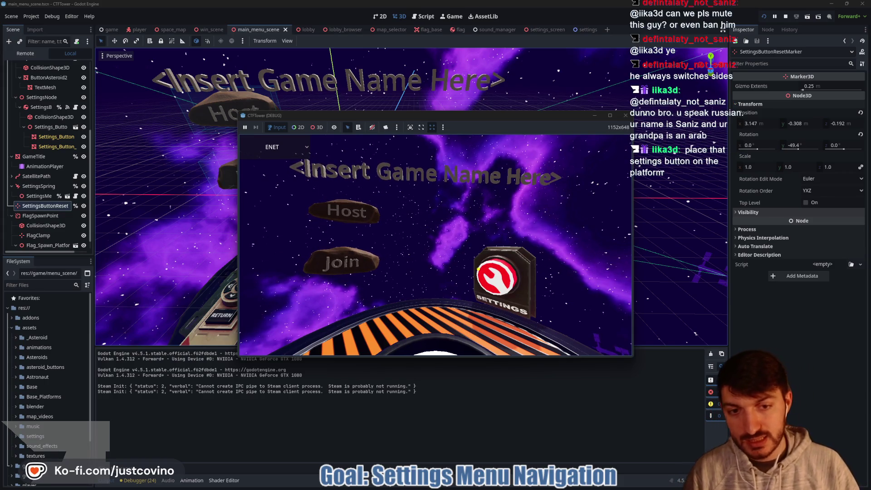
{"action": "key", "text": "Right"}
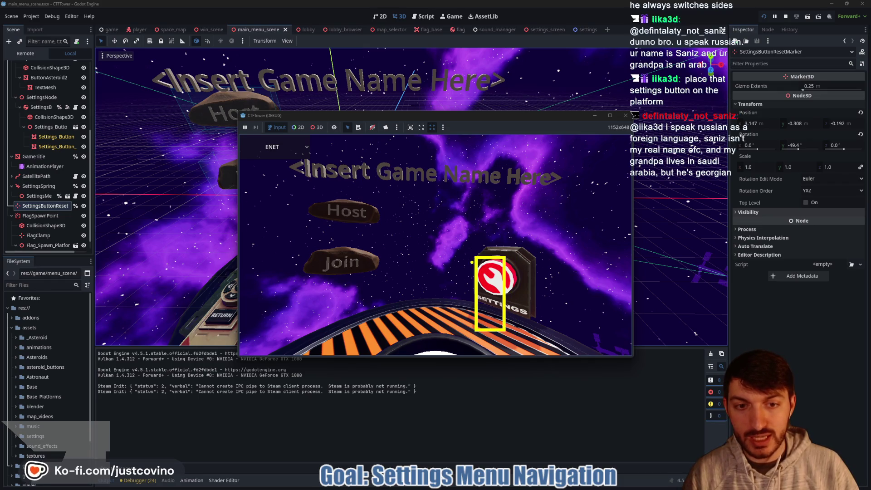
{"action": "left_click_drag", "start_coordinate": [469, 258], "coordinate": [471, 299]}
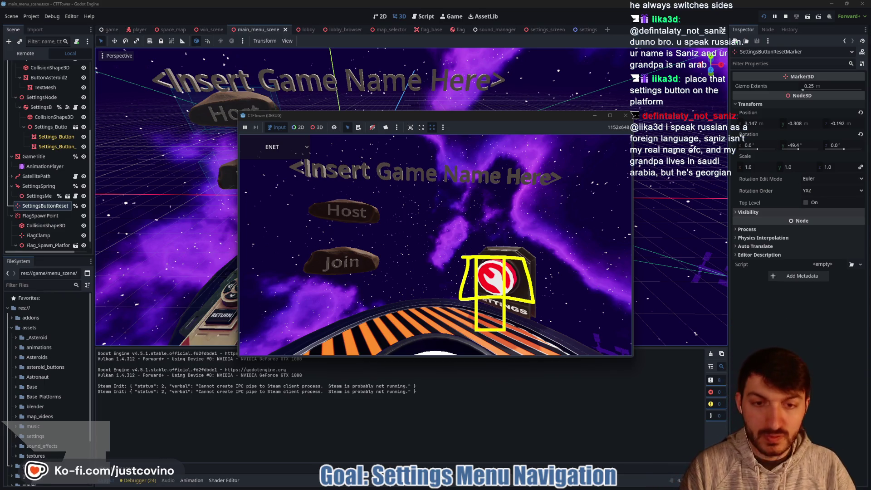
{"action": "key", "text": "Escape"}
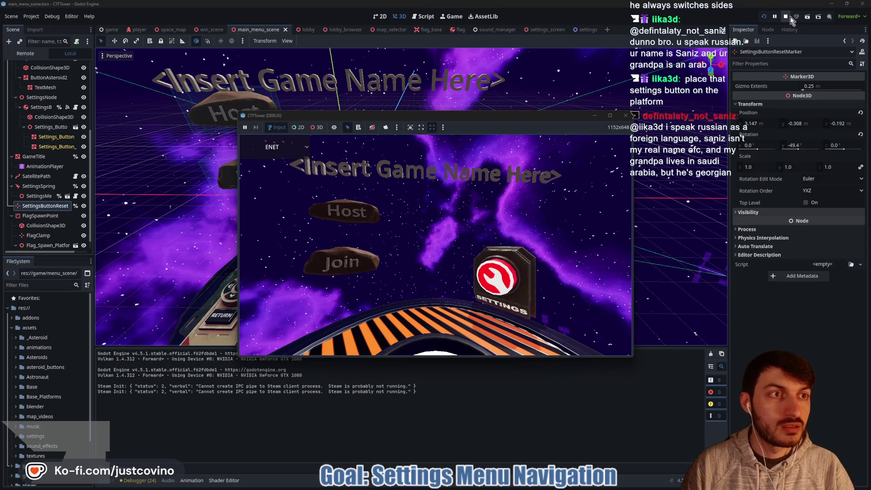
{"action": "left_click", "coordinate": [789, 17]}
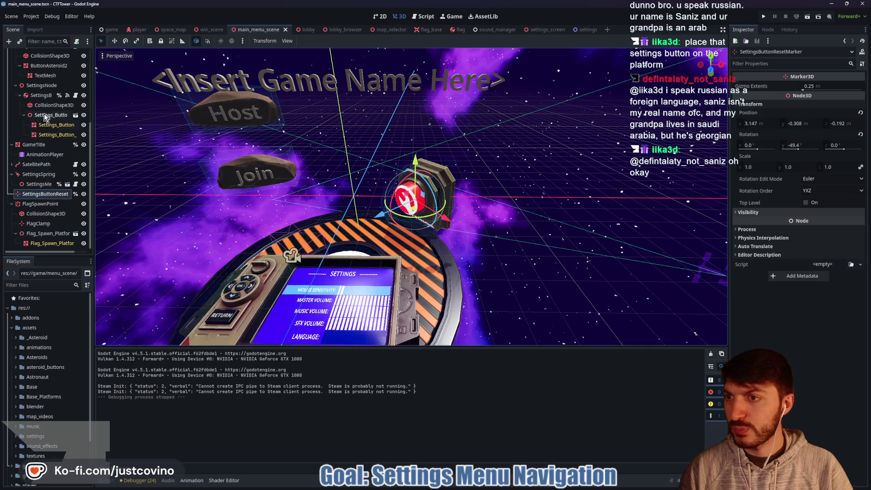
Rotate the SettingsButton body 90° and lower it flat onto the platform
{"action": "left_click", "coordinate": [40, 96]}
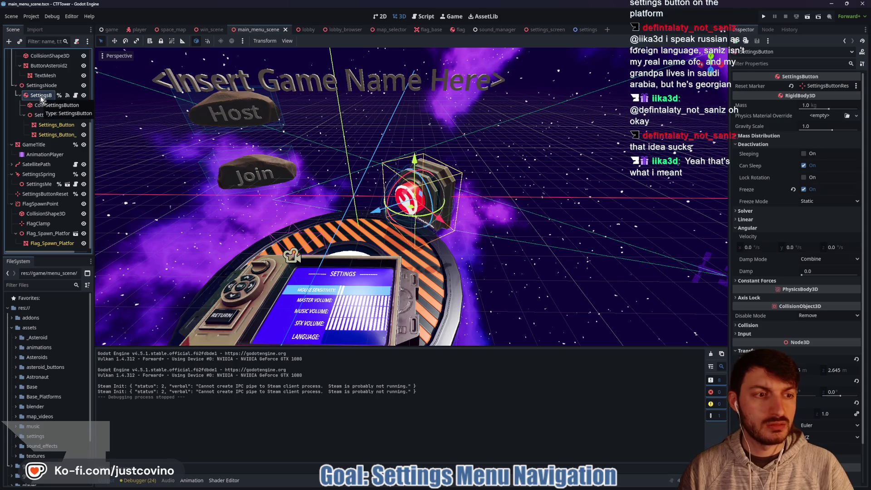
{"action": "left_click", "coordinate": [40, 89]}
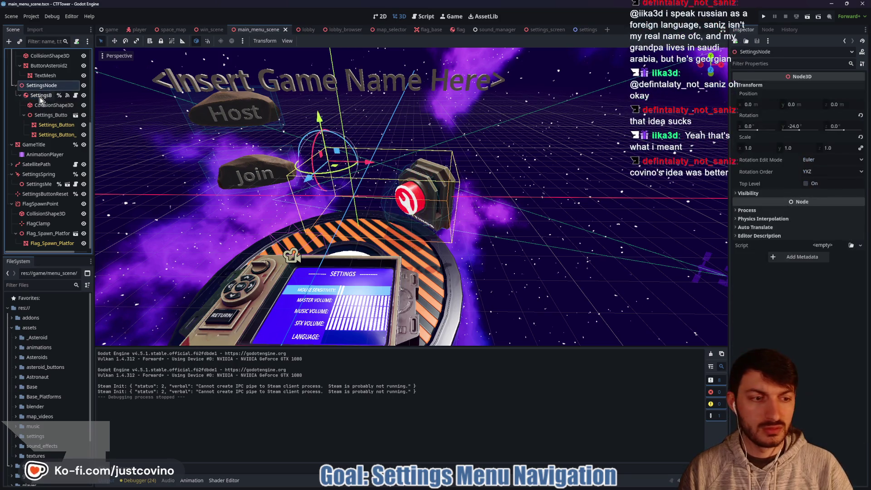
{"action": "left_click", "coordinate": [39, 96]}
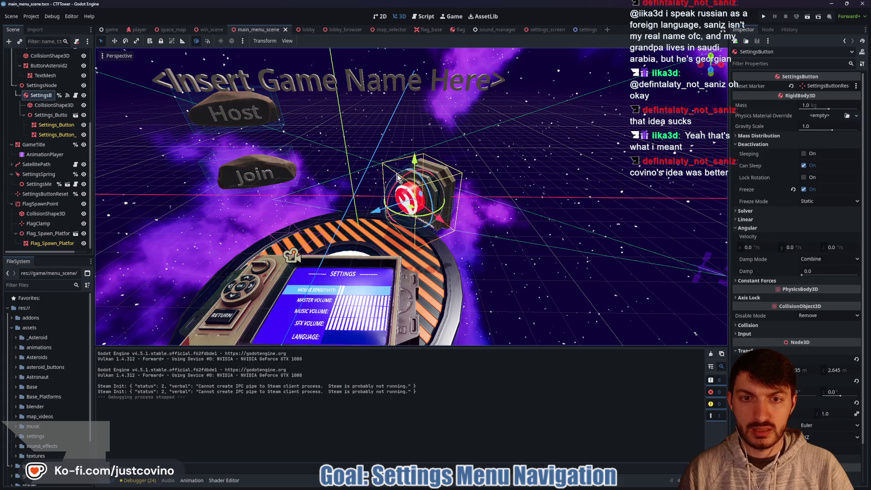
{"action": "mouse_move", "coordinate": [395, 186]}
{"action": "left_mouse_down"}
{"action": "mouse_move", "coordinate": [424, 173]}
{"action": "mouse_move", "coordinate": [532, 199]}
{"action": "left_mouse_up"}
{"action": "scroll", "coordinate": [453, 200], "scroll_direction": "up", "scroll_amount": 3}
{"action": "left_click_drag", "start_coordinate": [451, 181], "coordinate": [440, 172]}
{"action": "left_click_drag", "start_coordinate": [427, 160], "coordinate": [435, 173]}
{"action": "key", "text": "f"}
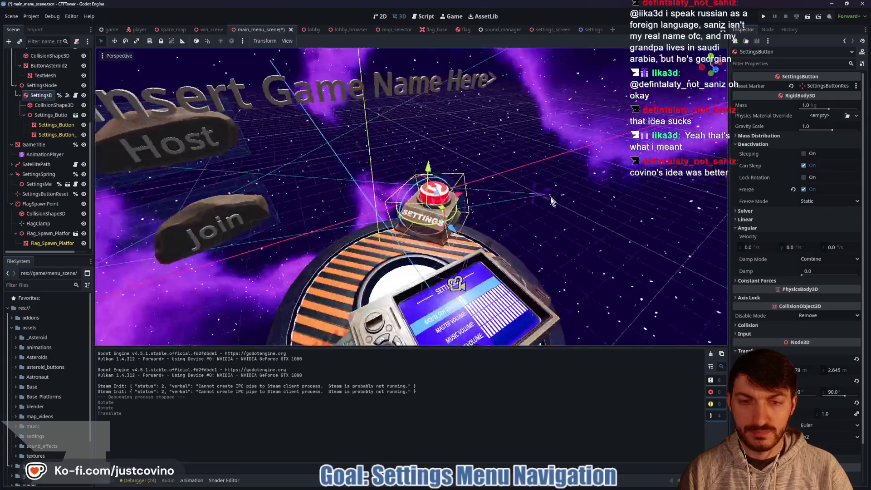
{"action": "left_click_drag", "start_coordinate": [429, 227], "coordinate": [434, 227]}
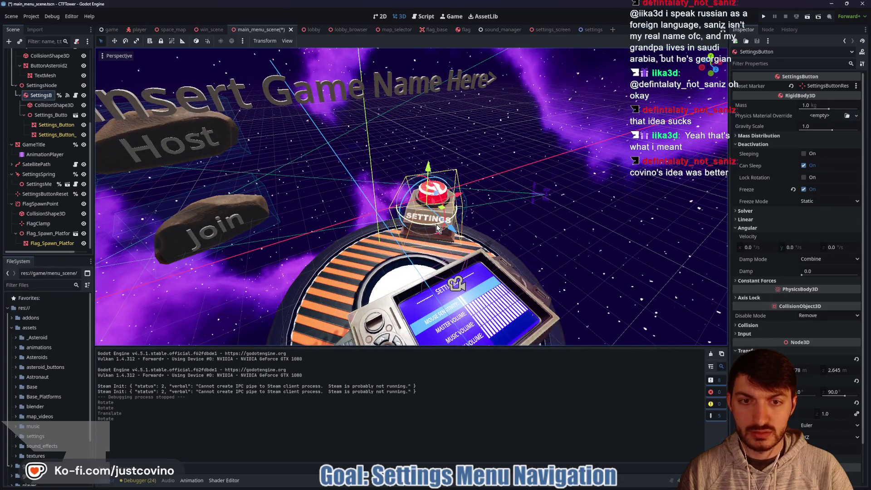
{"action": "left_click_drag", "start_coordinate": [557, 211], "coordinate": [558, 219]}
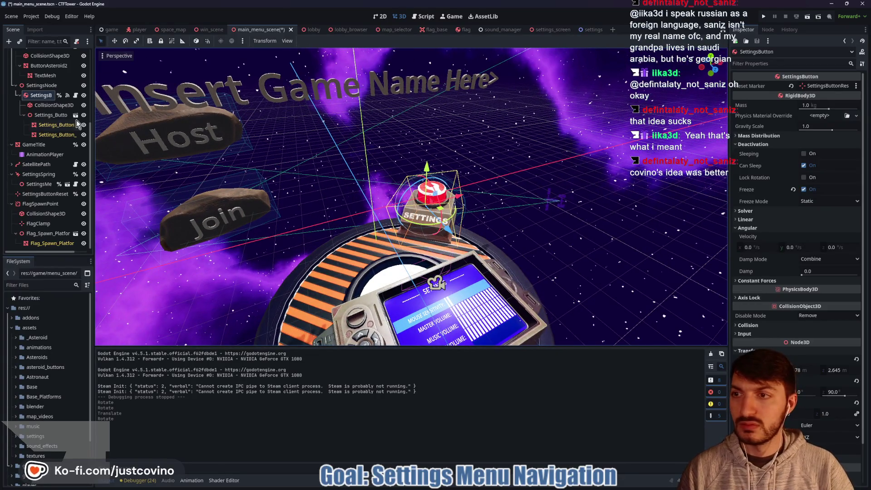
Inspect the SettingsNode, Settings_Button2 and mesh transforms, save the scene, and launch the game
{"action": "left_click", "coordinate": [42, 86]}
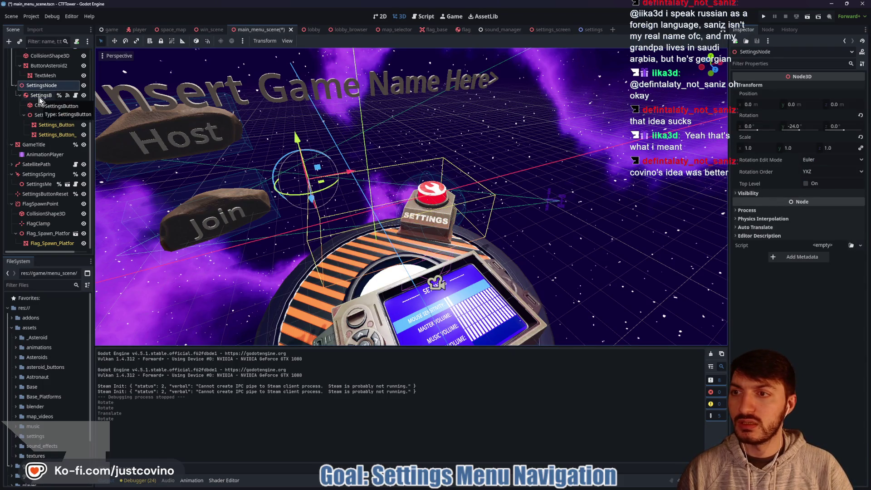
{"action": "left_click", "coordinate": [41, 115]}
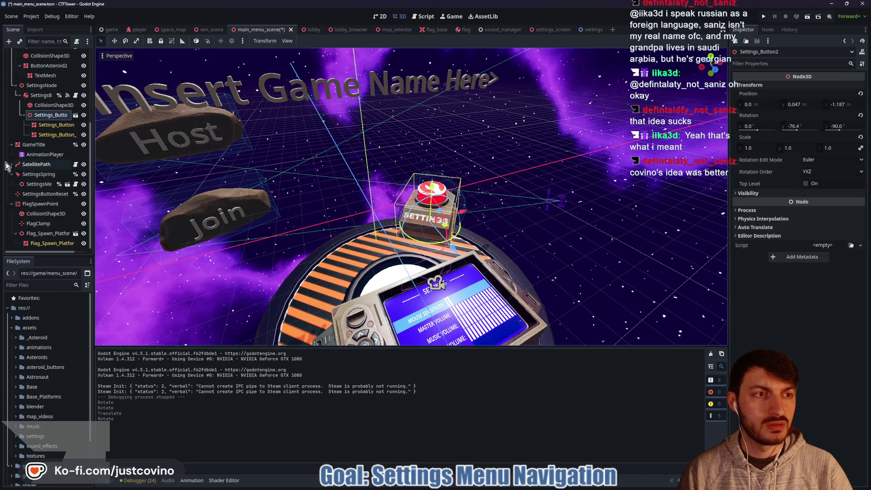
{"action": "left_click", "coordinate": [49, 126]}
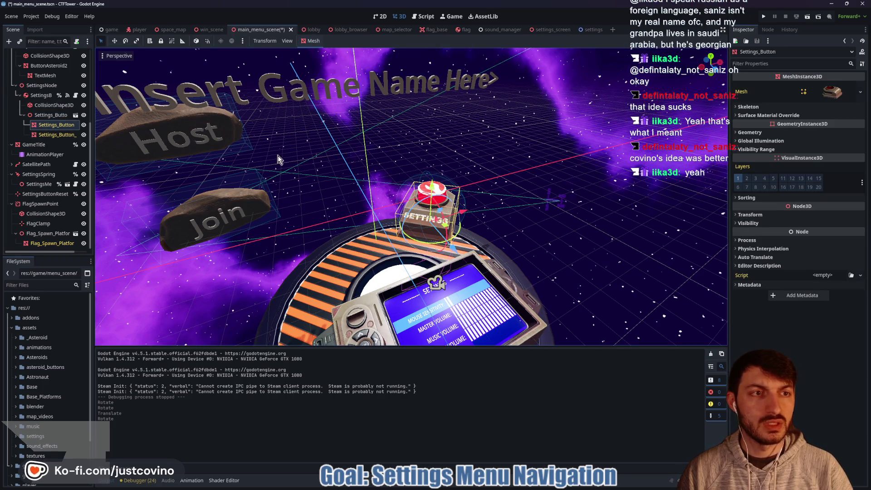
{"action": "left_click", "coordinate": [47, 115]}
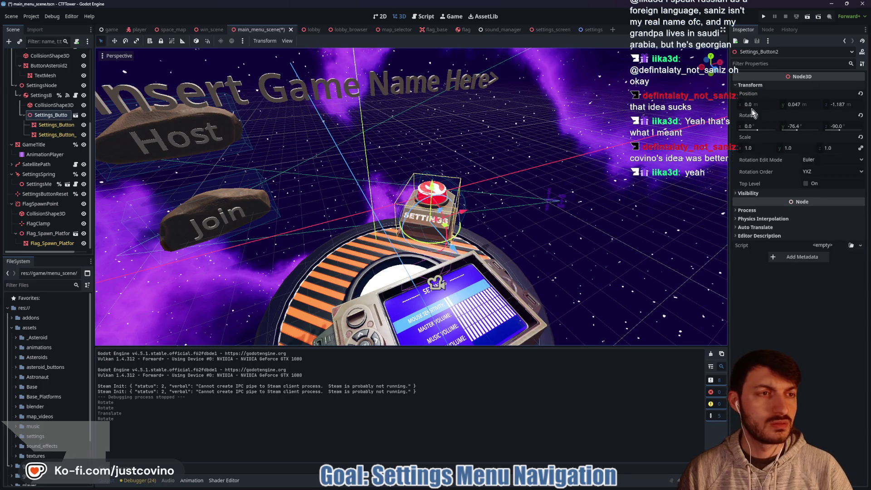
{"action": "left_click_drag", "start_coordinate": [539, 166], "coordinate": [508, 182]}
{"action": "key", "text": "ctrl+s"}
{"action": "scroll", "coordinate": [437, 235], "scroll_direction": "down", "scroll_amount": 2}
{"action": "scroll", "coordinate": [437, 234], "scroll_direction": "up", "scroll_amount": 3}
{"action": "scroll", "coordinate": [437, 234], "scroll_direction": "down", "scroll_amount": 2}
{"action": "left_click", "coordinate": [763, 17]}
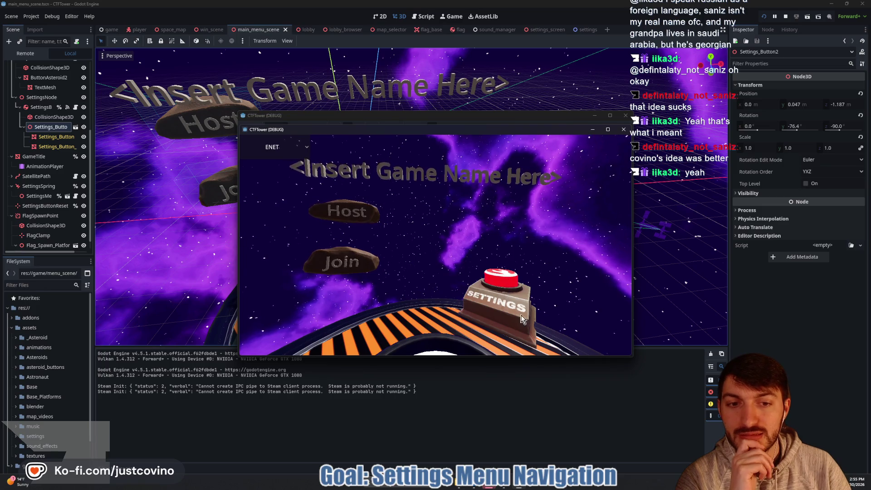
Test the in-game Settings screen and RETURN across two runs, stopping each with F8
{"action": "left_click", "coordinate": [501, 277]}
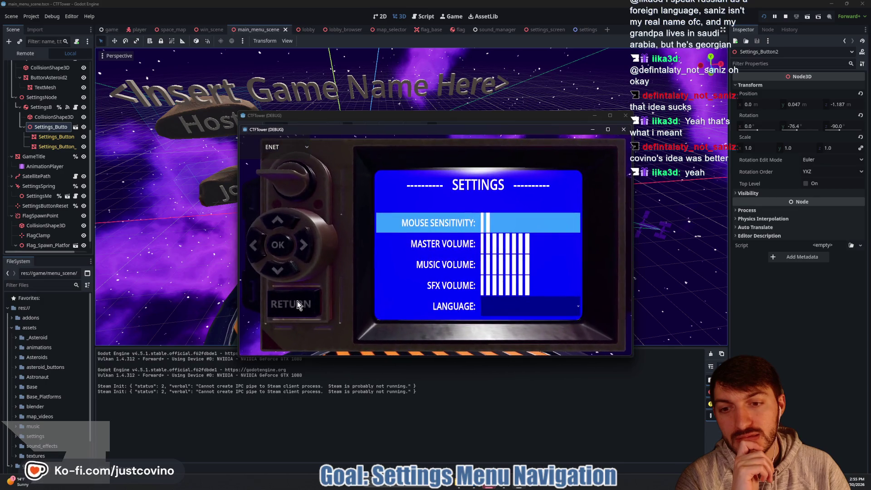
{"action": "left_click", "coordinate": [327, 302]}
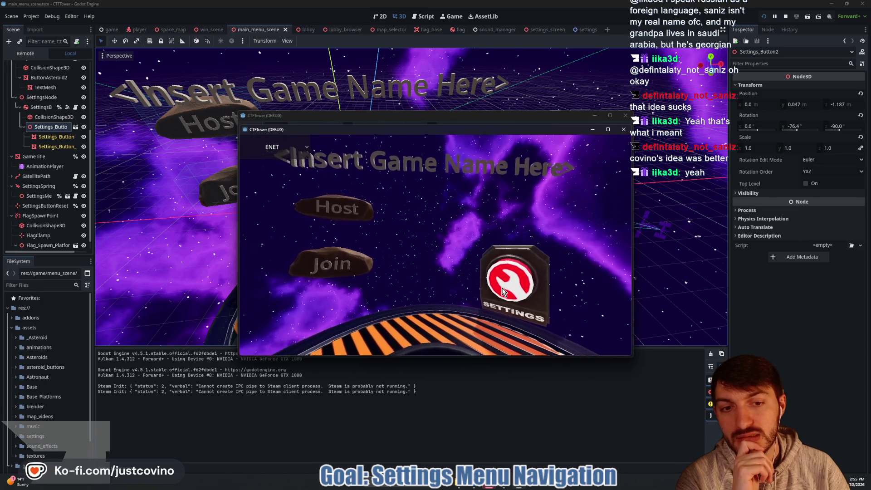
{"action": "left_click", "coordinate": [531, 279]}
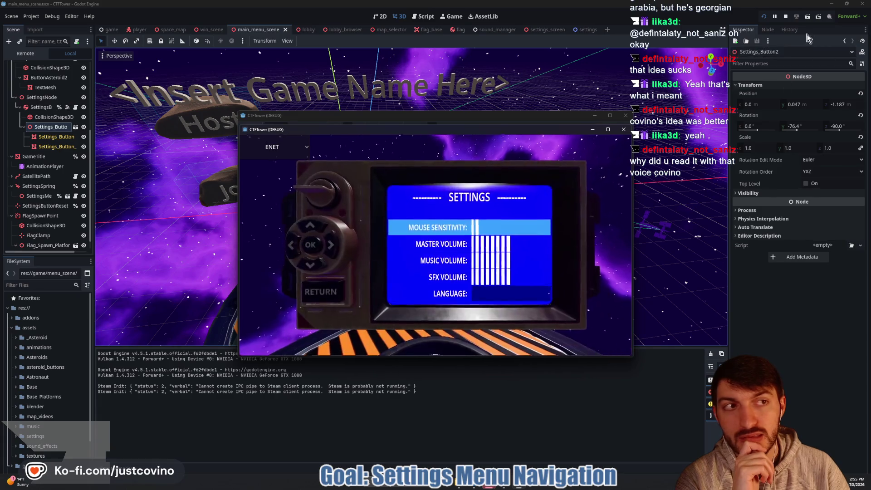
{"action": "key", "text": "F8"}
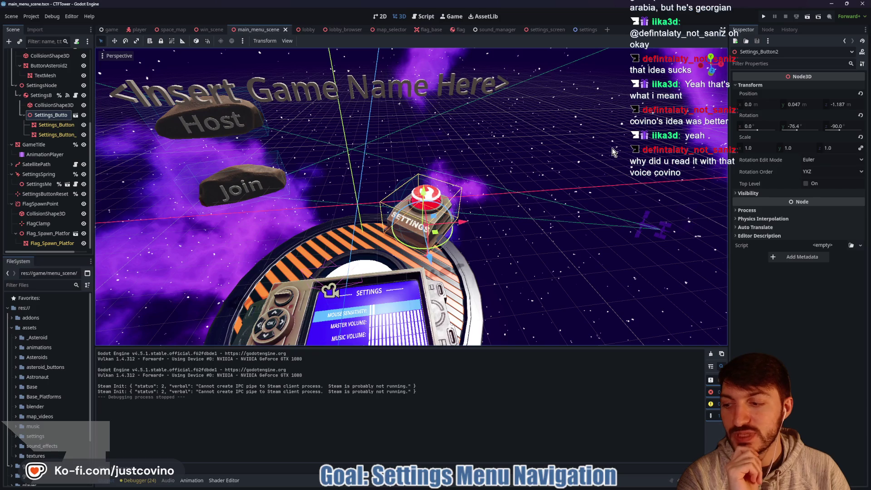
{"action": "left_click", "coordinate": [765, 16]}
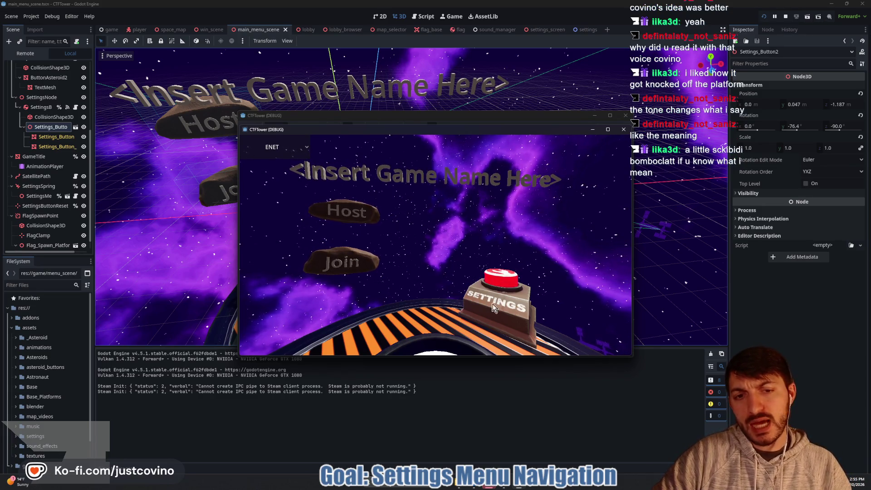
{"action": "left_click", "coordinate": [499, 316]}
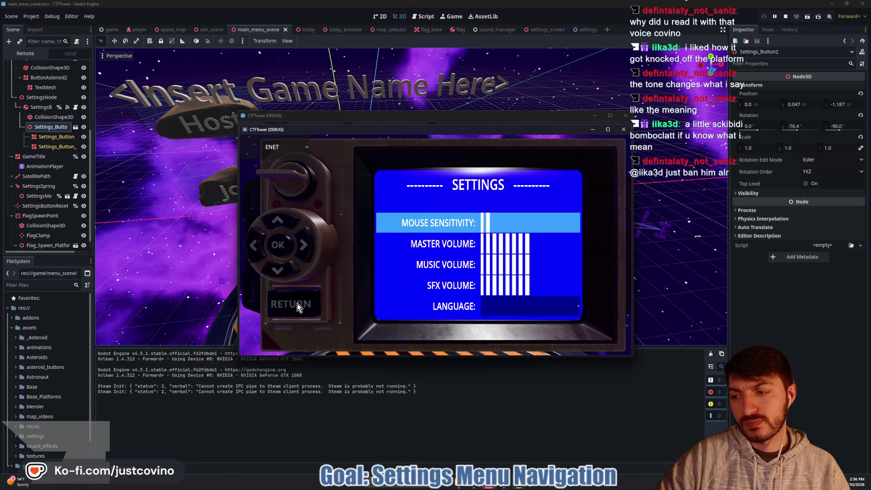
{"action": "left_click", "coordinate": [297, 304]}
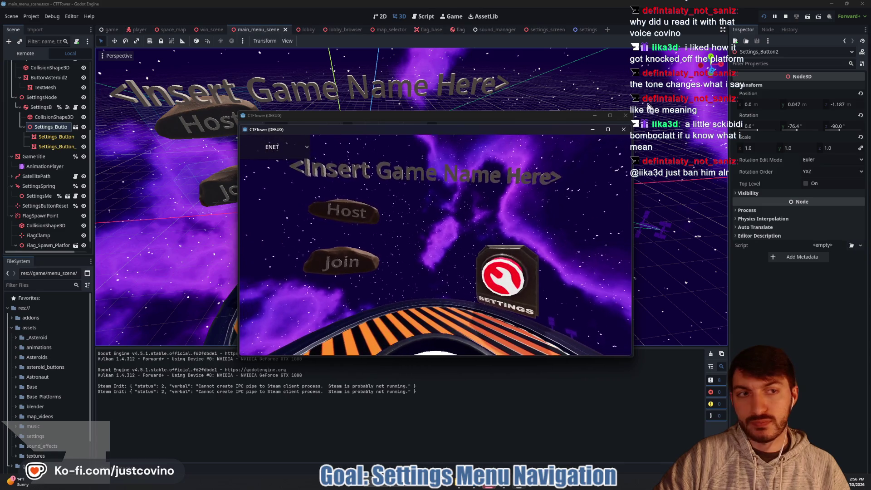
{"action": "key", "text": "F8"}
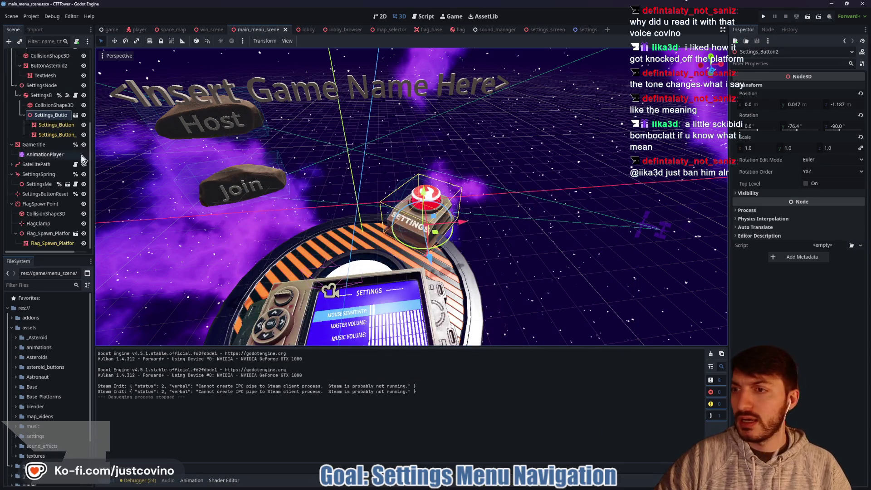
Lower the SettingsButtonReset marker to Y -2.036, set its Y rotation to -128, and save
{"action": "left_click", "coordinate": [36, 195]}
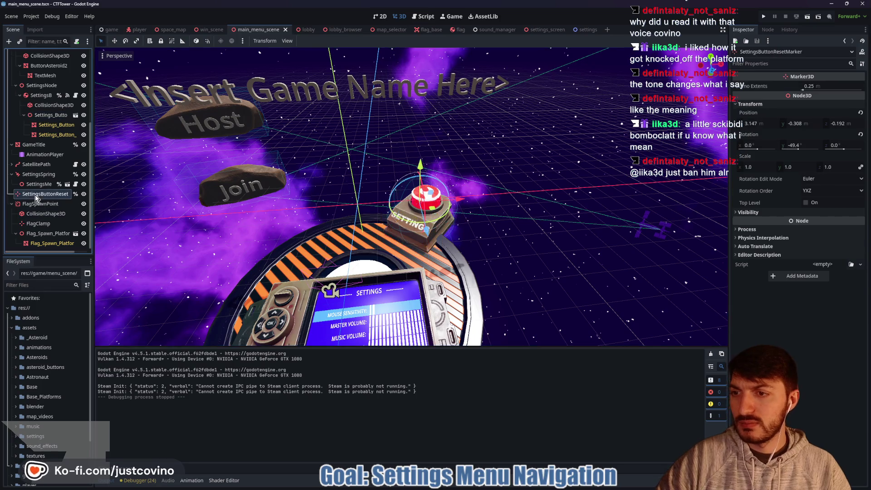
{"action": "left_click_drag", "start_coordinate": [422, 174], "coordinate": [463, 177]}
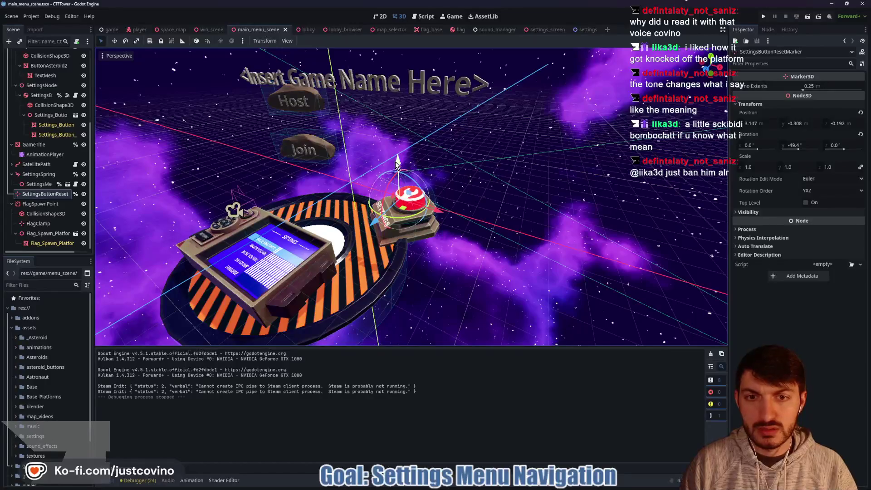
{"action": "left_click_drag", "start_coordinate": [397, 164], "coordinate": [399, 196]}
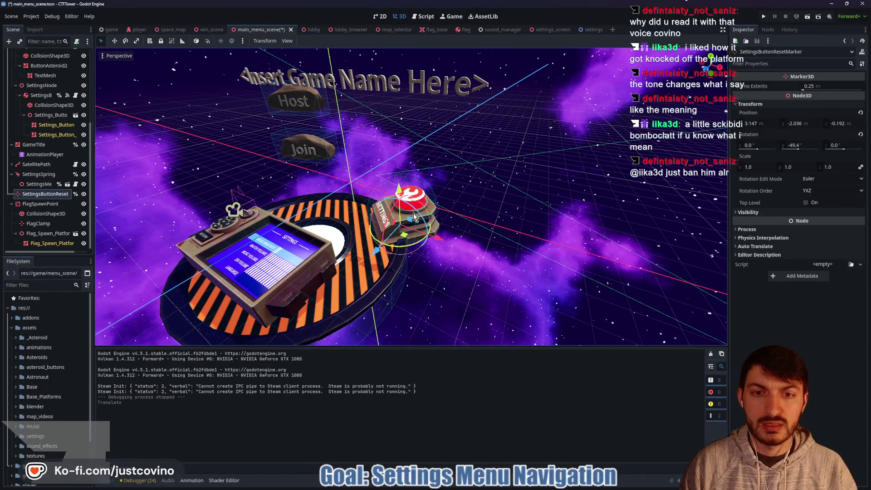
{"action": "left_click", "coordinate": [806, 145]}
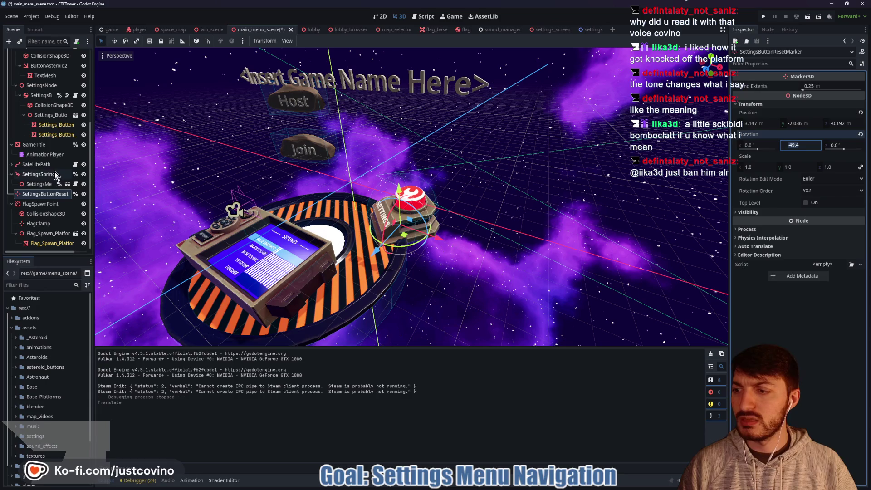
{"action": "left_click", "coordinate": [40, 96]}
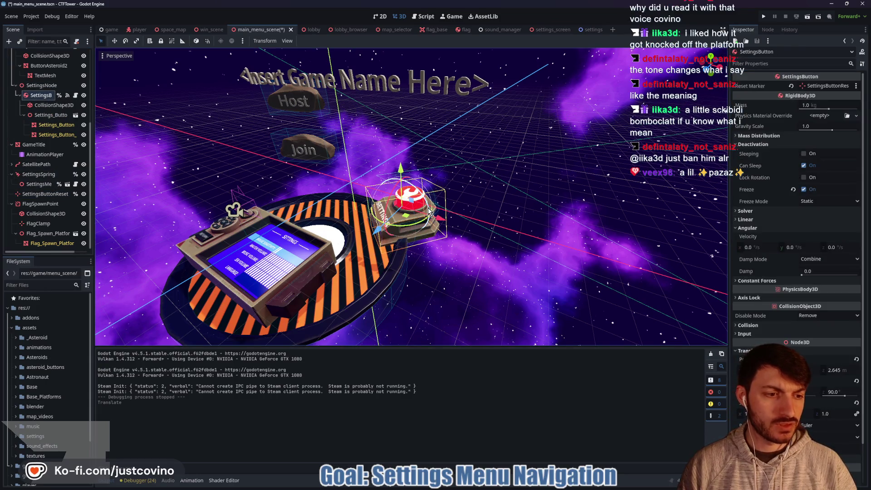
{"action": "left_click", "coordinate": [40, 194]}
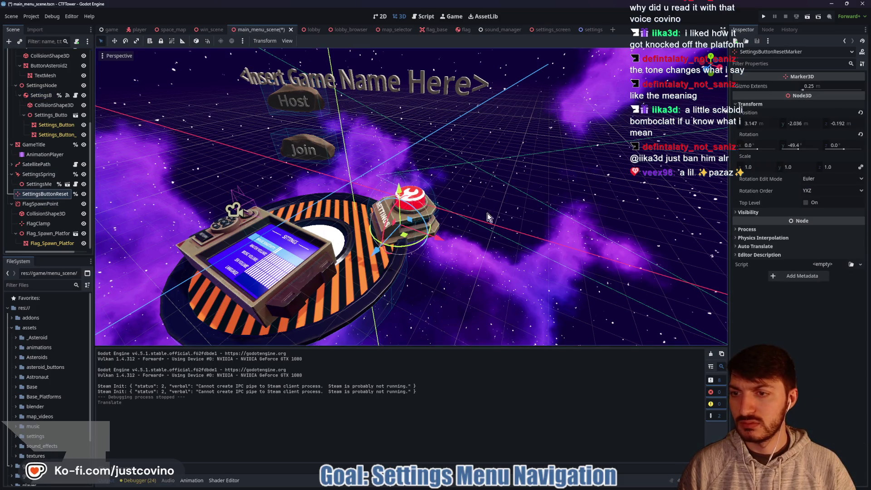
{"action": "left_click", "coordinate": [799, 148]}
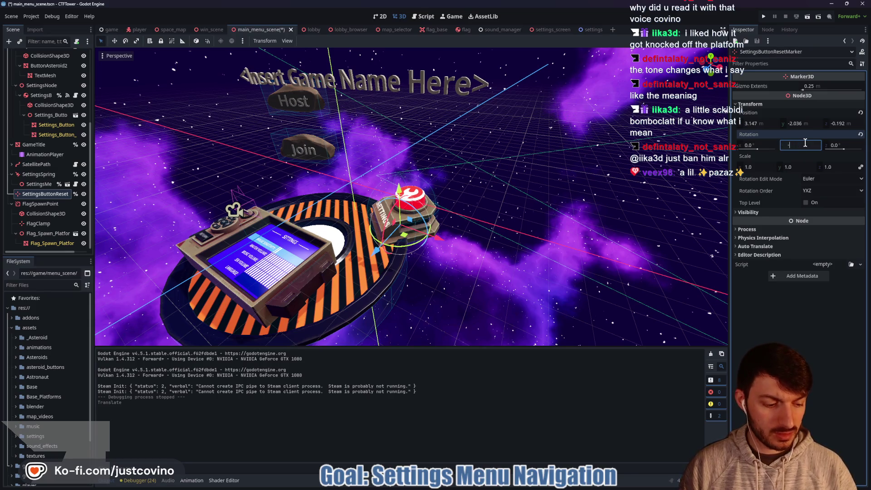
{"action": "key", "text": "Return"}
{"action": "key", "text": "ctrl+s"}
In top orthographic view, nudge the marker slightly across the platform and run the game
{"action": "mouse_move", "coordinate": [447, 234]}
{"action": "left_mouse_down"}
{"action": "mouse_move", "coordinate": [559, 220]}
{"action": "mouse_move", "coordinate": [716, 62]}
{"action": "left_mouse_up"}
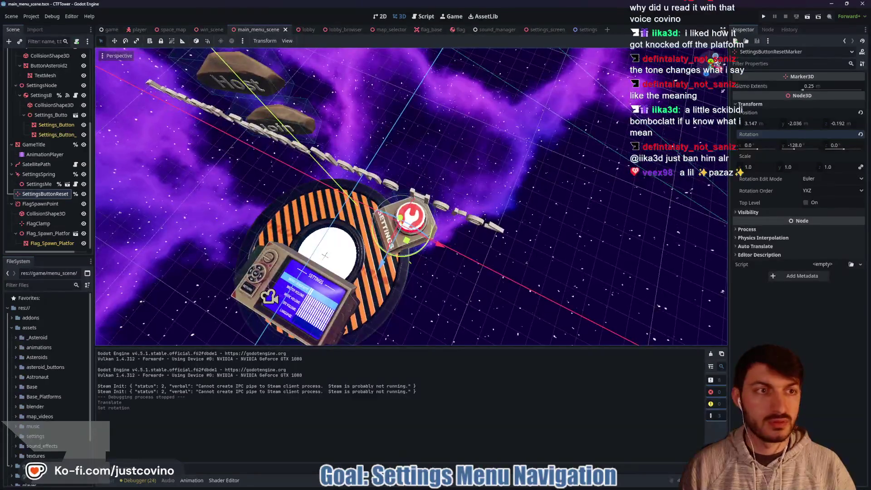
{"action": "left_click", "coordinate": [712, 63]}
{"action": "left_click_drag", "start_coordinate": [433, 233], "coordinate": [430, 232]}
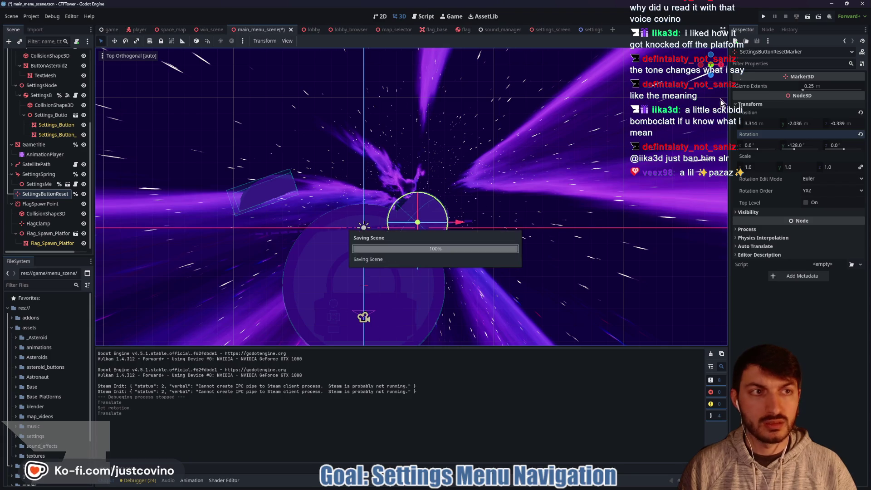
{"action": "left_click", "coordinate": [764, 16]}
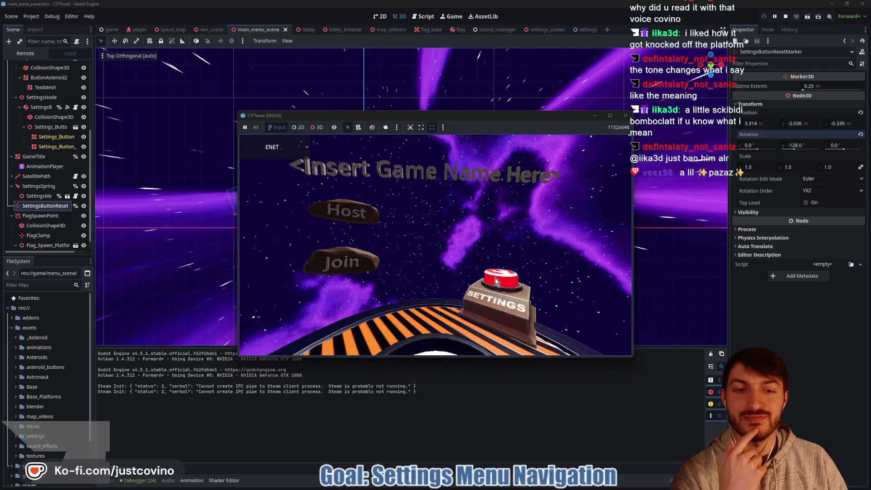
Test the in-game Settings screen over two runs, then raise the reset marker along Y
{"action": "left_click", "coordinate": [499, 272]}
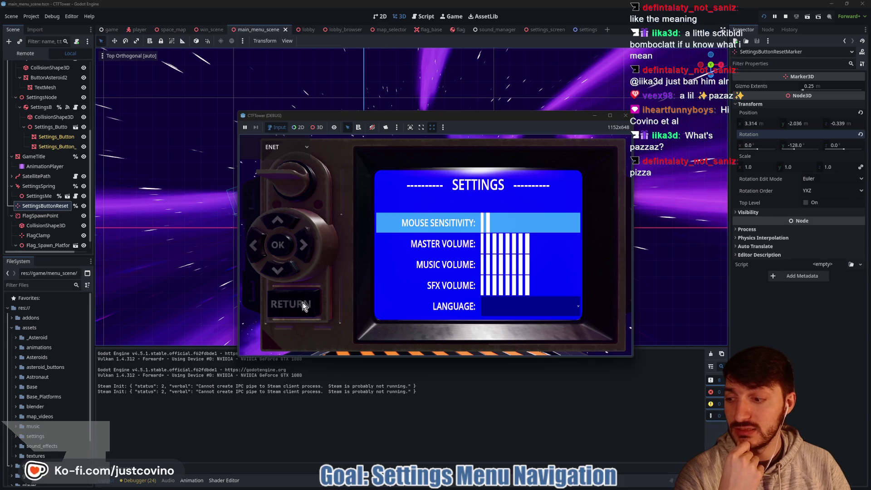
{"action": "left_click", "coordinate": [303, 303]}
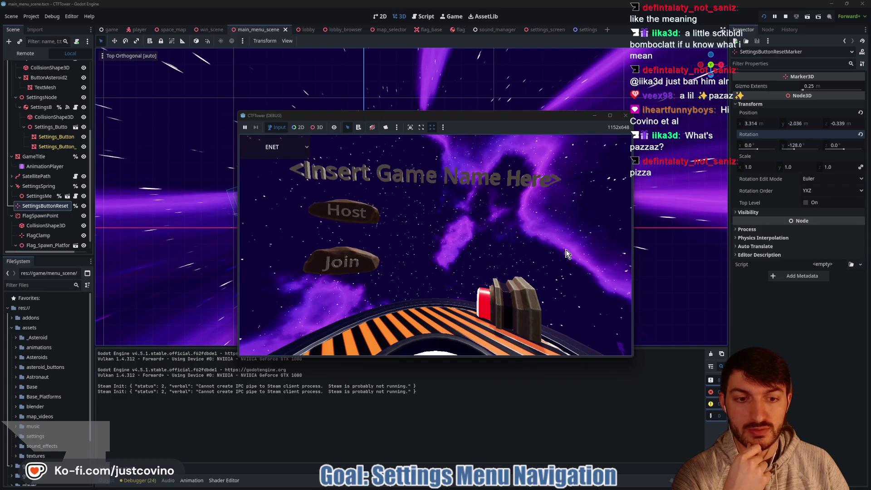
{"action": "key", "text": "F8"}
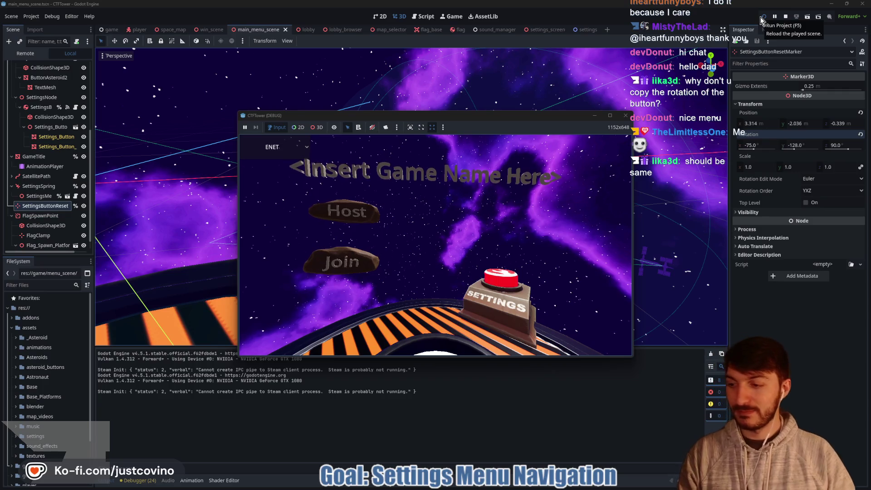
{"action": "left_click", "coordinate": [502, 281]}
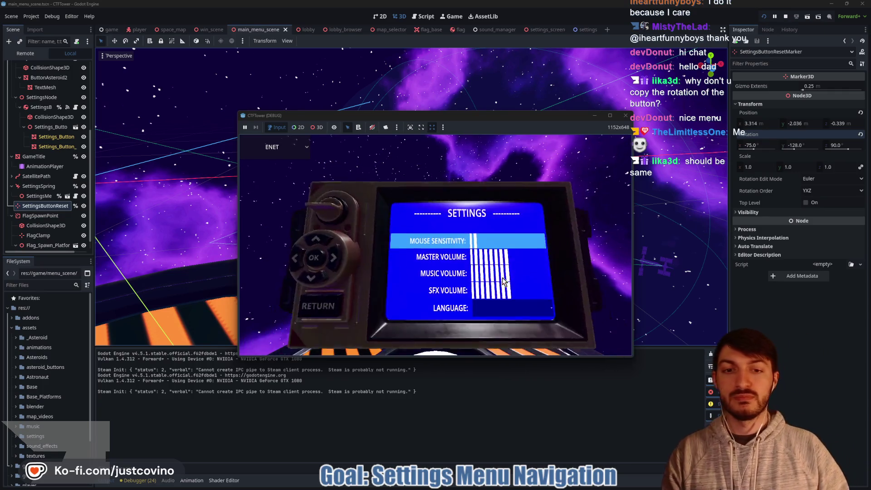
{"action": "key", "text": "Escape"}
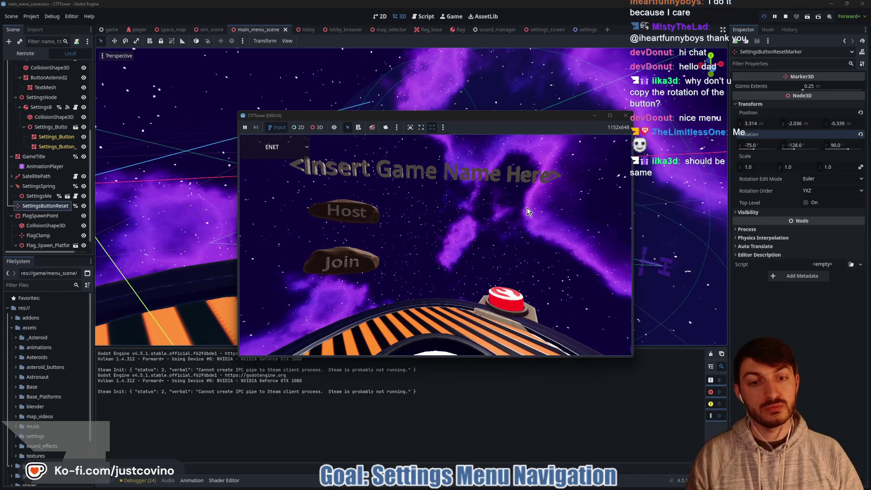
{"action": "left_click", "coordinate": [785, 16]}
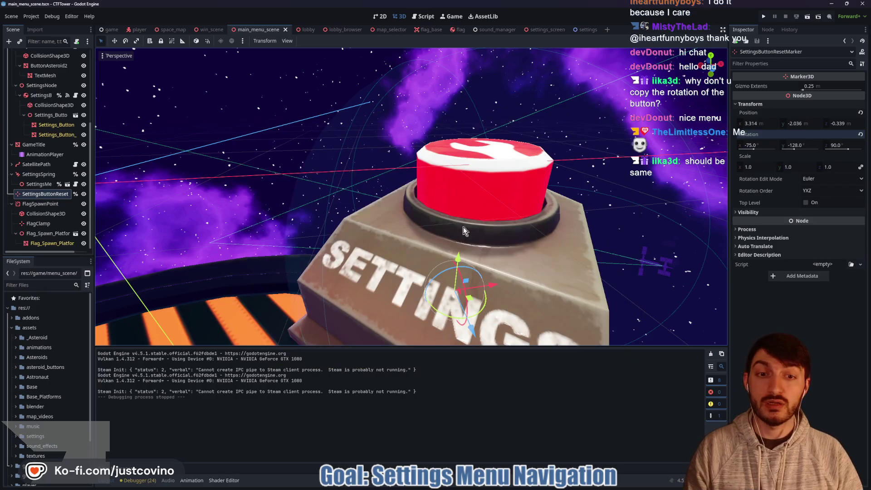
{"action": "left_click_drag", "start_coordinate": [462, 255], "coordinate": [461, 226]}
Retest Settings in-game, stop, and raise the reset marker to Y -1.279
{"action": "left_click", "coordinate": [762, 17]}
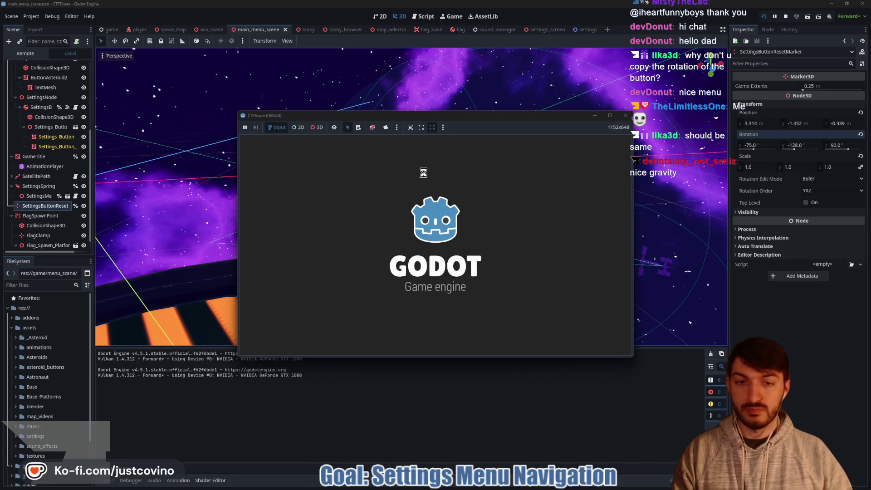
{"action": "left_click", "coordinate": [497, 273]}
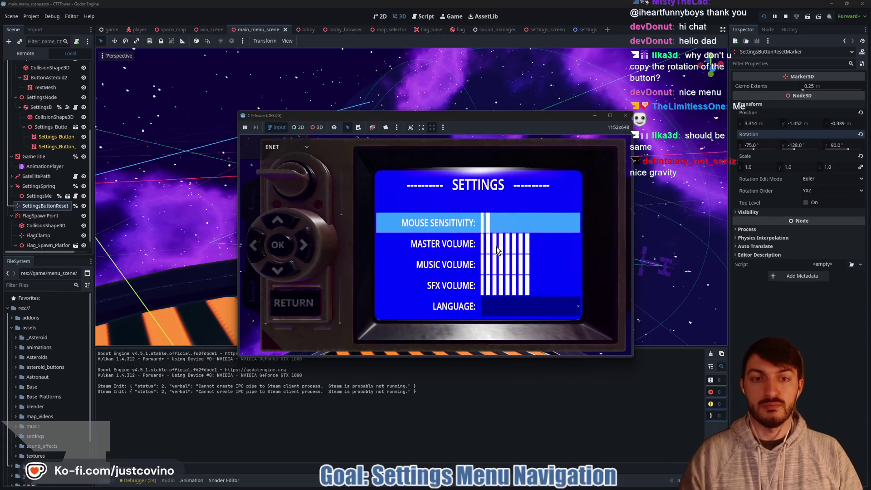
{"action": "key", "text": "Escape"}
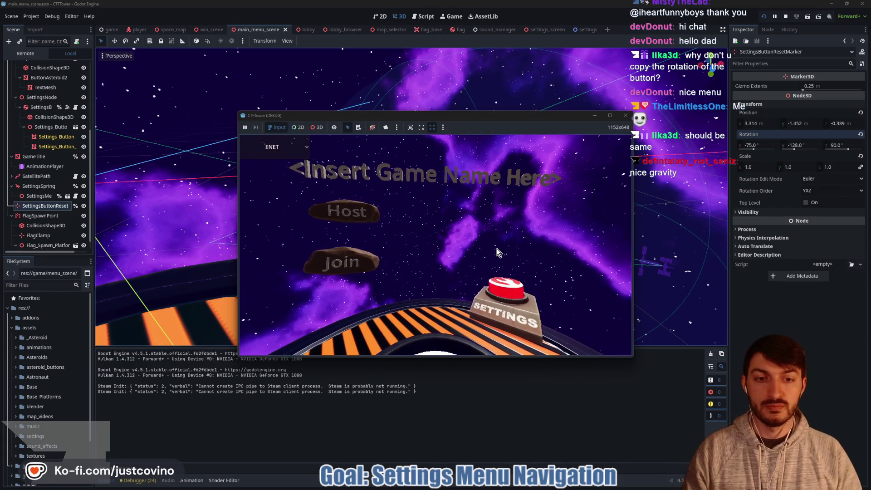
{"action": "left_click", "coordinate": [786, 16]}
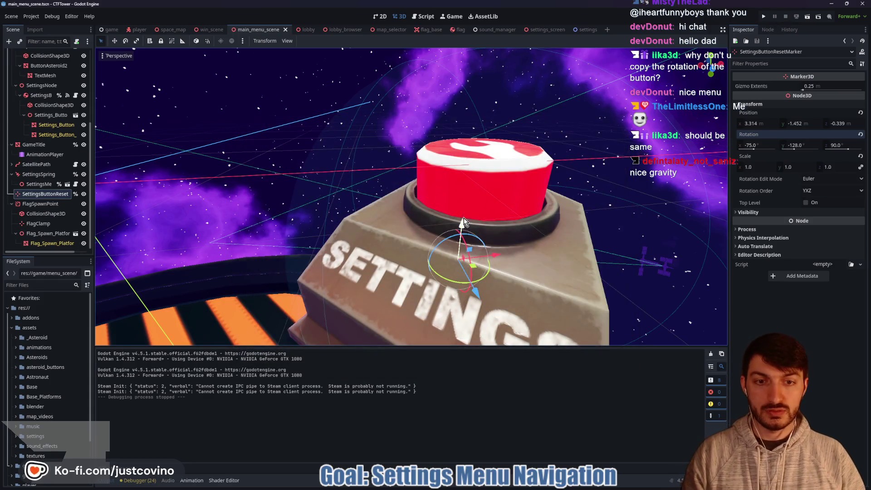
{"action": "left_click_drag", "start_coordinate": [463, 222], "coordinate": [462, 209]}
Retest, raise the marker a little more toward Y -1.152, and play-test the Settings button once more
{"action": "key", "text": "F5"}
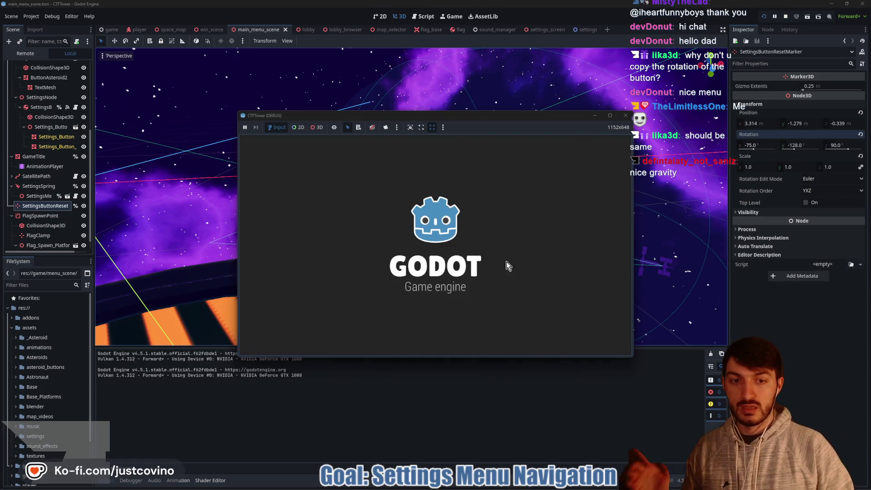
{"action": "left_click", "coordinate": [510, 279]}
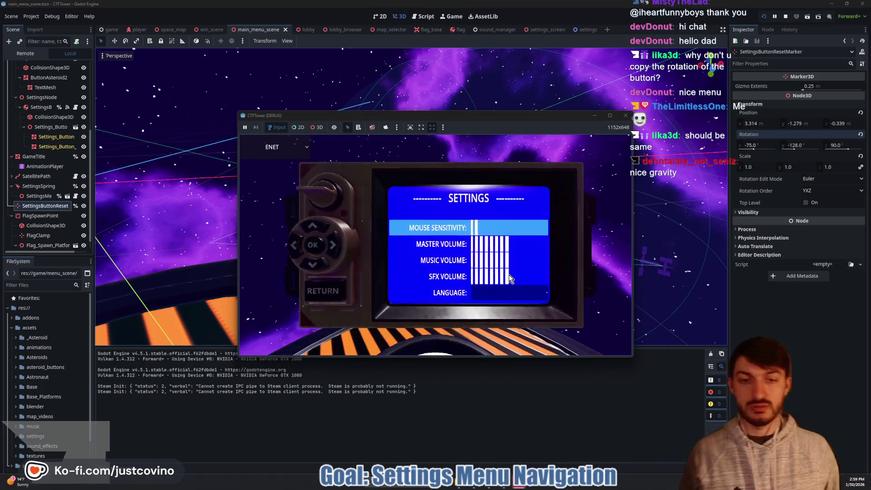
{"action": "key", "text": "Escape"}
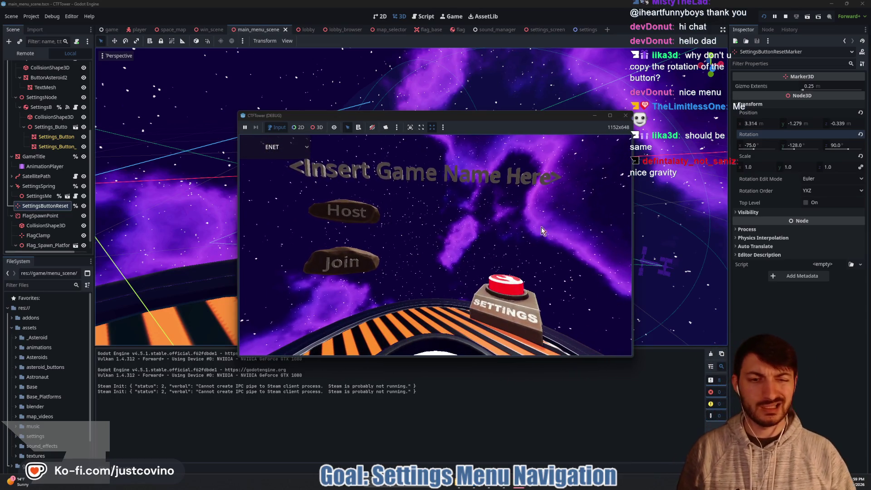
{"action": "left_click", "coordinate": [785, 16]}
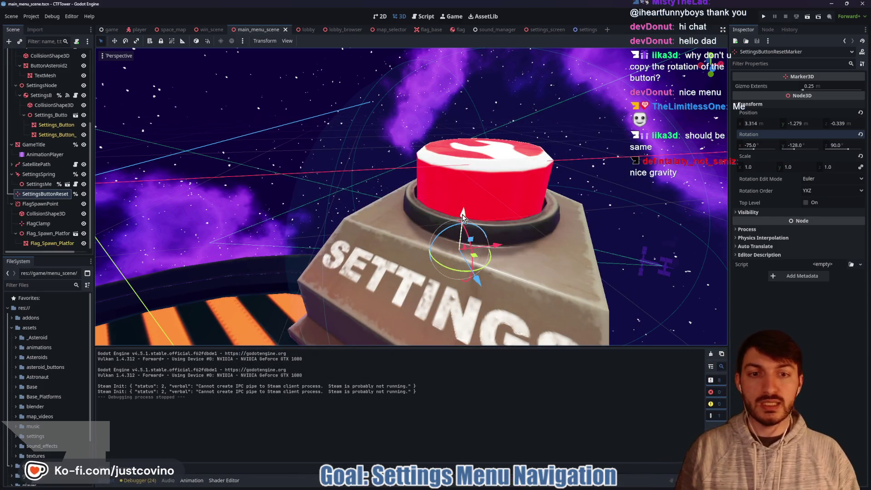
{"action": "left_click_drag", "start_coordinate": [463, 215], "coordinate": [464, 207]}
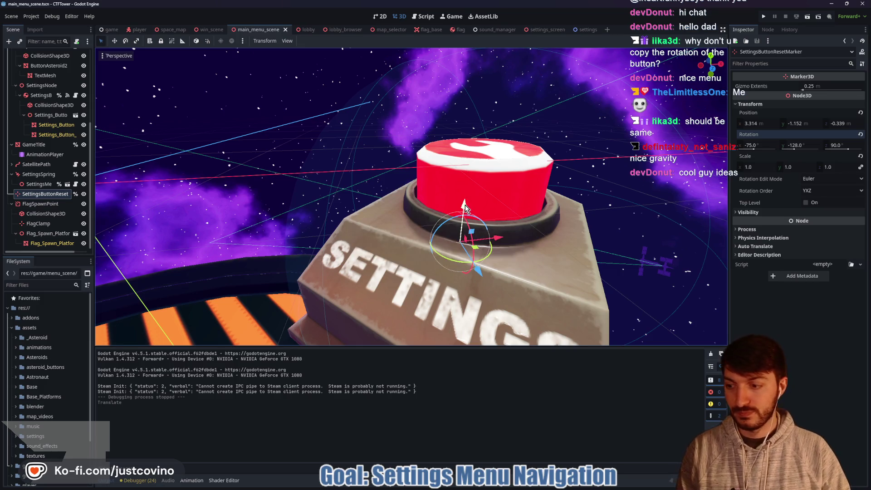
{"action": "left_click", "coordinate": [763, 17]}
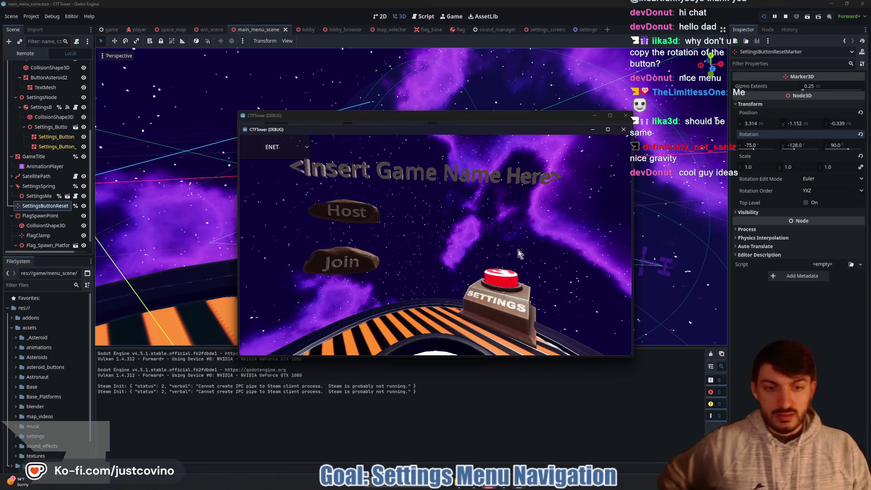
{"action": "left_click", "coordinate": [500, 274]}
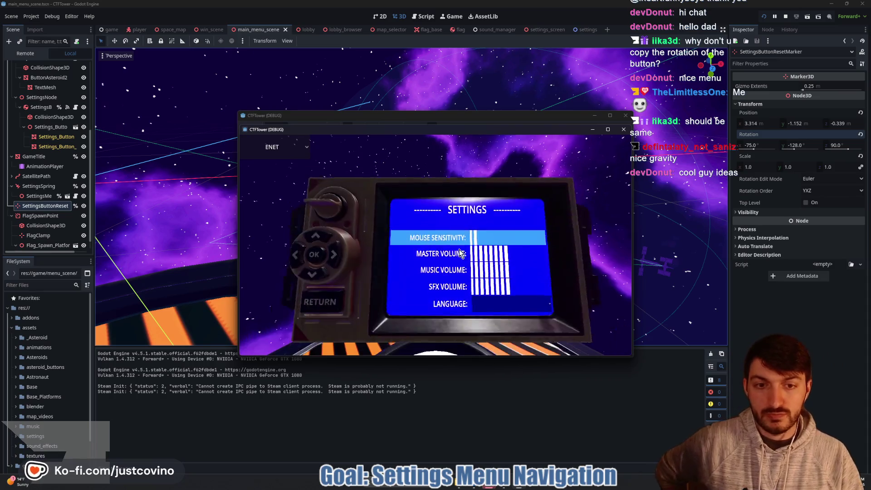
{"action": "left_click", "coordinate": [312, 303]}
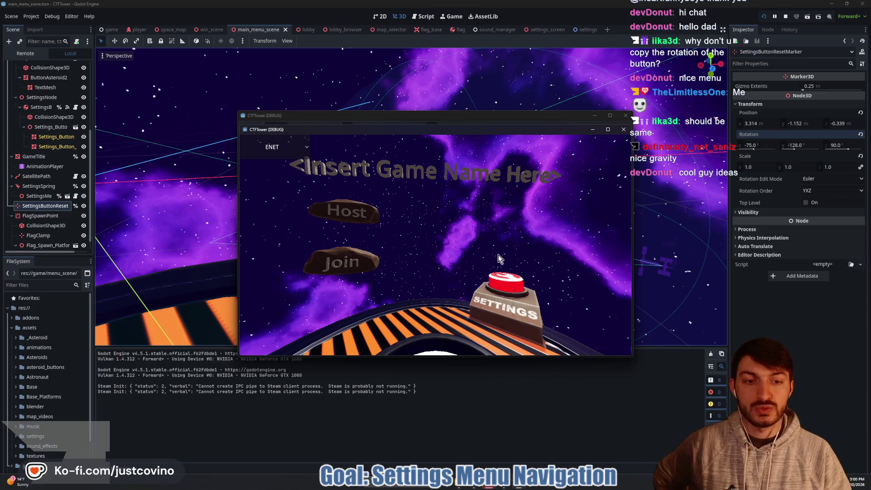
{"action": "left_click", "coordinate": [786, 20]}
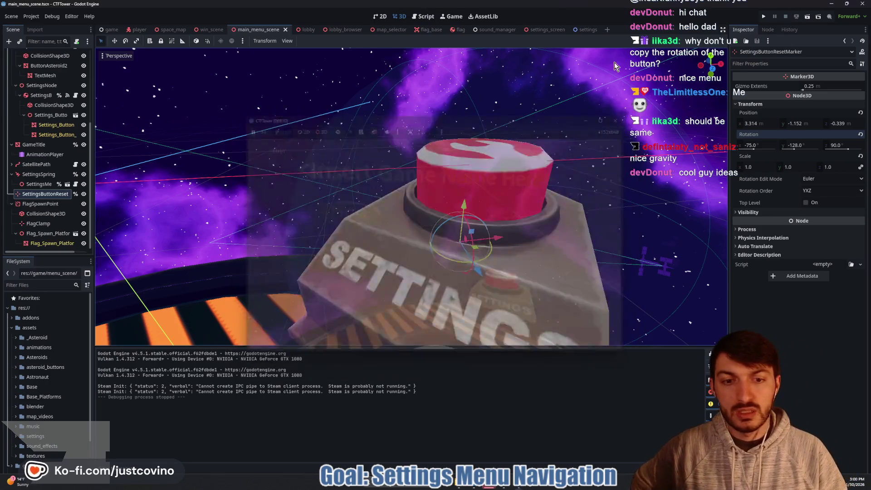
Set SettingsButtonReset's Y position to -1.4 in the Inspector
{"action": "left_click", "coordinate": [41, 94]}
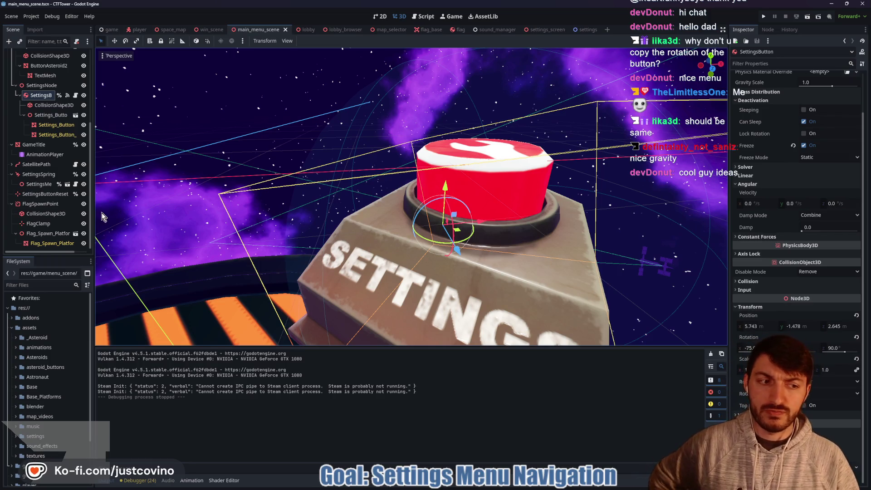
{"action": "left_click", "coordinate": [39, 194]}
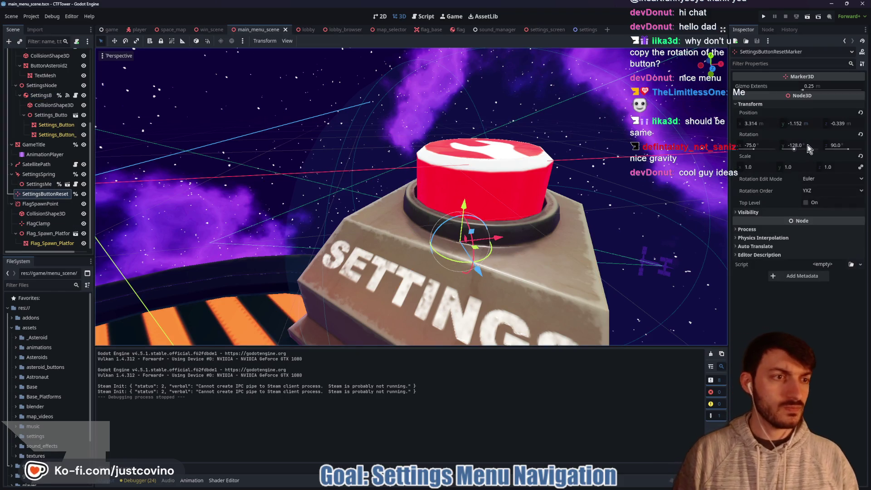
{"action": "left_click", "coordinate": [806, 127]}
{"action": "type", "text": "-1"}
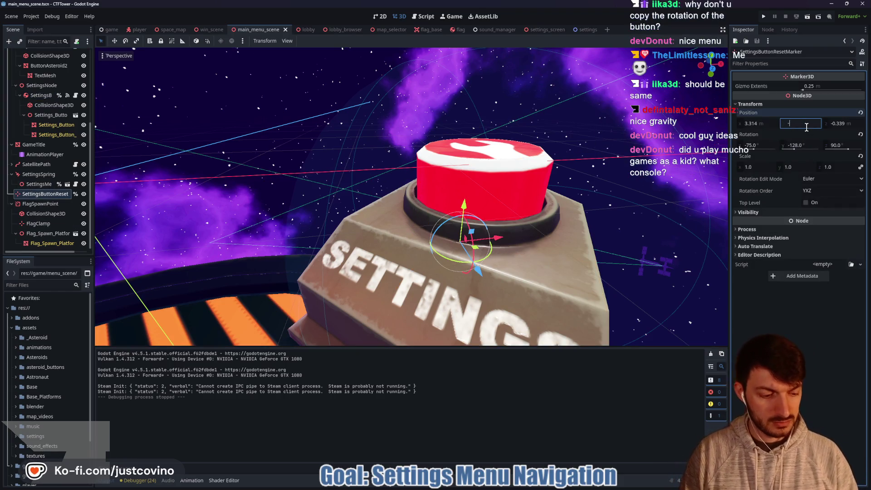
{"action": "type", "text": ".4"}
{"action": "key", "text": "Return"}
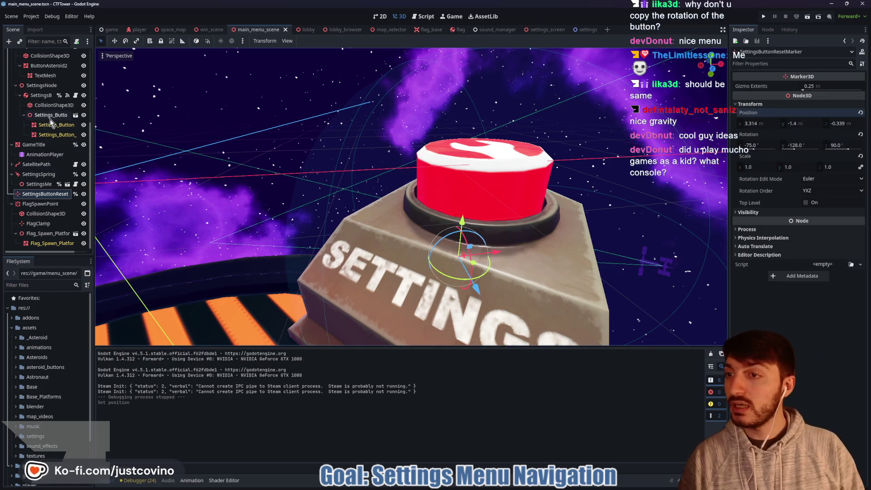
Correct the reset marker's Y position to -1.478 and launch the game
{"action": "left_click", "coordinate": [42, 94]}
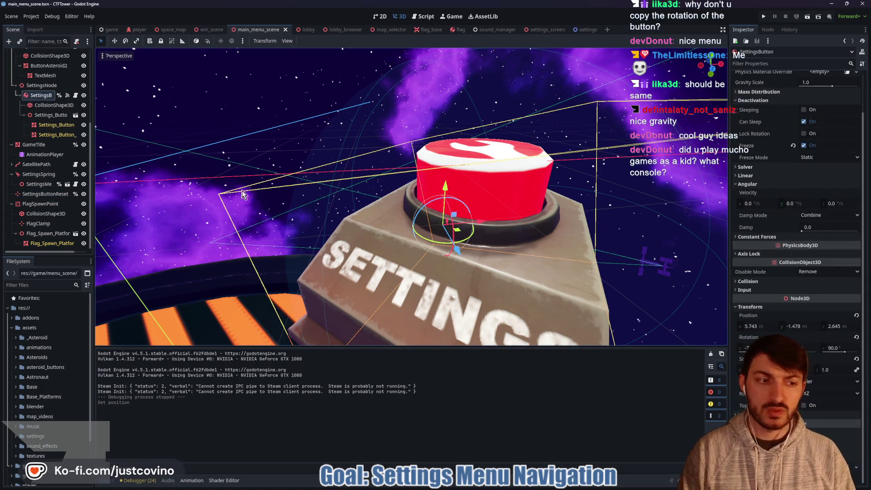
{"action": "left_click", "coordinate": [45, 195]}
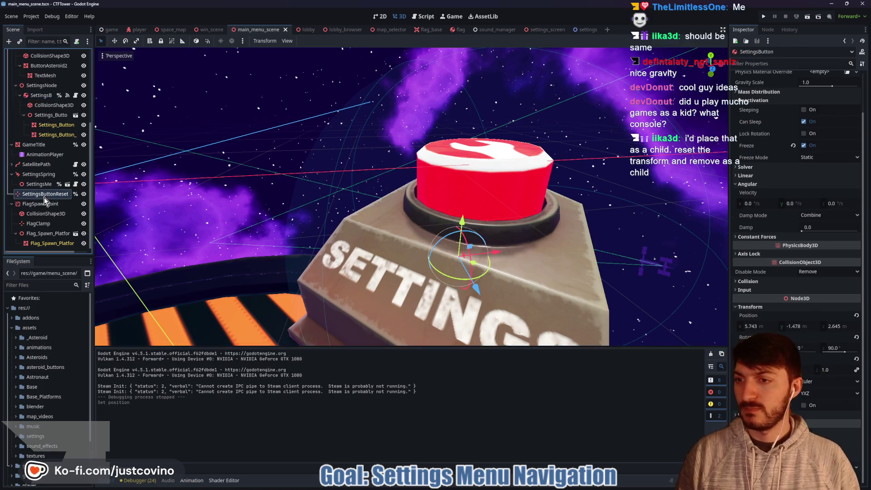
{"action": "left_click", "coordinate": [802, 123]}
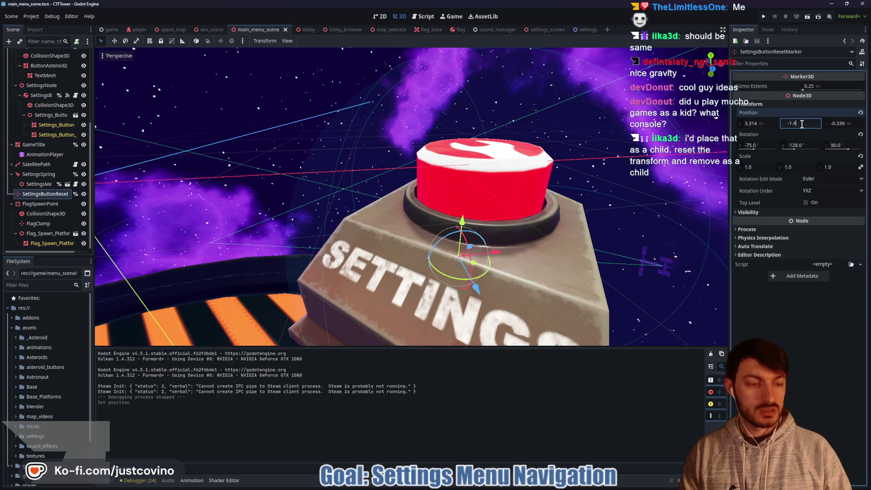
{"action": "key", "text": "Return"}
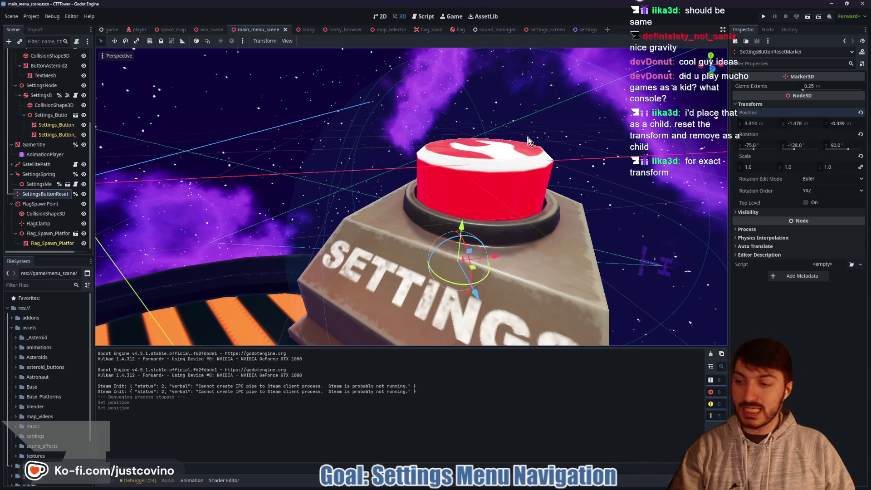
{"action": "mouse_move", "coordinate": [579, 184]}
{"action": "left_mouse_down"}
{"action": "mouse_move", "coordinate": [585, 200]}
{"action": "mouse_move", "coordinate": [585, 191]}
{"action": "left_mouse_up"}
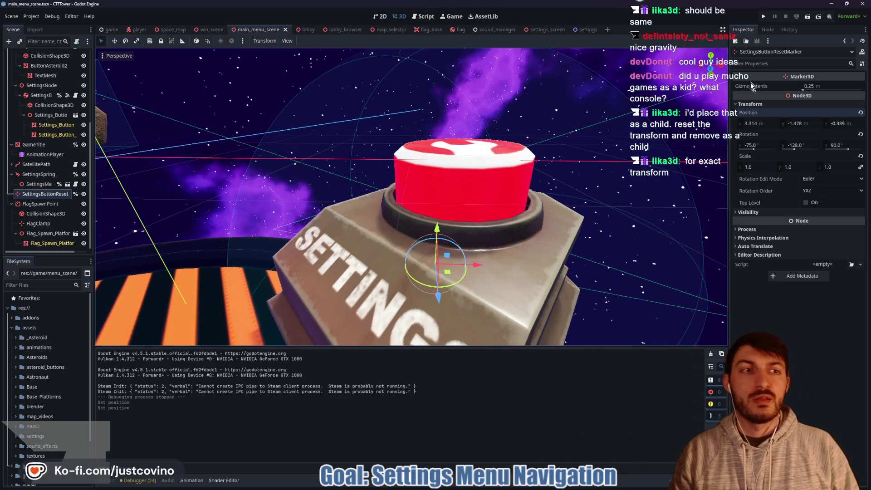
{"action": "left_click", "coordinate": [766, 18]}
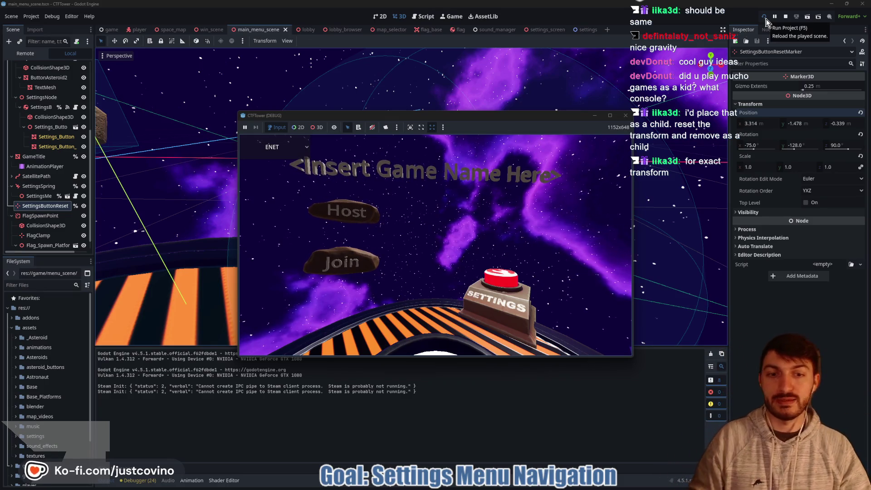
Test SETTINGS and RETURN in the game, then stop it and raise the marker to Y -1.198
{"action": "left_click", "coordinate": [516, 279]}
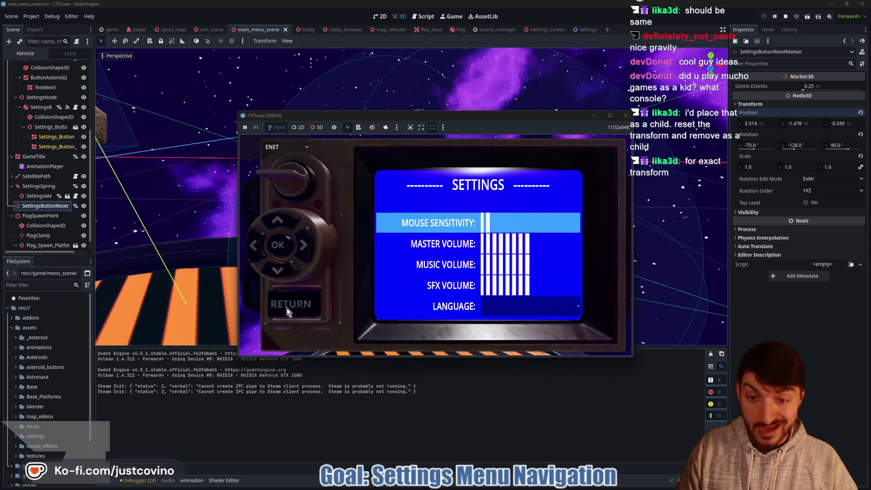
{"action": "left_click", "coordinate": [287, 311]}
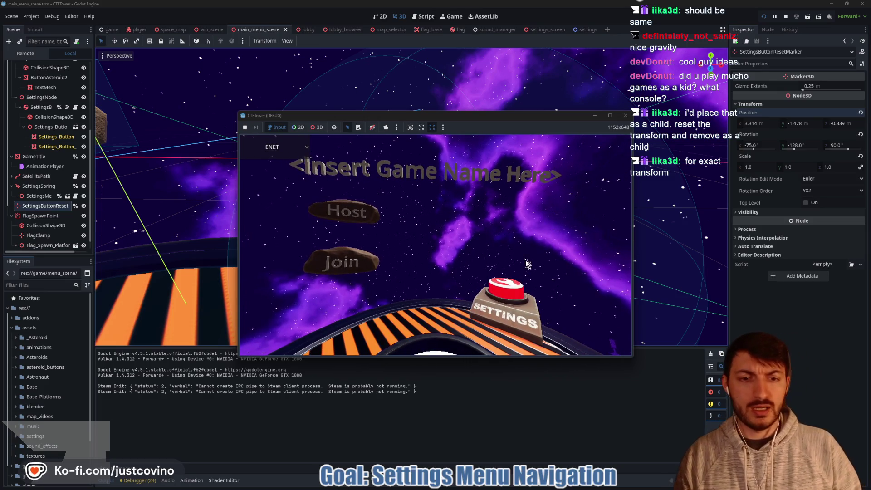
{"action": "left_click", "coordinate": [786, 17]}
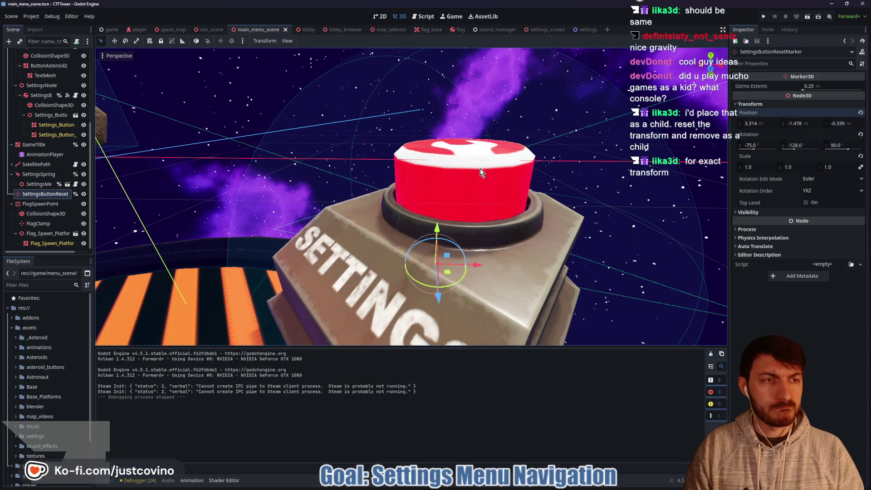
{"action": "left_click_drag", "start_coordinate": [436, 227], "coordinate": [436, 206]}
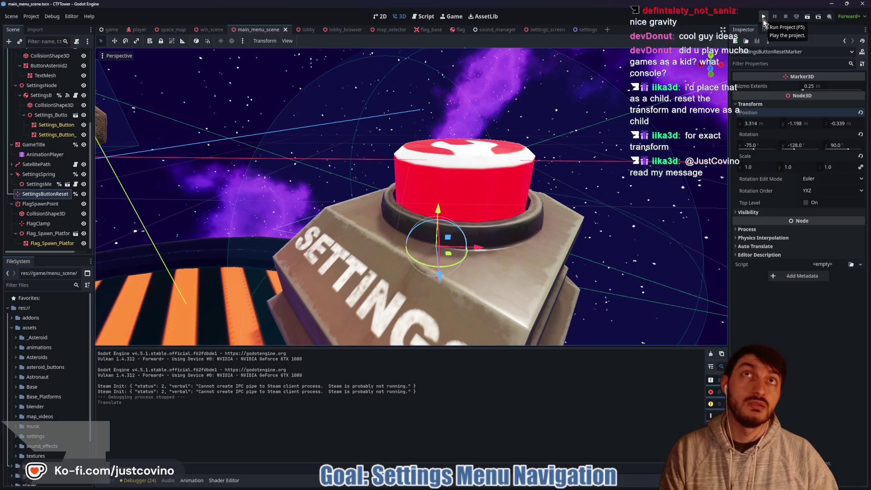
Relaunch the game and open and leave the settings screen twice
{"action": "left_click", "coordinate": [763, 20]}
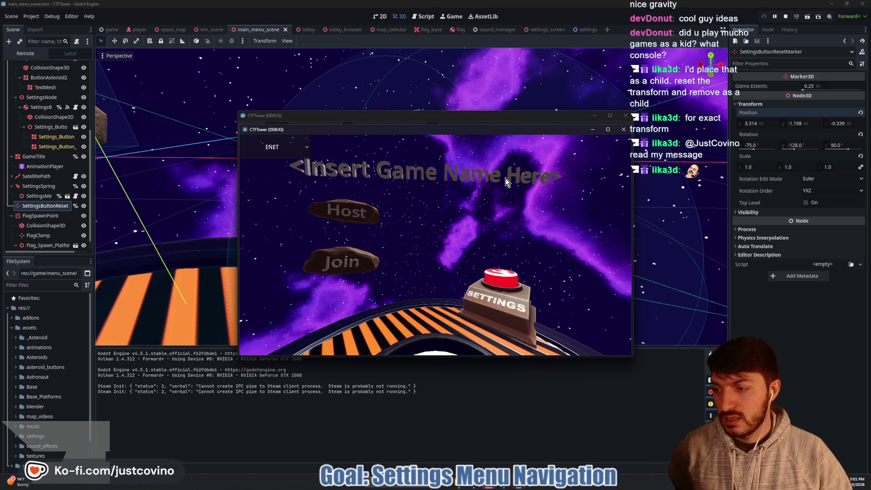
{"action": "left_click", "coordinate": [510, 268]}
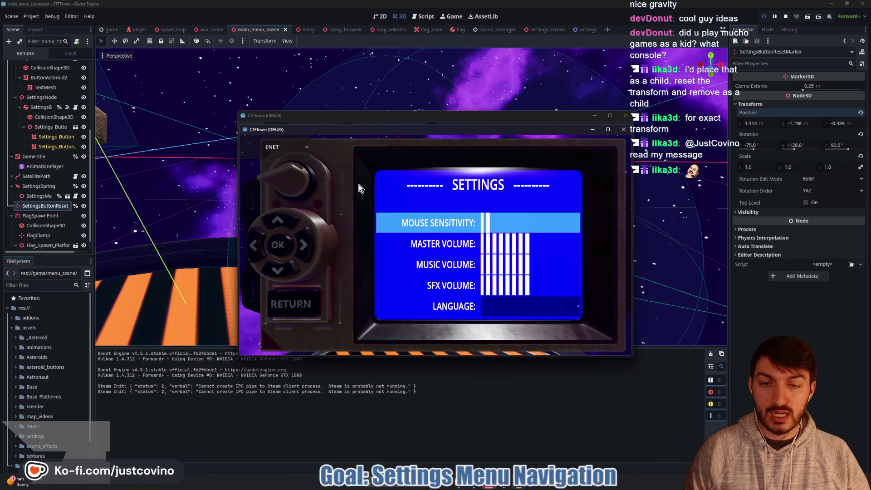
{"action": "left_click", "coordinate": [316, 311]}
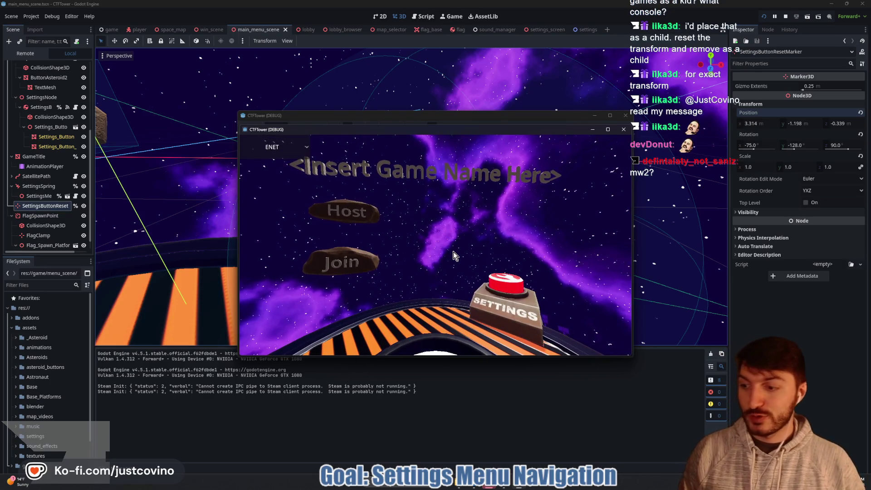
{"action": "left_click", "coordinate": [505, 281]}
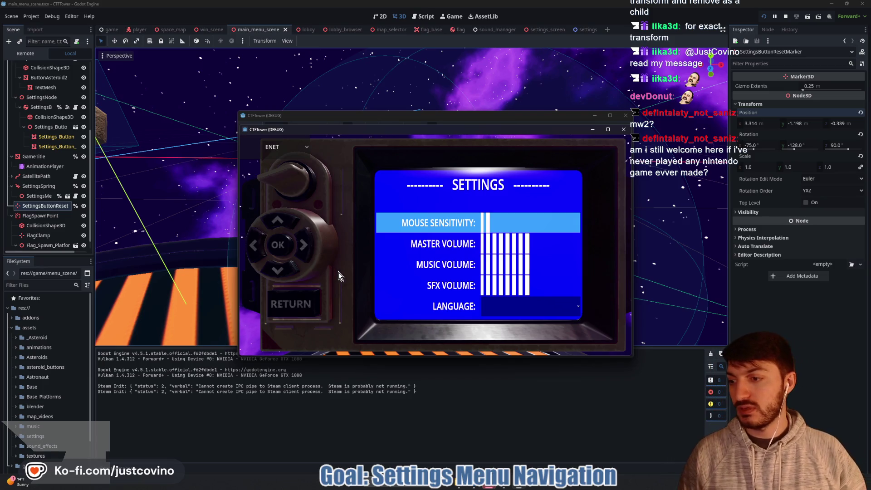
{"action": "left_click", "coordinate": [301, 304]}
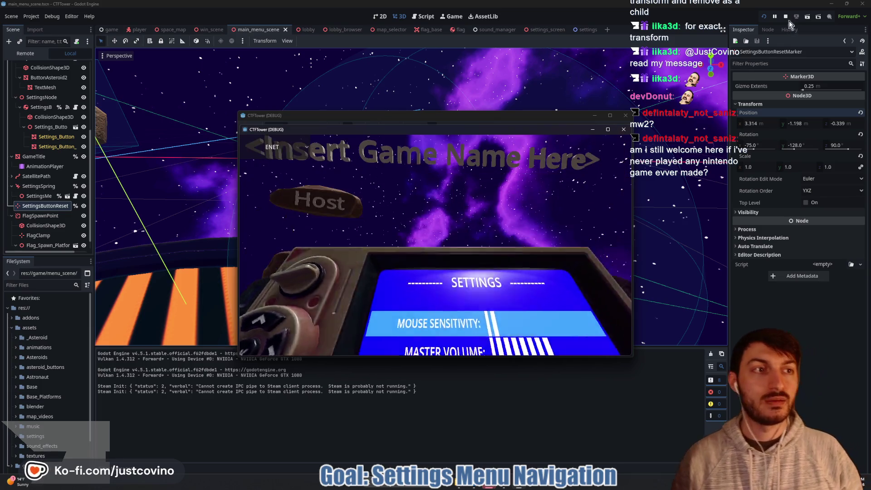
Match the reset marker to SettingsB's pose (3.107, -0.957, -0.481; -75°, -132°, 90°) and rerun the game
{"action": "left_click", "coordinate": [786, 18]}
{"action": "left_click_drag", "start_coordinate": [36, 195], "coordinate": [44, 95]}
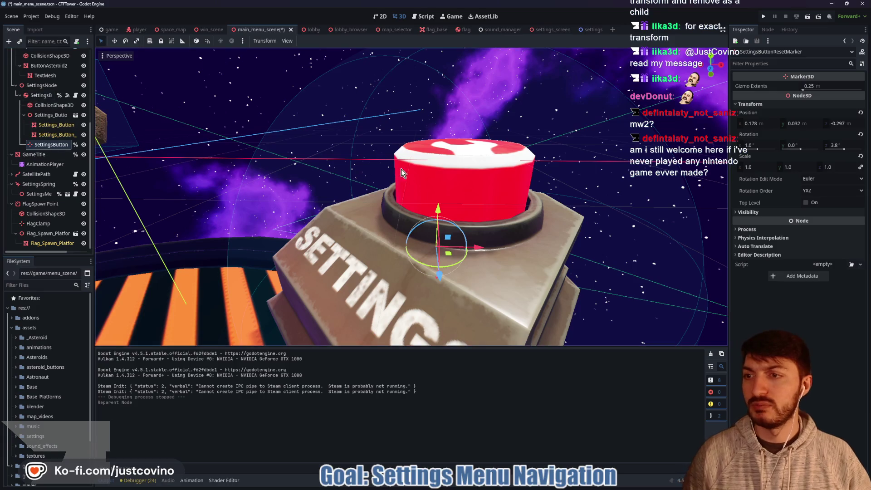
{"action": "left_click", "coordinate": [861, 112]}
{"action": "left_click", "coordinate": [860, 135]}
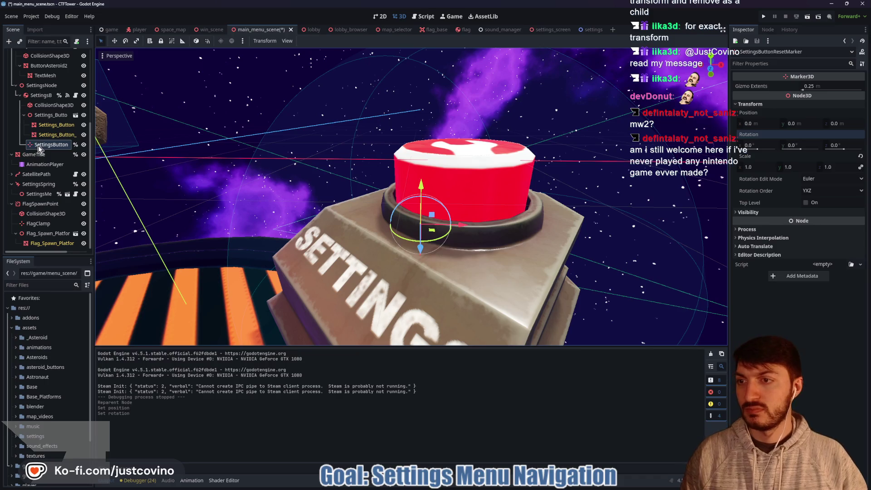
{"action": "mouse_move", "coordinate": [39, 150]}
{"action": "left_mouse_down"}
{"action": "mouse_move", "coordinate": [28, 87]}
{"action": "mouse_move", "coordinate": [8, 204]}
{"action": "mouse_move", "coordinate": [20, 195]}
{"action": "left_mouse_up"}
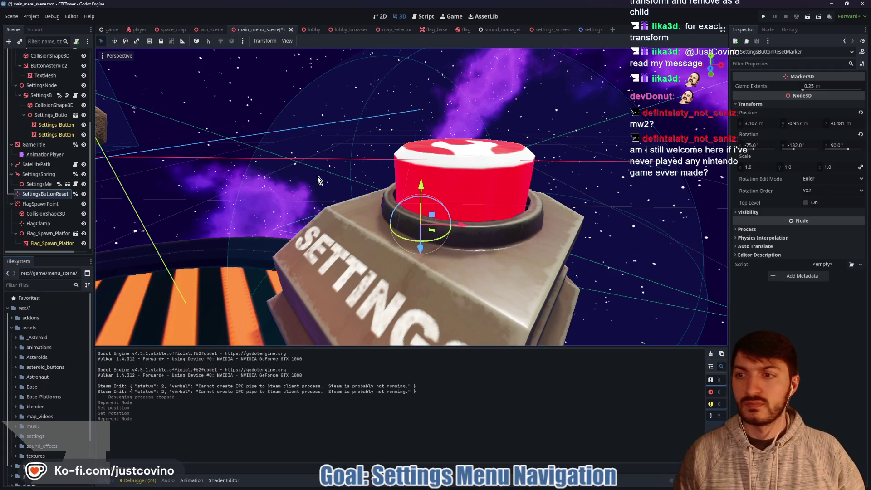
{"action": "left_click", "coordinate": [763, 16]}
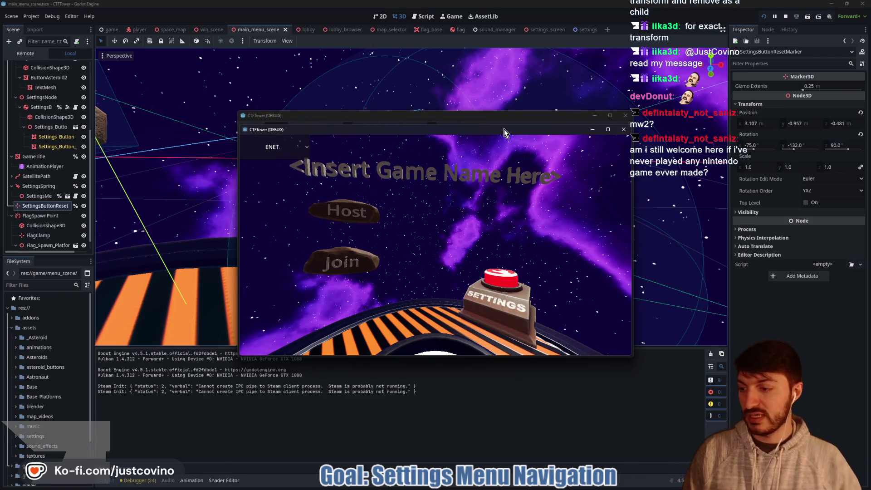
{"action": "left_click", "coordinate": [499, 290]}
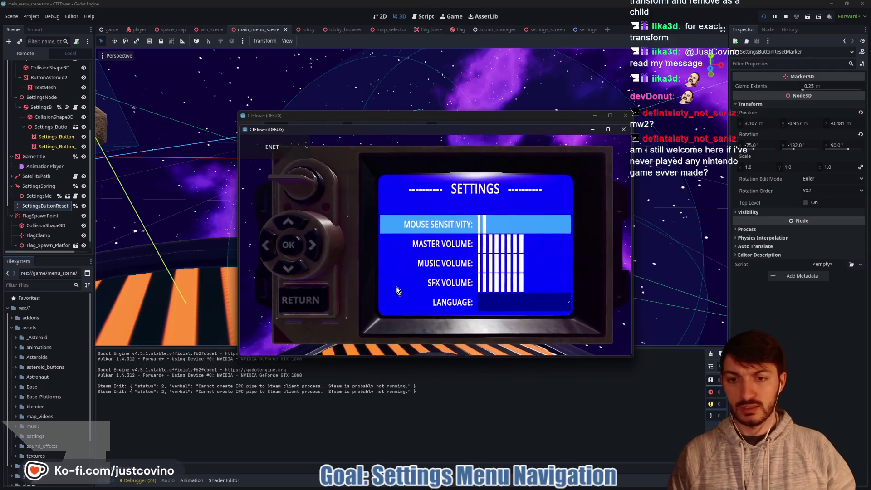
{"action": "key", "text": "Escape"}
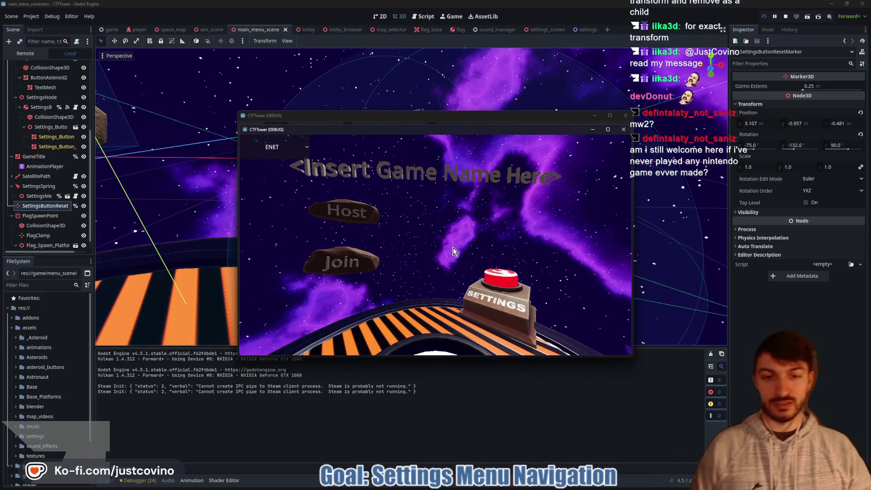
{"action": "left_click", "coordinate": [489, 277]}
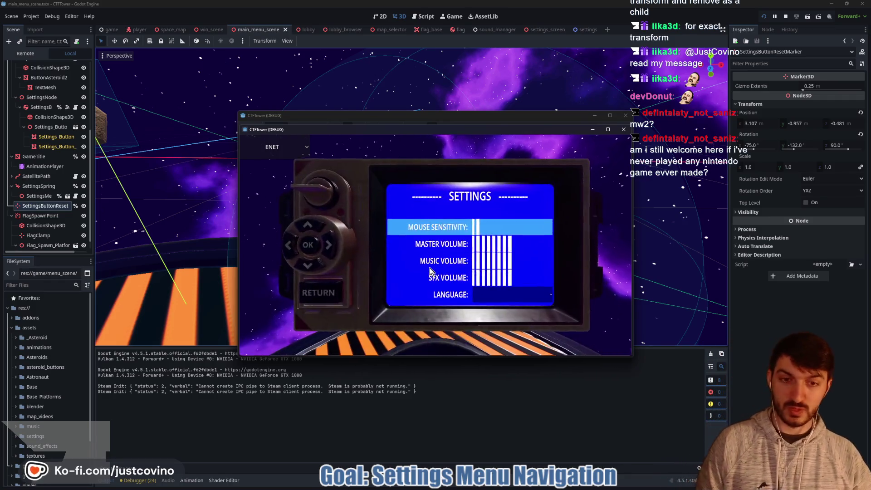
{"action": "key", "text": "Escape"}
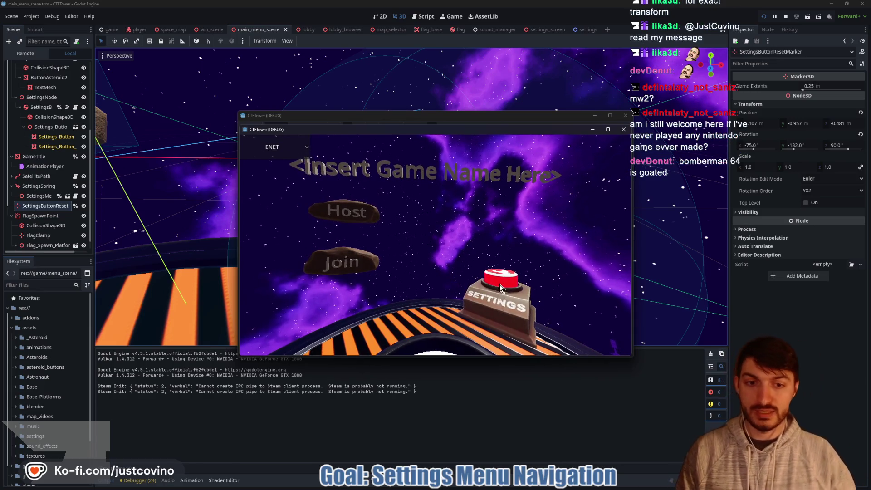
{"action": "left_click", "coordinate": [482, 282]}
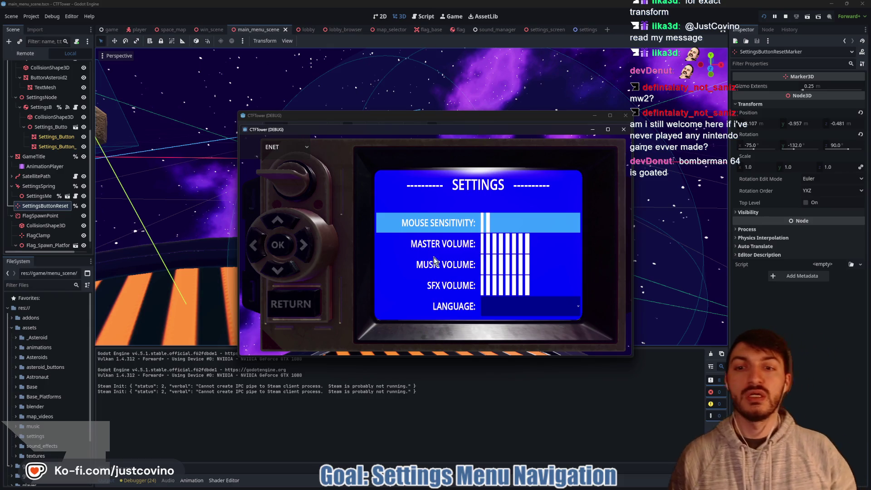
{"action": "key", "text": "Escape"}
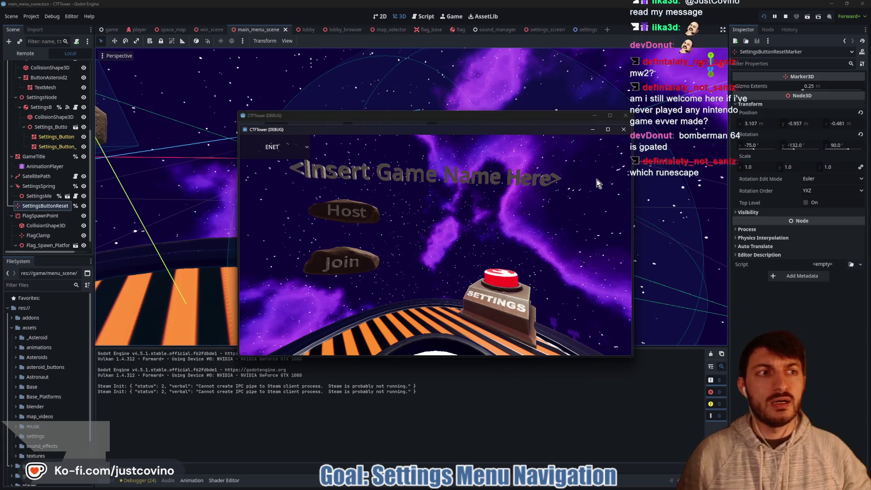
{"action": "left_click", "coordinate": [787, 17]}
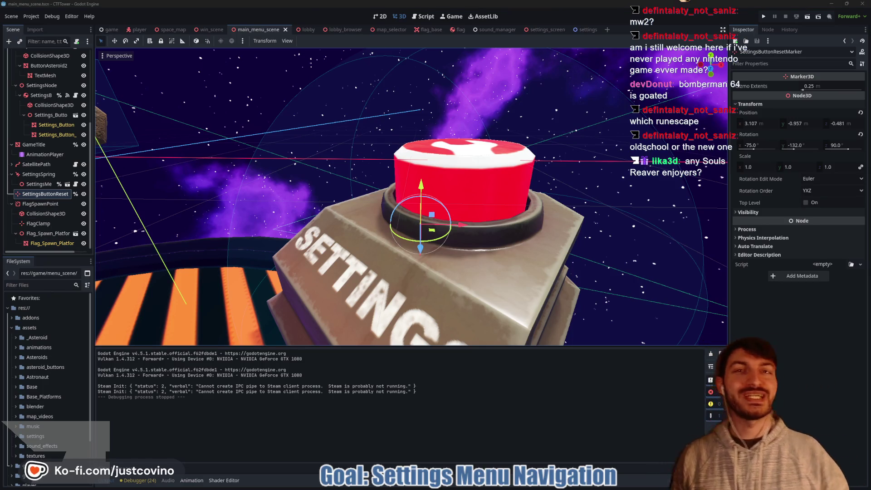
{"action": "scroll", "coordinate": [230, 196], "scroll_direction": "down", "scroll_amount": 3}
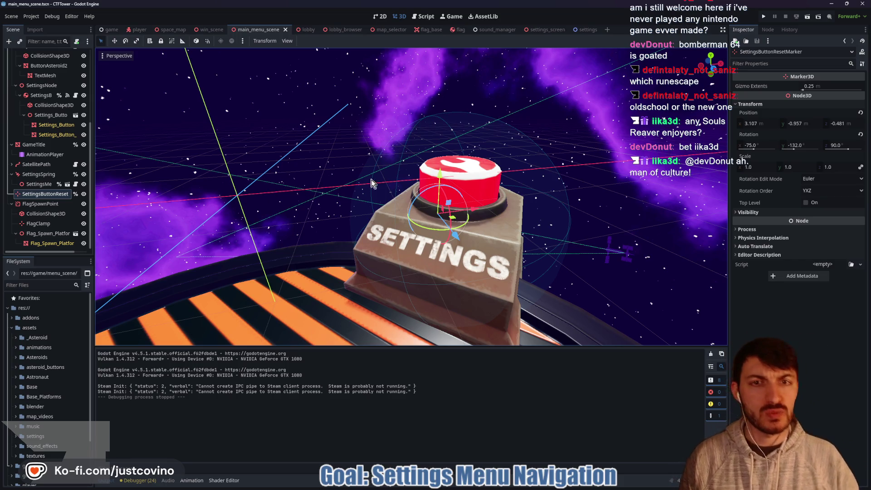
{"action": "scroll", "coordinate": [351, 171], "scroll_direction": "down", "scroll_amount": 3}
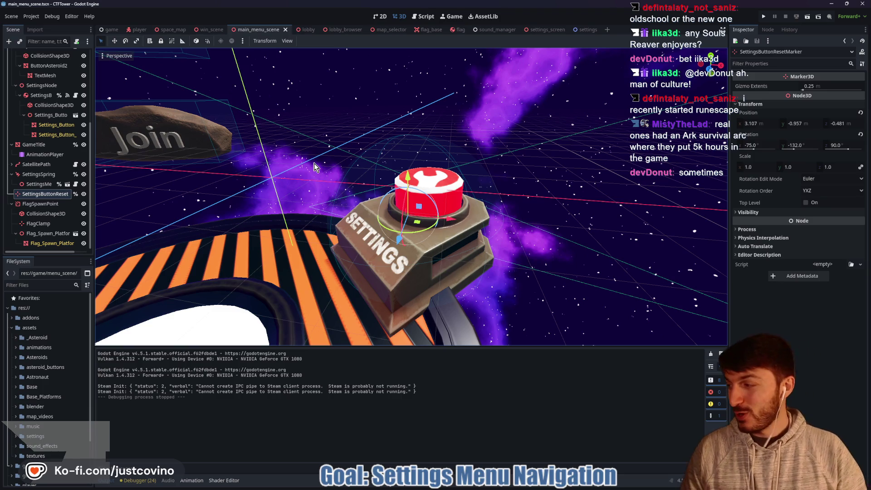
{"action": "scroll", "coordinate": [333, 152], "scroll_direction": "down", "scroll_amount": 4}
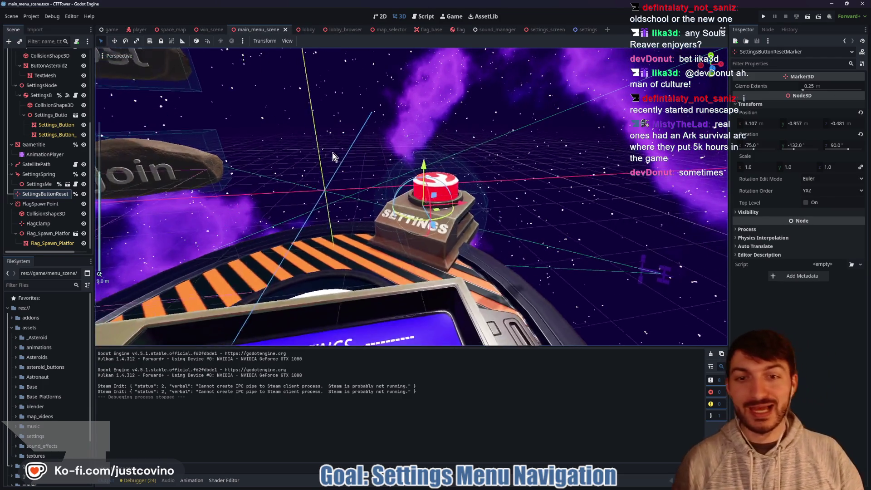
{"action": "left_click_drag", "start_coordinate": [346, 156], "coordinate": [377, 155]}
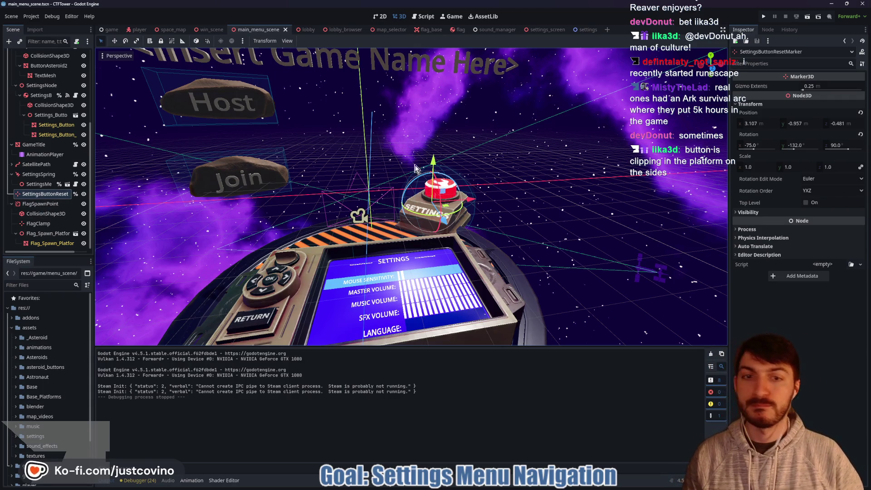
{"action": "left_click", "coordinate": [37, 96]}
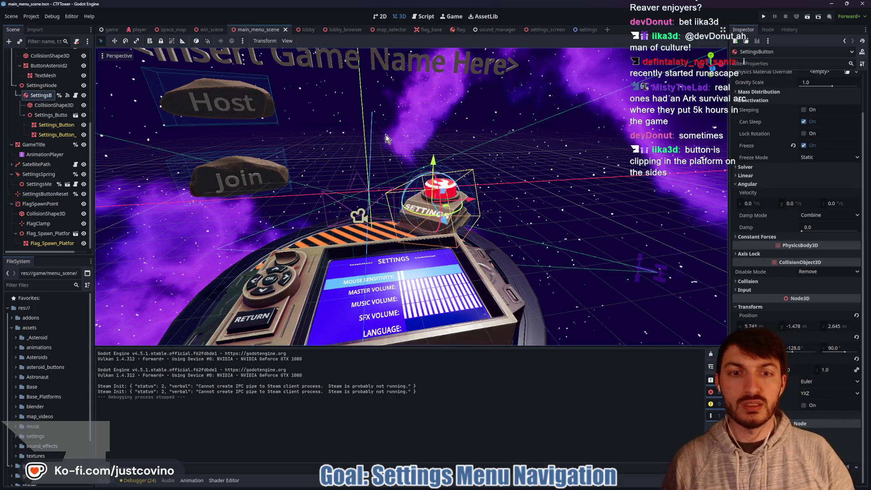
Lower the Settings button slightly on its platform
{"action": "scroll", "coordinate": [492, 174], "scroll_direction": "up", "scroll_amount": 4}
{"action": "mouse_move", "coordinate": [482, 185]}
{"action": "left_mouse_down"}
{"action": "mouse_move", "coordinate": [438, 176]}
{"action": "mouse_move", "coordinate": [408, 148]}
{"action": "left_mouse_up"}
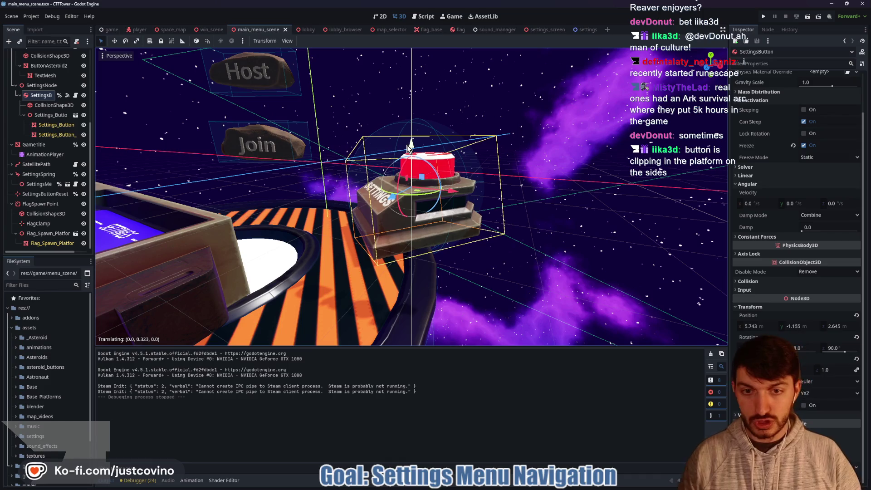
{"action": "scroll", "coordinate": [564, 198], "scroll_direction": "up", "scroll_amount": 3}
{"action": "mouse_move", "coordinate": [564, 198]}
{"action": "left_mouse_down"}
{"action": "mouse_move", "coordinate": [603, 192]}
{"action": "mouse_move", "coordinate": [614, 175]}
{"action": "left_mouse_up"}
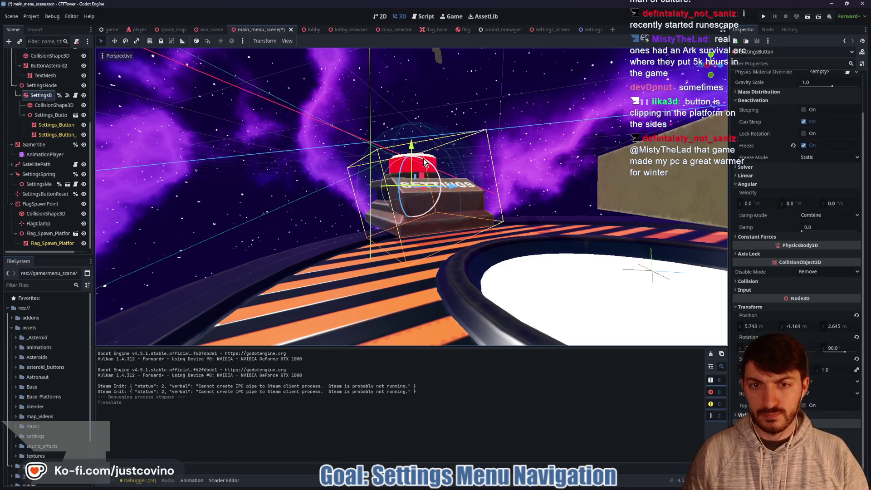
{"action": "left_click_drag", "start_coordinate": [412, 144], "coordinate": [412, 142]}
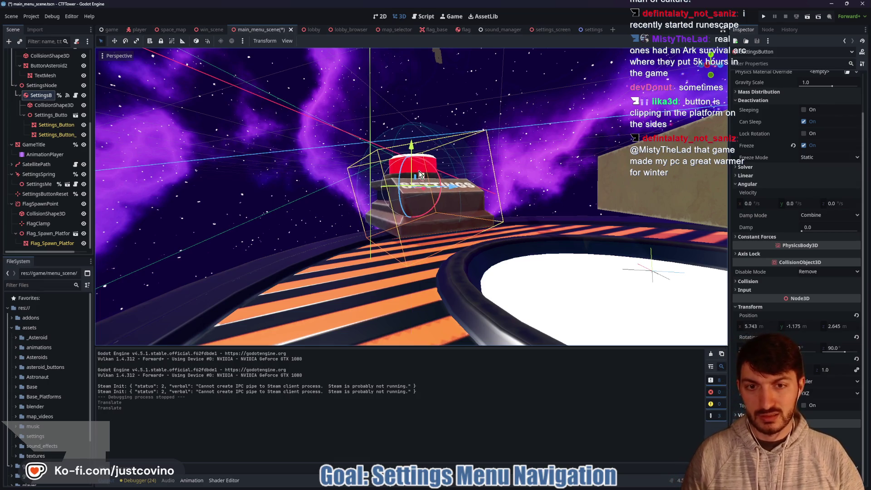
Tilt the Settings button forward about 11 degrees and reposition it
{"action": "left_click_drag", "start_coordinate": [434, 170], "coordinate": [435, 172]}
{"action": "right_click", "coordinate": [435, 171]}
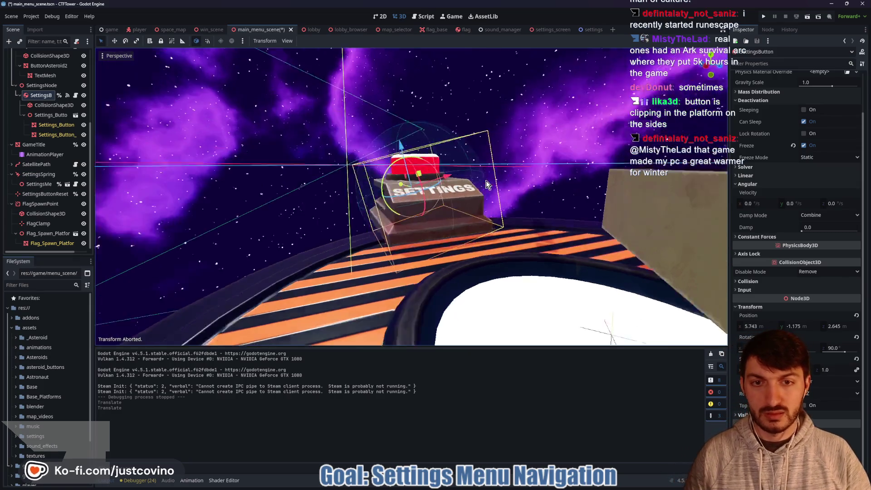
{"action": "left_click_drag", "start_coordinate": [412, 178], "coordinate": [412, 170]}
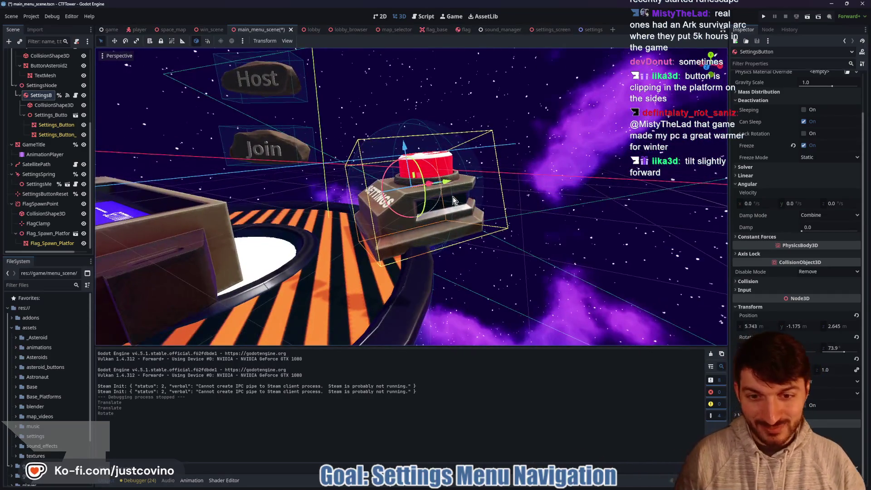
{"action": "left_click_drag", "start_coordinate": [384, 177], "coordinate": [401, 154]}
{"action": "key", "text": "g"}
{"action": "left_click", "coordinate": [405, 144]}
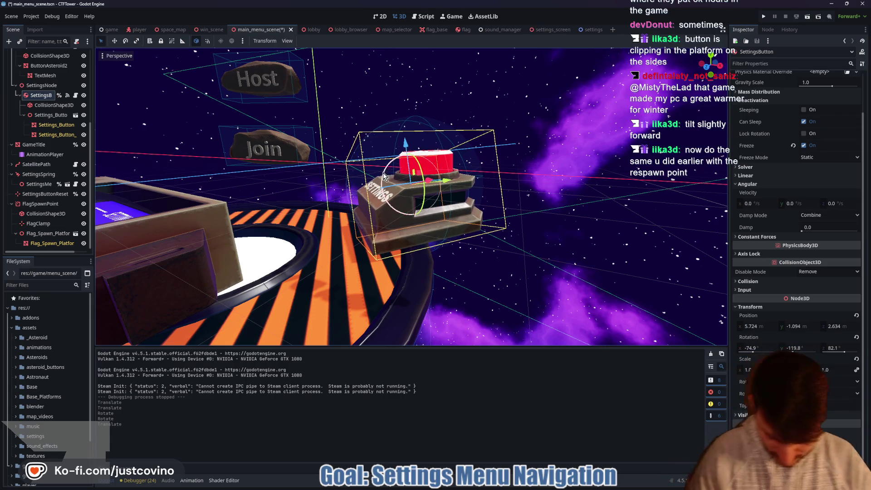
Tilt the Settings button further forward to about 61.5° and fine-tune it
{"action": "left_click_drag", "start_coordinate": [389, 169], "coordinate": [389, 185]}
{"action": "scroll", "coordinate": [384, 239], "scroll_direction": "up", "scroll_amount": 2}
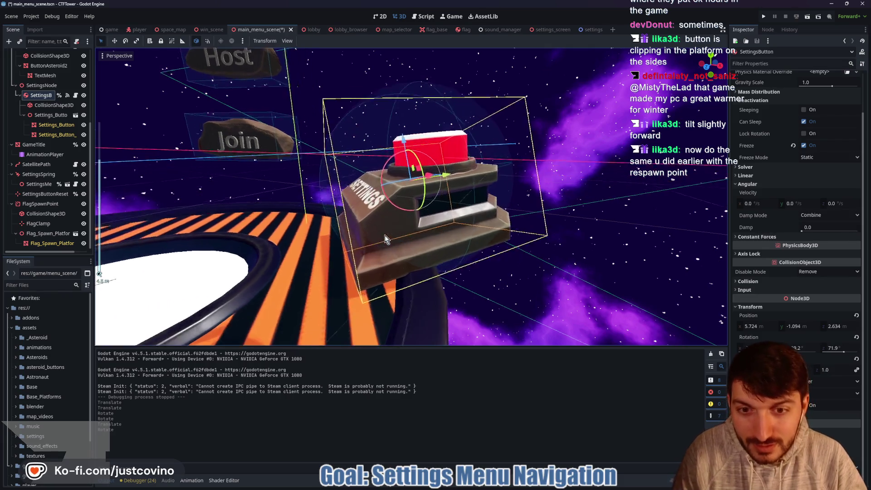
{"action": "scroll", "coordinate": [385, 239], "scroll_direction": "up", "scroll_amount": 3}
{"action": "scroll", "coordinate": [351, 187], "scroll_direction": "down", "scroll_amount": 5}
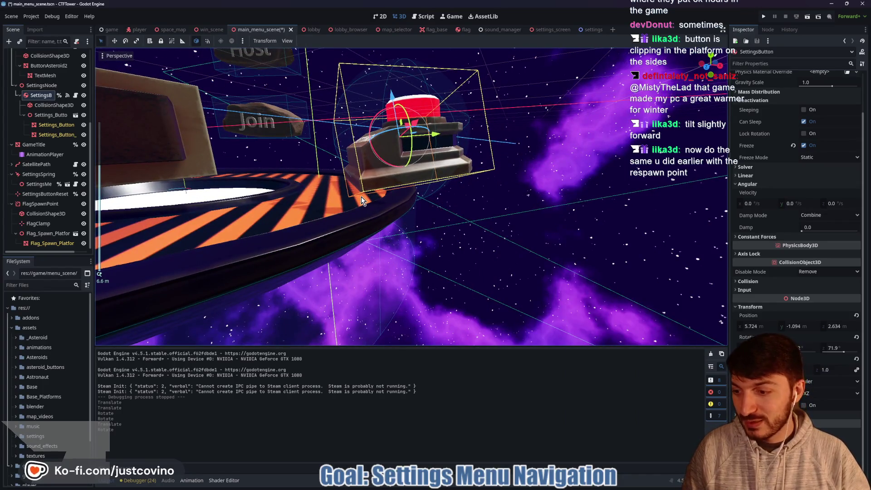
{"action": "scroll", "coordinate": [372, 205], "scroll_direction": "up", "scroll_amount": 2}
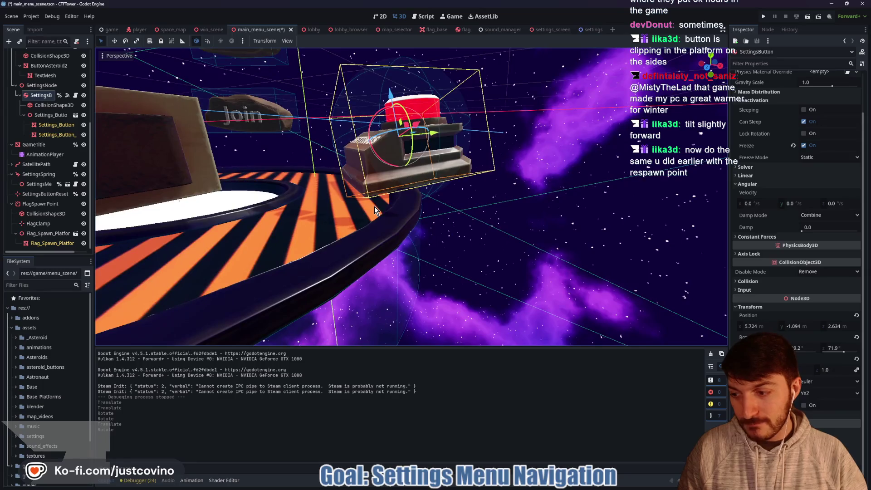
{"action": "mouse_move", "coordinate": [379, 115]}
{"action": "left_mouse_down"}
{"action": "mouse_move", "coordinate": [373, 99]}
{"action": "mouse_move", "coordinate": [393, 103]}
{"action": "mouse_move", "coordinate": [397, 119]}
{"action": "mouse_move", "coordinate": [373, 123]}
{"action": "mouse_move", "coordinate": [387, 88]}
{"action": "left_mouse_up"}
{"action": "mouse_move", "coordinate": [429, 133]}
{"action": "left_mouse_down"}
{"action": "mouse_move", "coordinate": [595, 128]}
{"action": "mouse_move", "coordinate": [499, 168]}
{"action": "mouse_move", "coordinate": [487, 163]}
{"action": "left_mouse_up"}
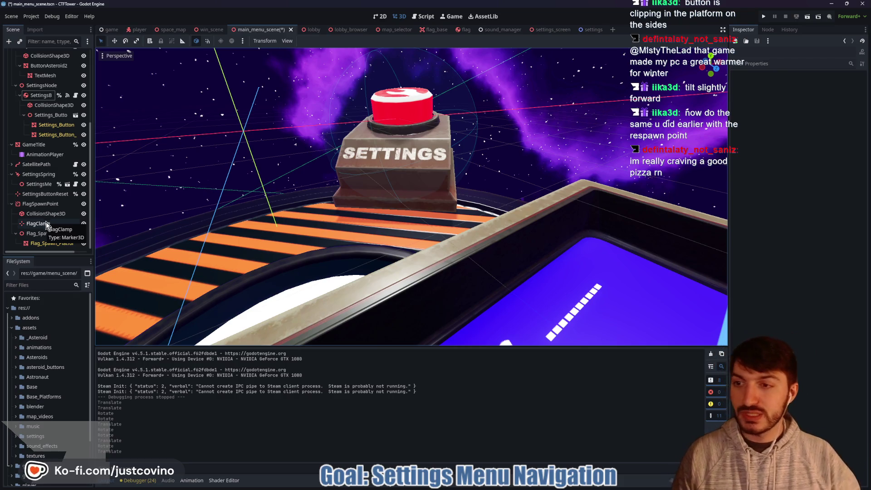
Match the reset marker to the button's pose (3.067, -0.495, -0.5; -72.9°, -102.3°, 61.5°) and save
{"action": "left_click", "coordinate": [45, 194]}
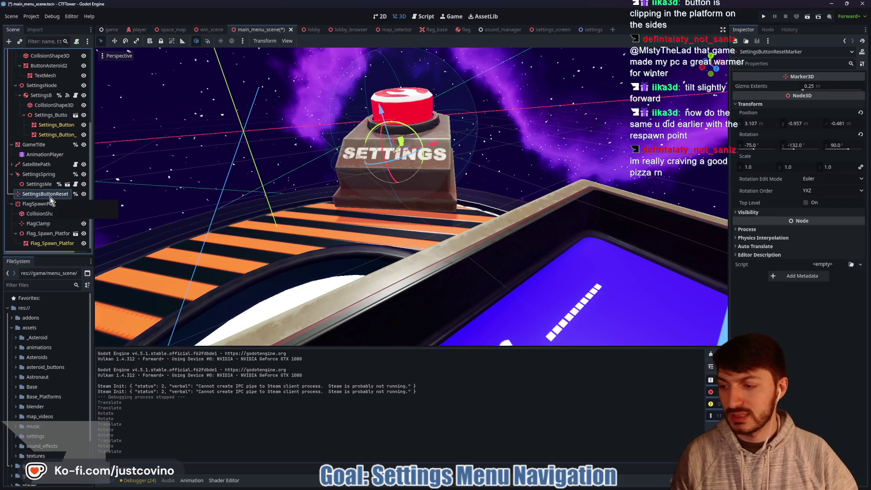
{"action": "left_click_drag", "start_coordinate": [51, 201], "coordinate": [40, 99]}
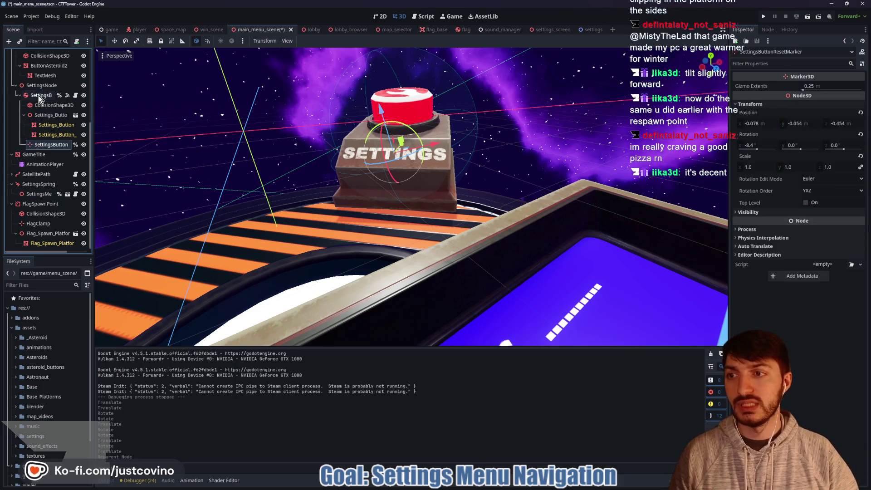
{"action": "left_click", "coordinate": [860, 113]}
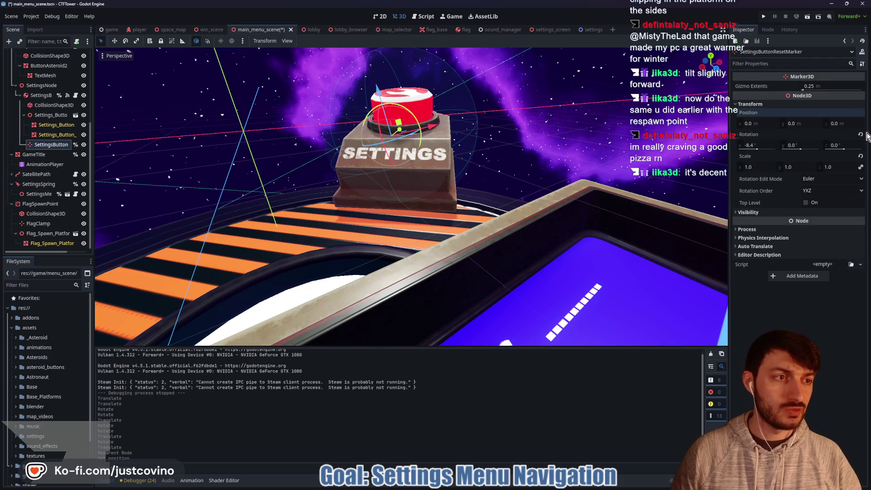
{"action": "left_click", "coordinate": [861, 134]}
{"action": "mouse_move", "coordinate": [36, 145]}
{"action": "left_mouse_down"}
{"action": "mouse_move", "coordinate": [18, 150]}
{"action": "mouse_move", "coordinate": [8, 227]}
{"action": "mouse_move", "coordinate": [7, 203]}
{"action": "left_mouse_up"}
{"action": "key", "text": "ctrl+s"}
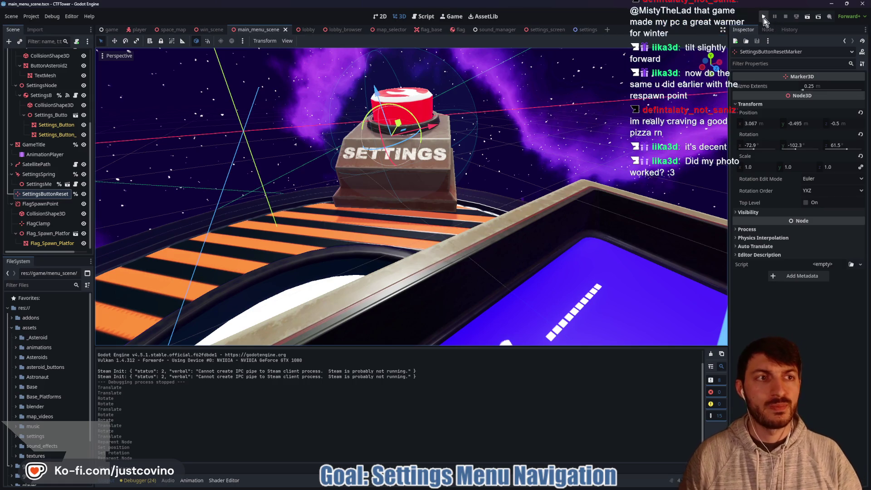
Run the game, open SETTINGS, and return to the main menu
{"action": "left_click", "coordinate": [764, 17]}
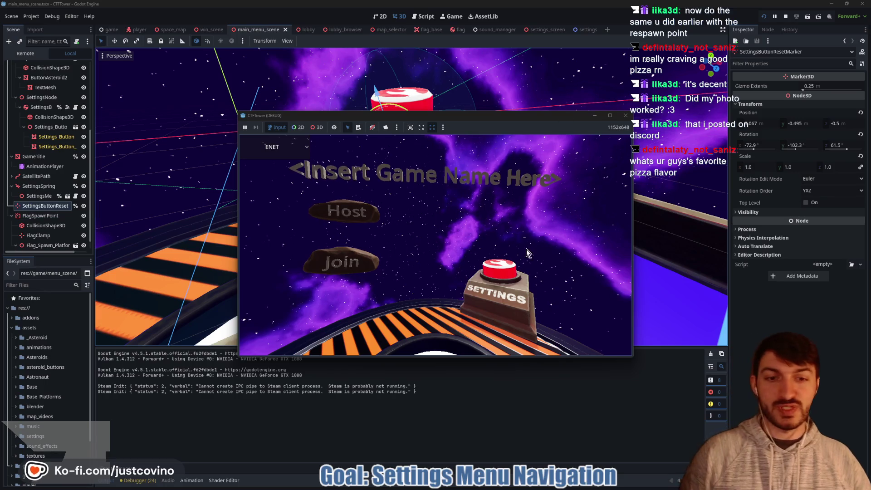
{"action": "left_click", "coordinate": [494, 265]}
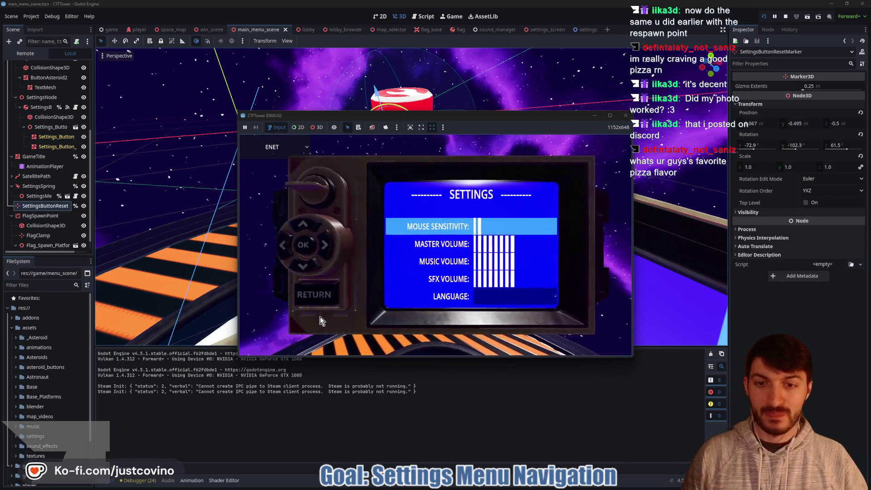
{"action": "left_click", "coordinate": [303, 302]}
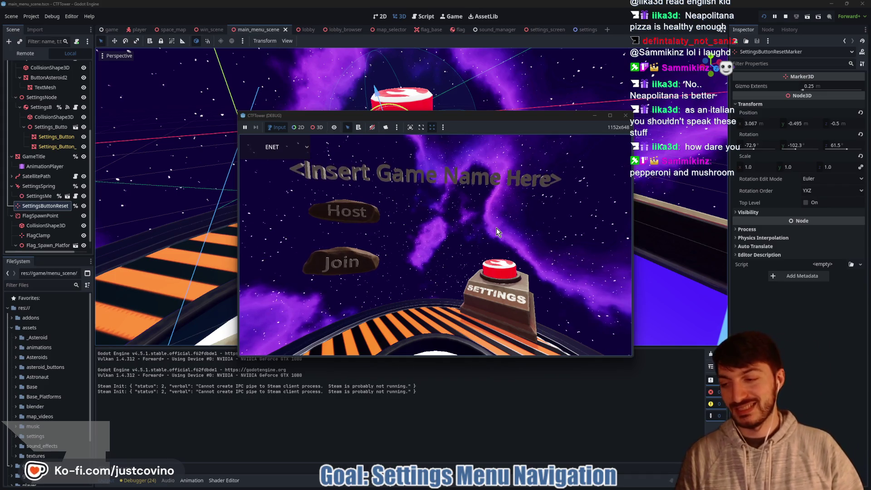
Restart the game, test SETTINGS then RETURN, and stop it with F8
{"action": "left_click", "coordinate": [785, 17]}
{"action": "scroll", "coordinate": [553, 162], "scroll_direction": "down", "scroll_amount": 6}
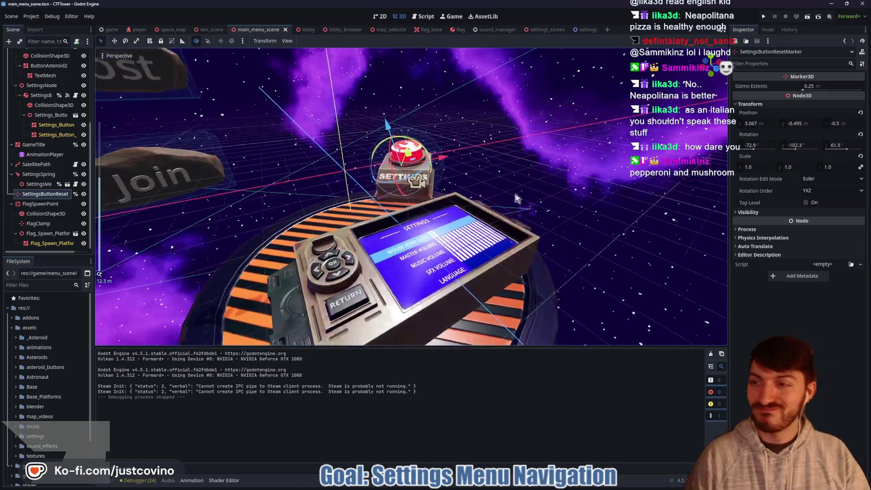
{"action": "scroll", "coordinate": [476, 227], "scroll_direction": "down", "scroll_amount": 2}
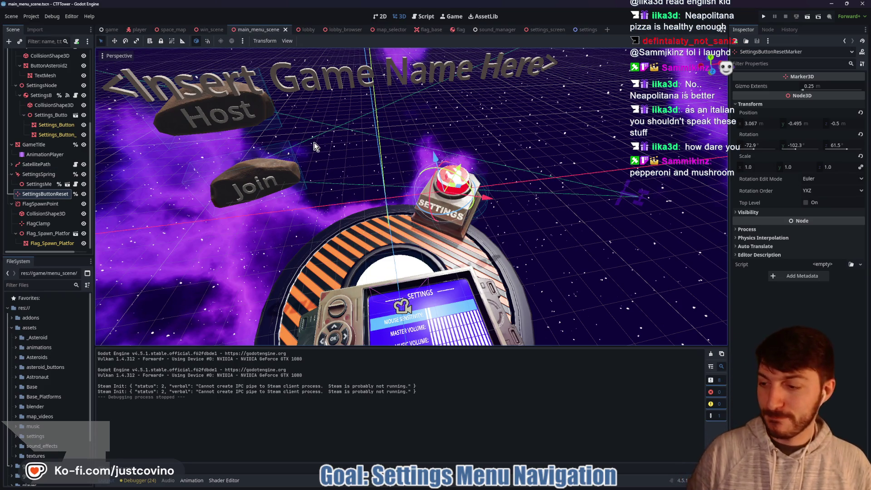
{"action": "left_click", "coordinate": [763, 17]}
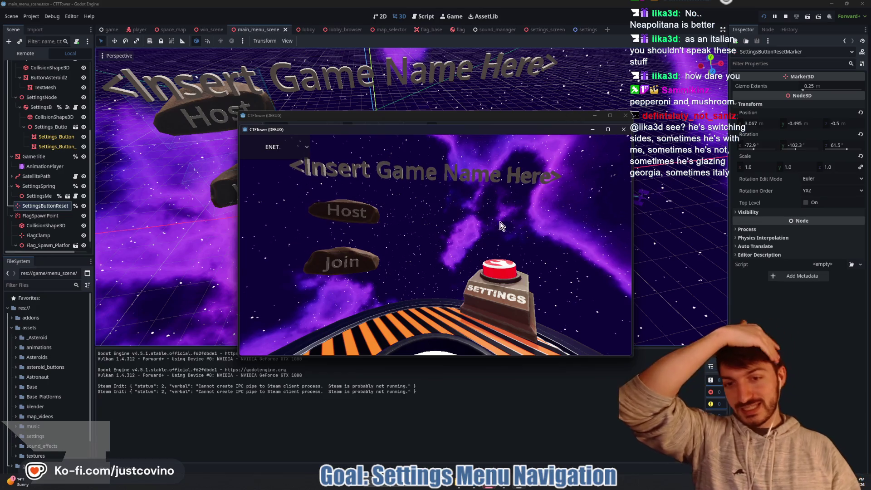
{"action": "left_click", "coordinate": [501, 268]}
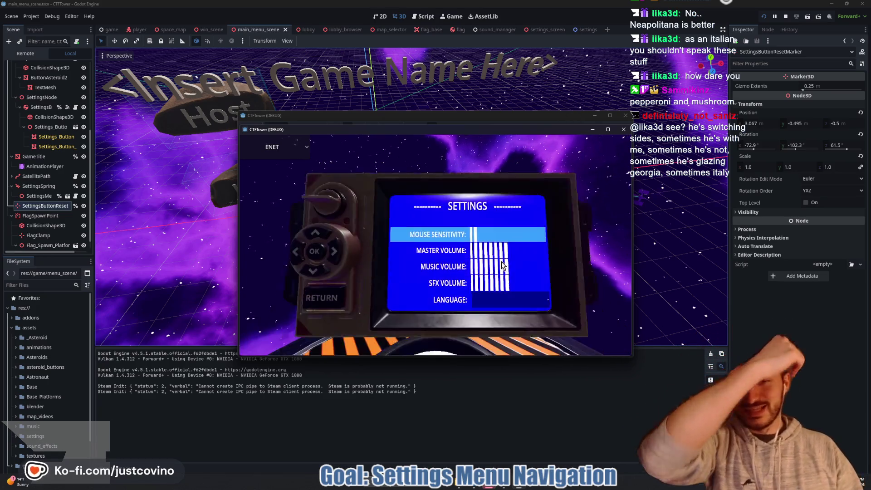
{"action": "left_click", "coordinate": [304, 310]}
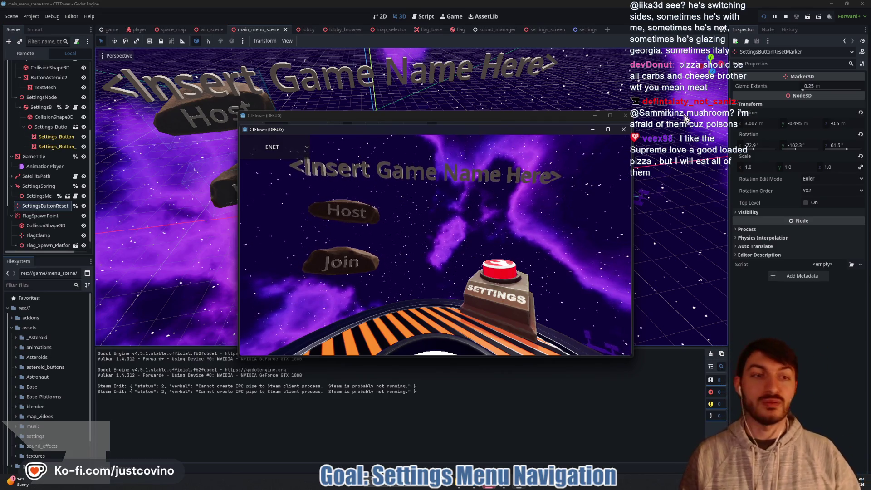
{"action": "key", "text": "F8"}
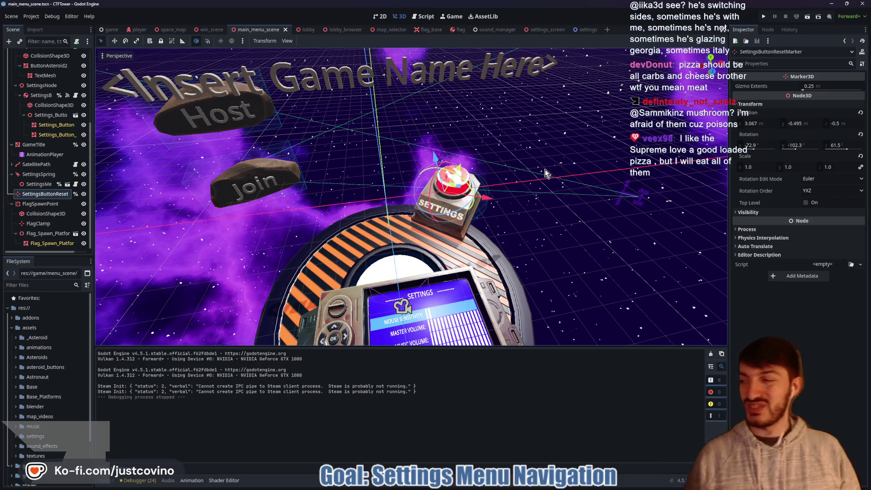
Save the main menu scene
{"action": "left_click_drag", "start_coordinate": [546, 170], "coordinate": [544, 189]}
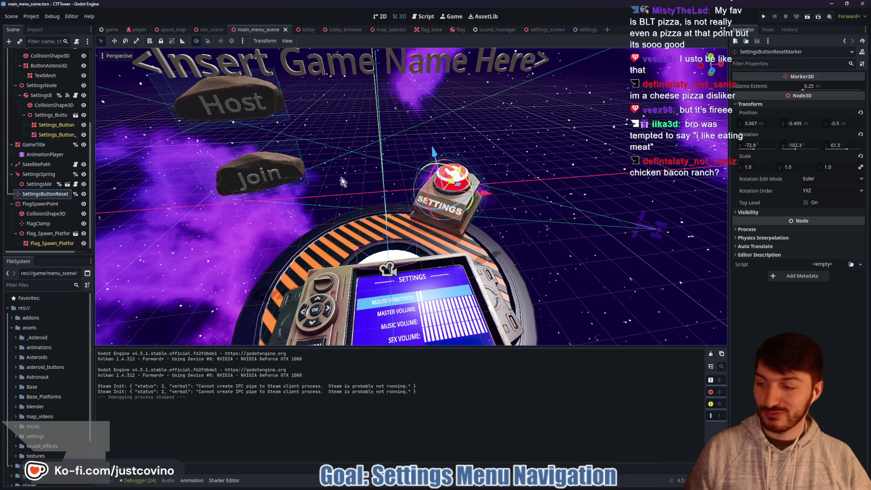
{"action": "scroll", "coordinate": [358, 199], "scroll_direction": "down", "scroll_amount": 3}
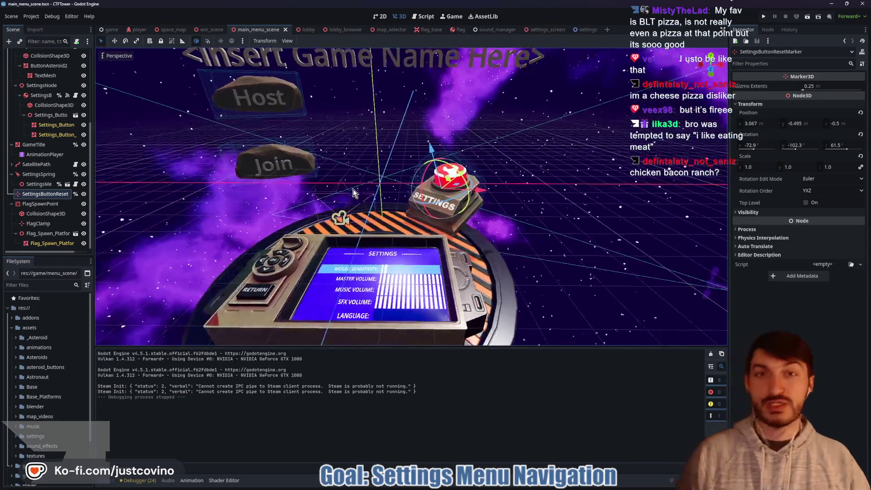
{"action": "key", "text": "ctrl+s"}
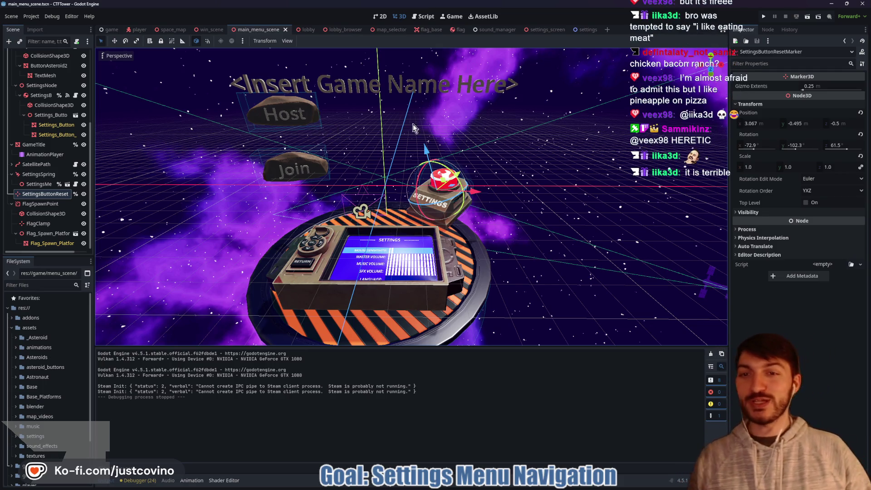
Bring up GitHub Desktop's pending changes and focus the commit summary field
{"action": "left_click_drag", "start_coordinate": [412, 123], "coordinate": [434, 128]}
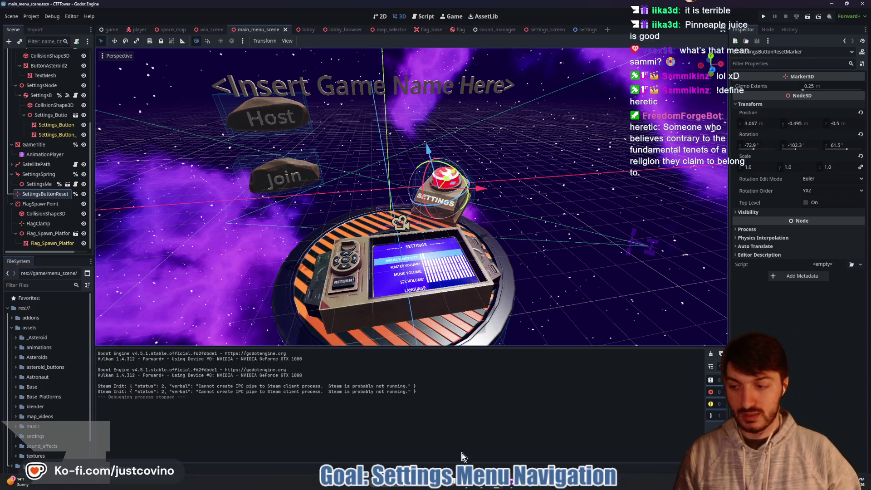
{"action": "left_click", "coordinate": [500, 488]}
{"action": "left_click", "coordinate": [207, 334]}
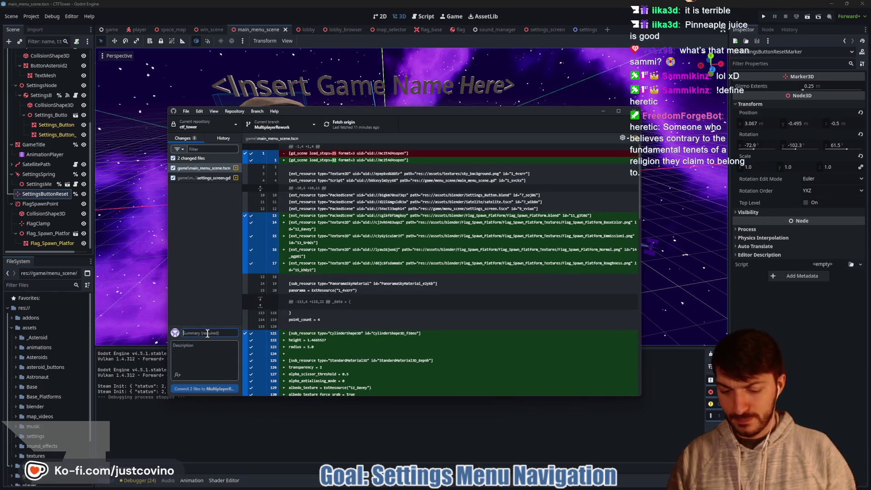
Commit both files as 'new platform in main menu', push to origin, and return to Godot
{"action": "type", "text": "new platform in main menu"}
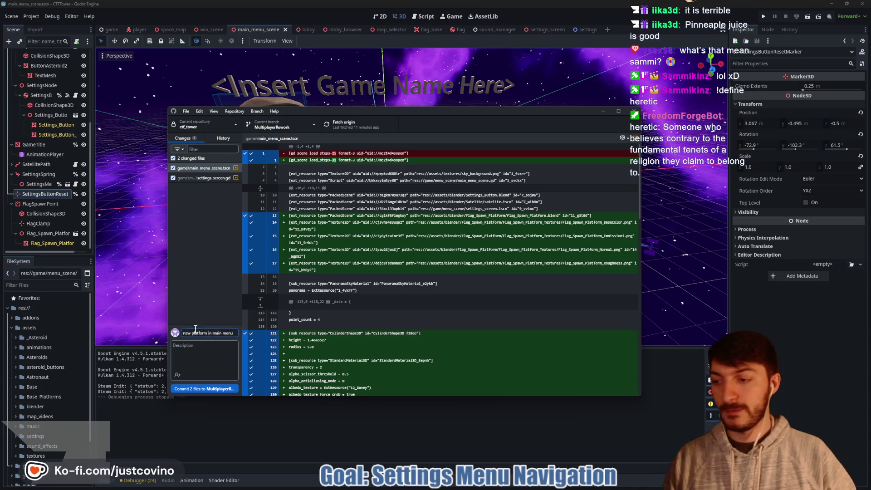
{"action": "left_click", "coordinate": [212, 389]}
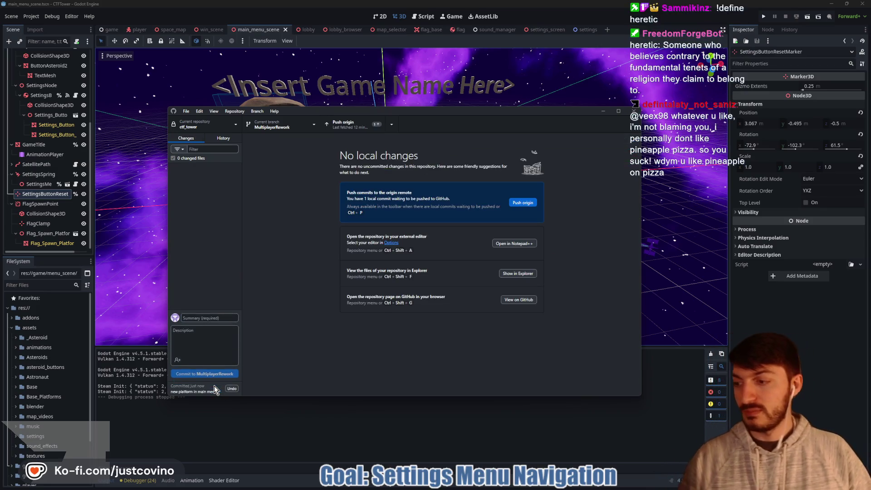
{"action": "left_click", "coordinate": [521, 204]}
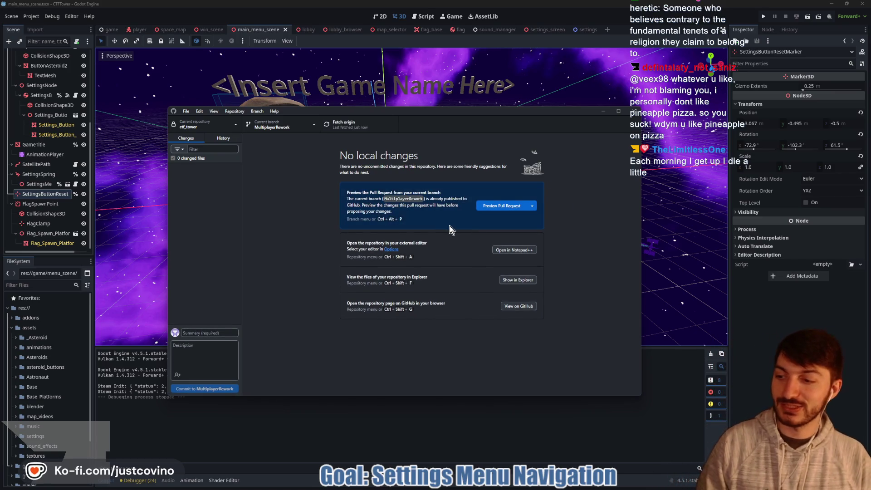
{"action": "left_click", "coordinate": [417, 411]}
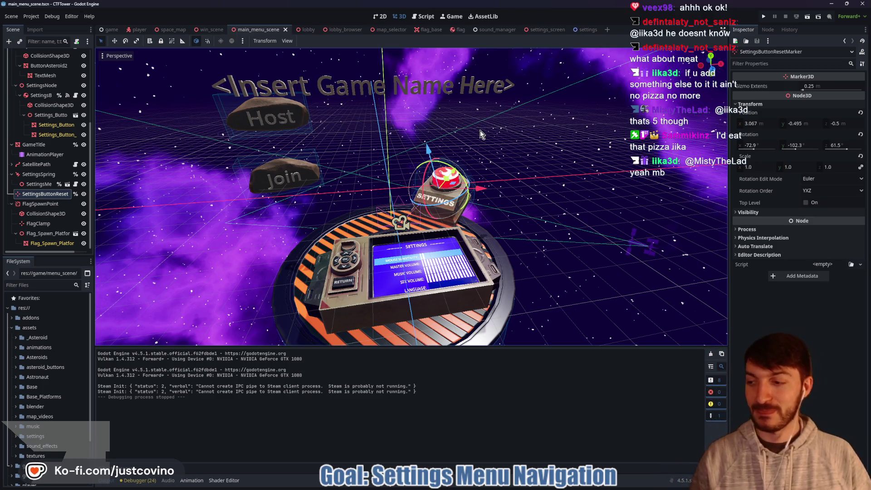
Open the lobby scene, run the game, and host a match in a maximized window
{"action": "left_click_drag", "start_coordinate": [530, 213], "coordinate": [431, 167]}
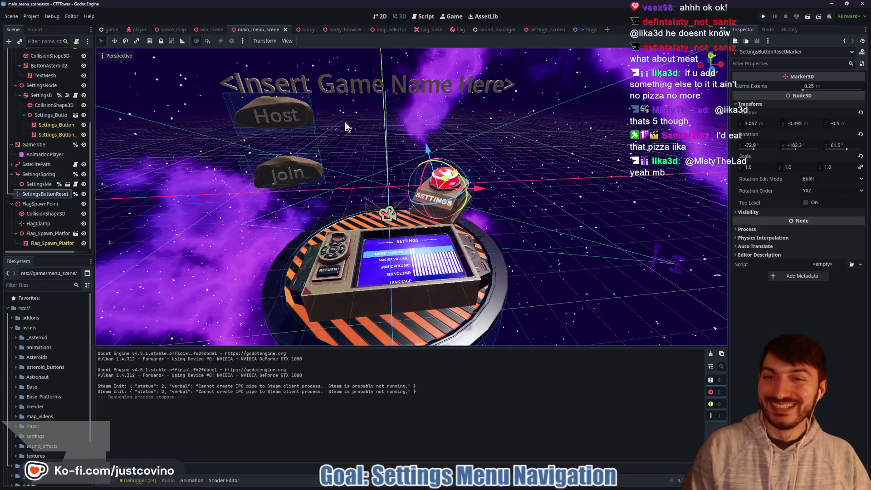
{"action": "left_click", "coordinate": [300, 30]}
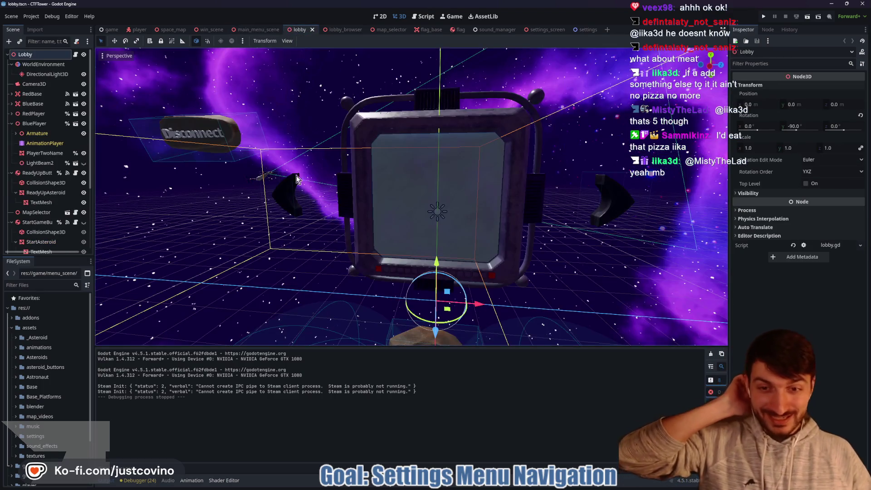
{"action": "scroll", "coordinate": [294, 172], "scroll_direction": "down", "scroll_amount": 4}
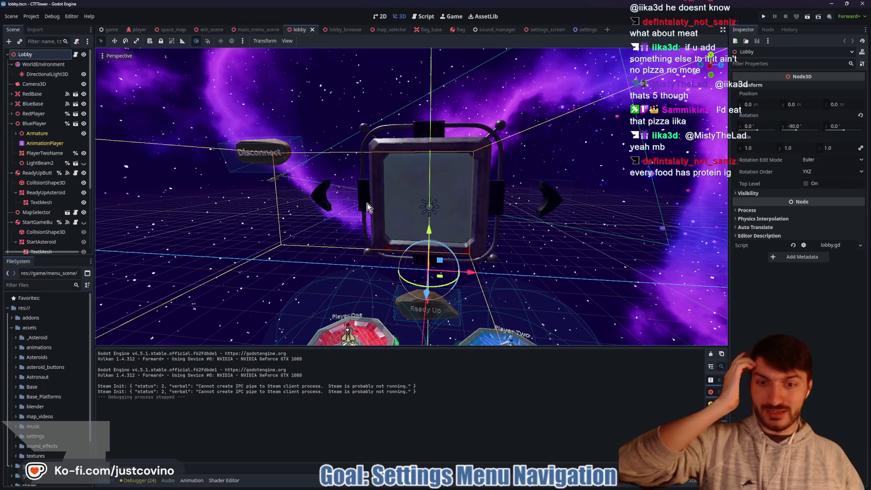
{"action": "left_click", "coordinate": [762, 17]}
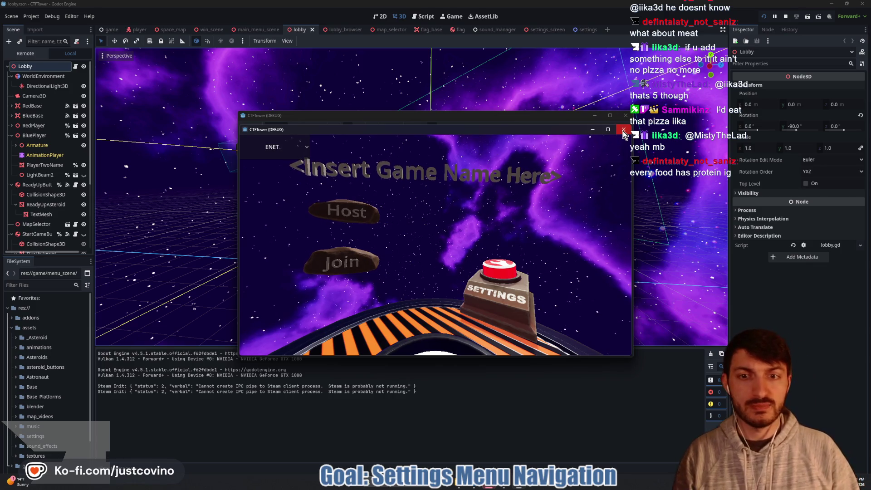
{"action": "left_click_drag", "start_coordinate": [455, 118], "coordinate": [390, 65]}
{"action": "left_click", "coordinate": [295, 153]}
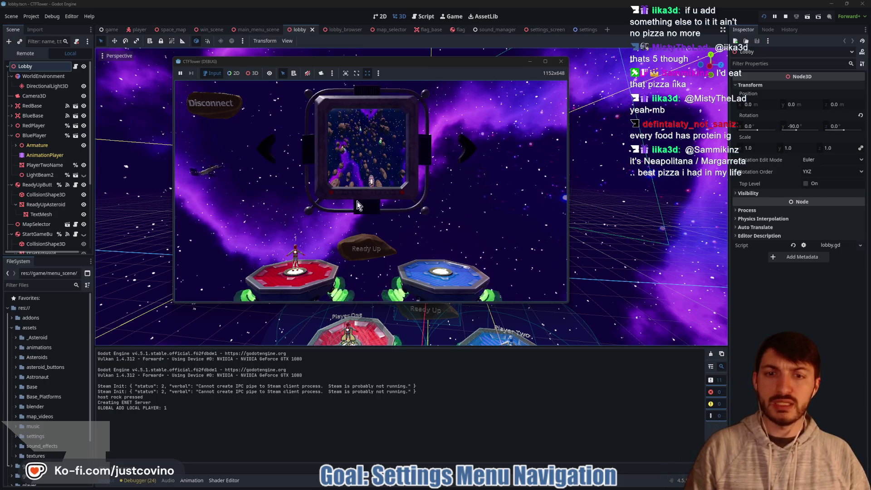
{"action": "left_click", "coordinate": [545, 64]}
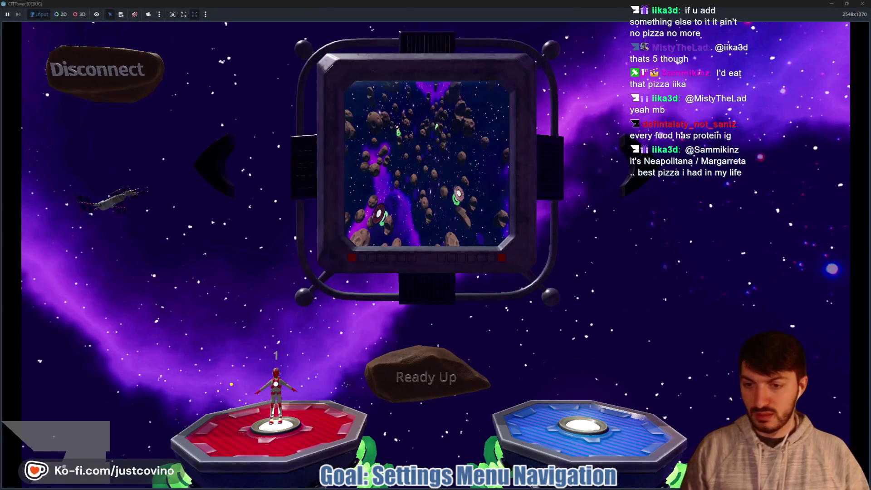
Mark the red and blue platforms and the green beam, then close the game window
{"action": "mouse_move", "coordinate": [188, 317]}
{"action": "left_mouse_down"}
{"action": "mouse_move", "coordinate": [28, 465]}
{"action": "mouse_move", "coordinate": [327, 487]}
{"action": "mouse_move", "coordinate": [213, 320]}
{"action": "left_mouse_up"}
{"action": "mouse_move", "coordinate": [505, 307]}
{"action": "left_mouse_down"}
{"action": "mouse_move", "coordinate": [481, 451]}
{"action": "mouse_move", "coordinate": [641, 301]}
{"action": "mouse_move", "coordinate": [520, 317]}
{"action": "left_mouse_up"}
{"action": "key", "text": "Escape"}
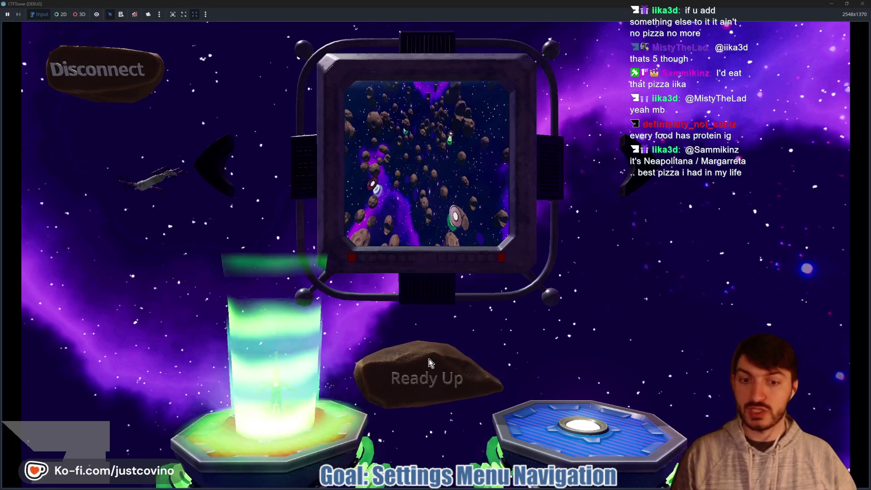
{"action": "mouse_move", "coordinate": [163, 251]}
{"action": "left_mouse_down"}
{"action": "mouse_move", "coordinate": [344, 350]}
{"action": "mouse_move", "coordinate": [179, 354]}
{"action": "mouse_move", "coordinate": [183, 230]}
{"action": "left_mouse_up"}
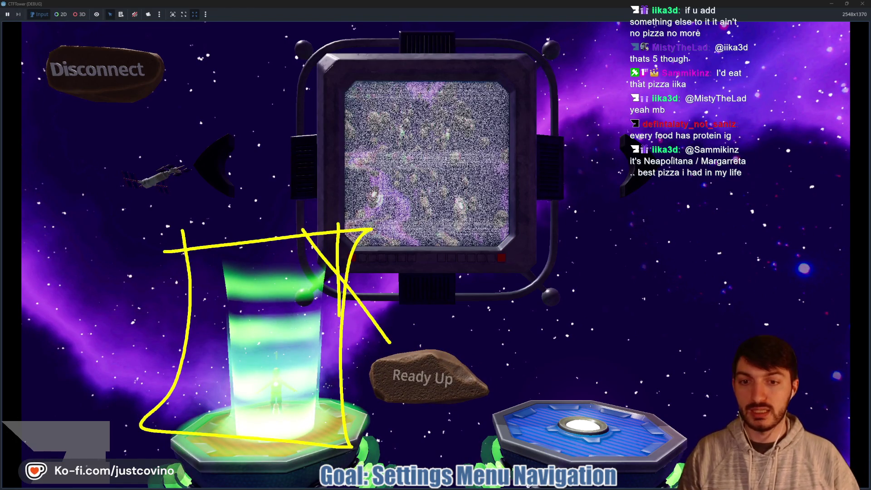
{"action": "left_click_drag", "start_coordinate": [283, 222], "coordinate": [345, 290]}
{"action": "left_click_drag", "start_coordinate": [345, 222], "coordinate": [291, 284]}
{"action": "key", "text": "Escape"}
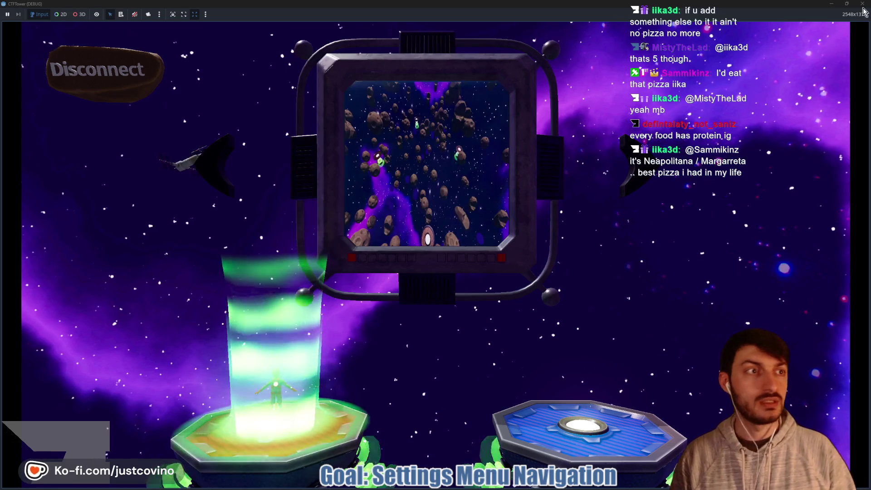
{"action": "left_click", "coordinate": [863, 7]}
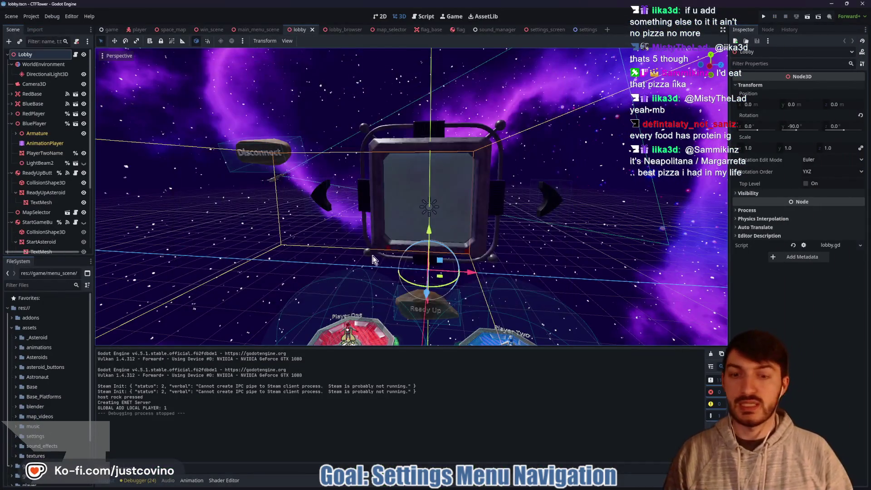
Zoom out and preview the lobby through Camera3D to see both player platforms
{"action": "scroll", "coordinate": [398, 226], "scroll_direction": "down", "scroll_amount": 5}
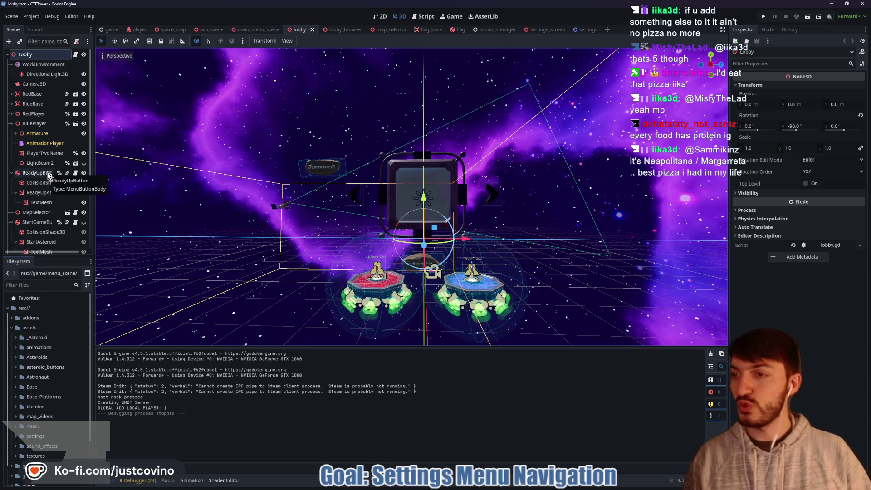
{"action": "left_click", "coordinate": [34, 84]}
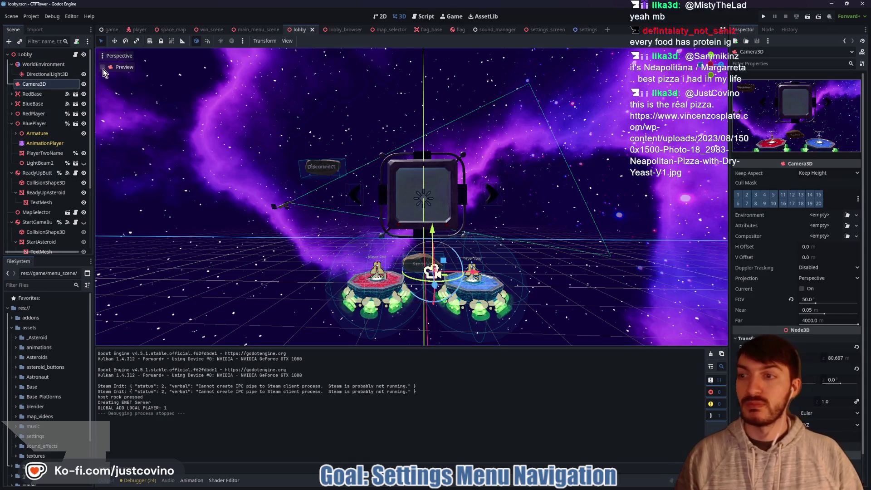
{"action": "left_click", "coordinate": [103, 67]}
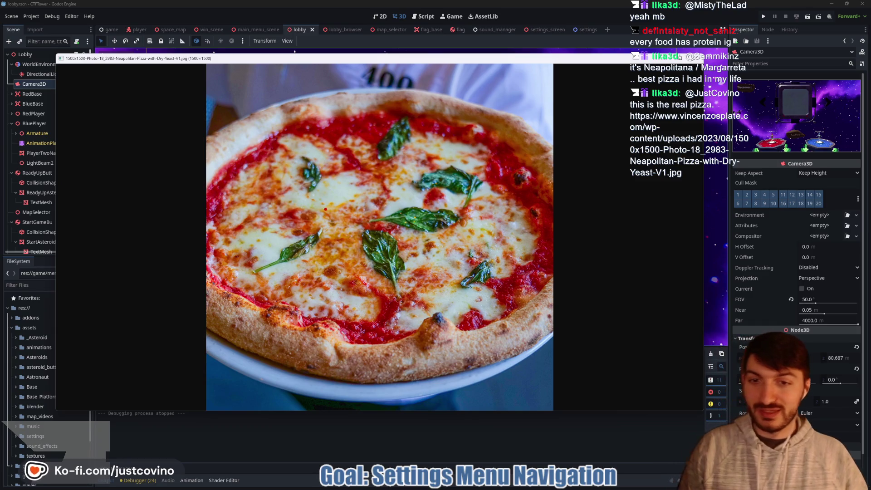
Circle four spots on the pizza photo, clear the circles, and close the image
{"action": "left_click_drag", "start_coordinate": [335, 191], "coordinate": [327, 185]}
{"action": "left_click_drag", "start_coordinate": [240, 207], "coordinate": [261, 210]}
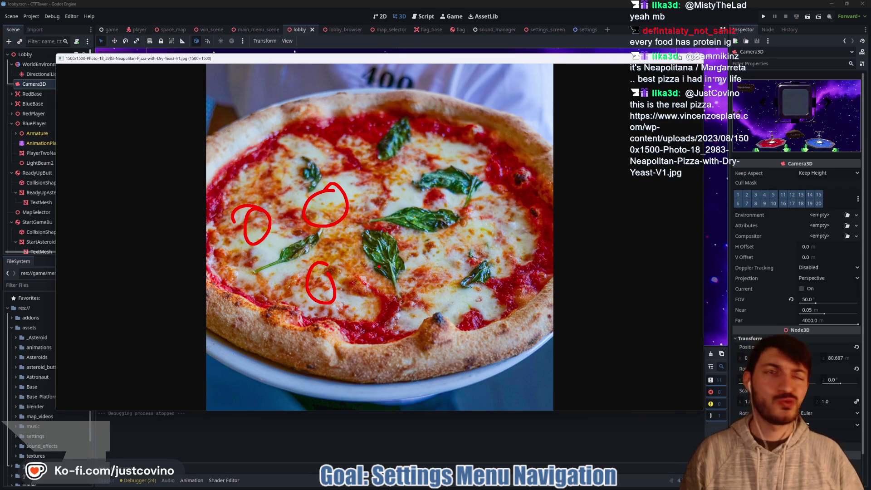
{"action": "left_click_drag", "start_coordinate": [472, 240], "coordinate": [469, 238]}
{"action": "mouse_move", "coordinate": [454, 145]}
{"action": "left_mouse_down"}
{"action": "mouse_move", "coordinate": [438, 156]}
{"action": "mouse_move", "coordinate": [443, 143]}
{"action": "left_mouse_up"}
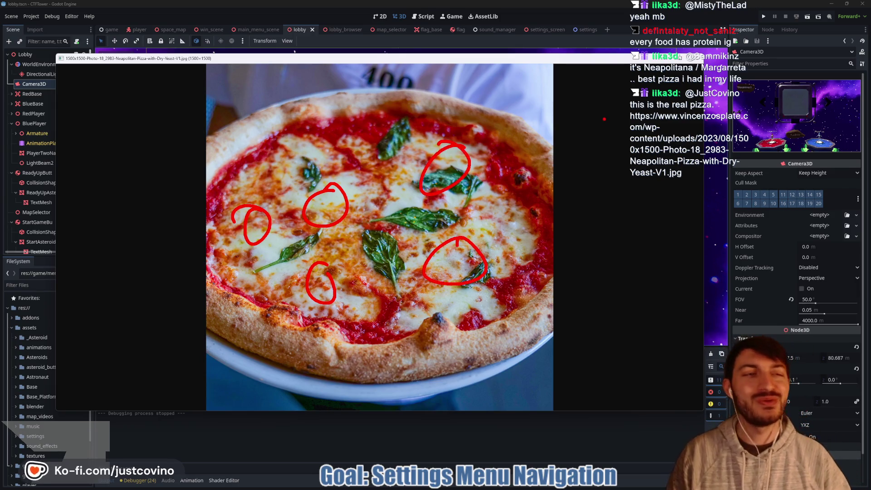
{"action": "key", "text": "Escape"}
{"action": "key", "text": "ctrl+w"}
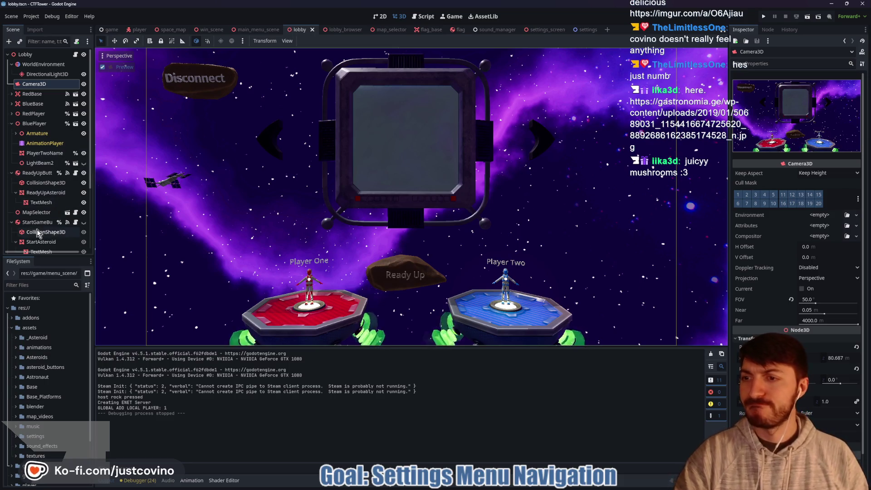
Look over the ReadyUpButton and StartGameButton nodes in the Scene tree
{"action": "left_click", "coordinate": [33, 172]}
{"action": "scroll", "coordinate": [50, 195], "scroll_direction": "down", "scroll_amount": 2}
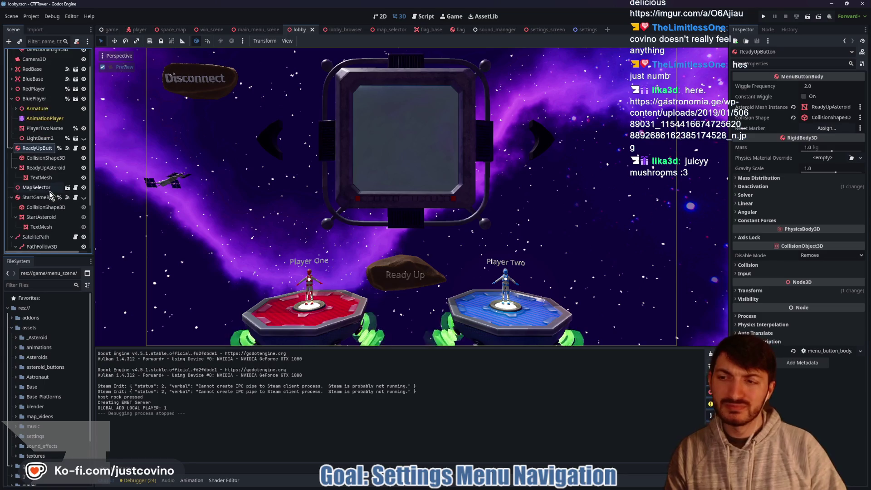
{"action": "left_click", "coordinate": [51, 195]}
{"action": "scroll", "coordinate": [57, 204], "scroll_direction": "down", "scroll_amount": 5}
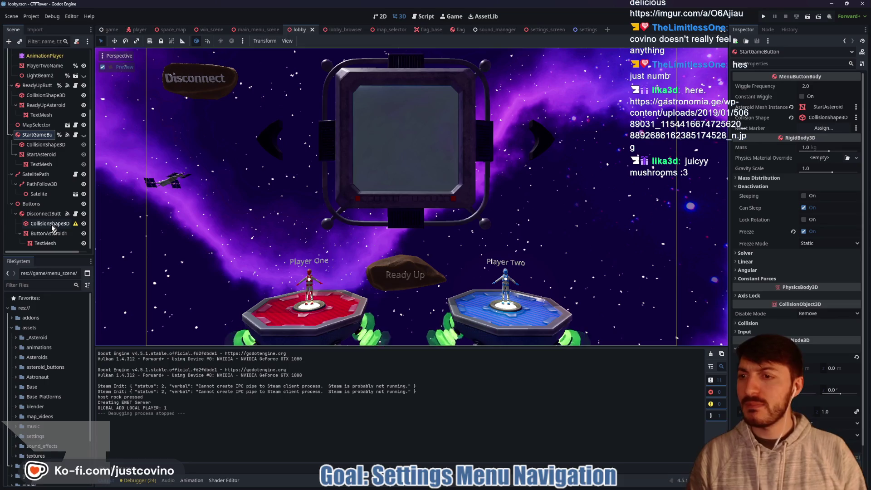
{"action": "scroll", "coordinate": [41, 213], "scroll_direction": "up", "scroll_amount": 5}
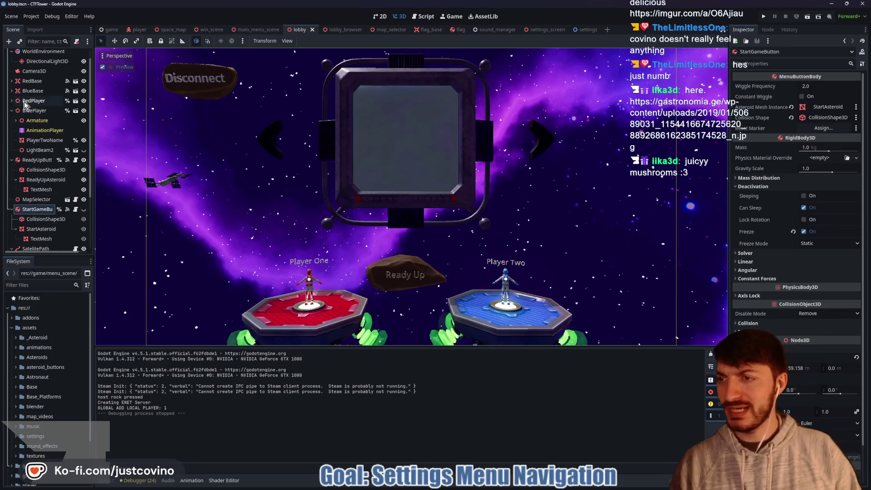
Move RedBase and RedPlayer together to X position -32
{"action": "left_click", "coordinate": [30, 82]}
{"action": "left_click", "coordinate": [33, 100], "text": "ctrl"}
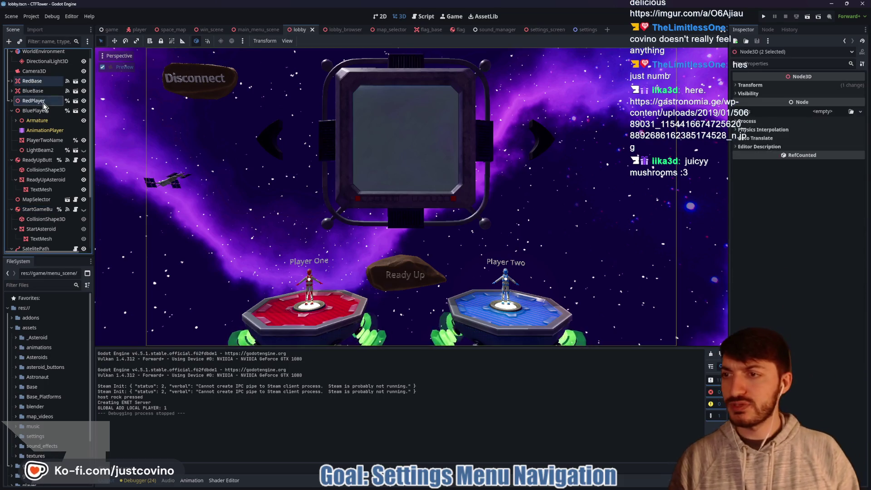
{"action": "left_click", "coordinate": [780, 85]}
{"action": "left_click", "coordinate": [845, 105]}
{"action": "key", "text": "Return"}
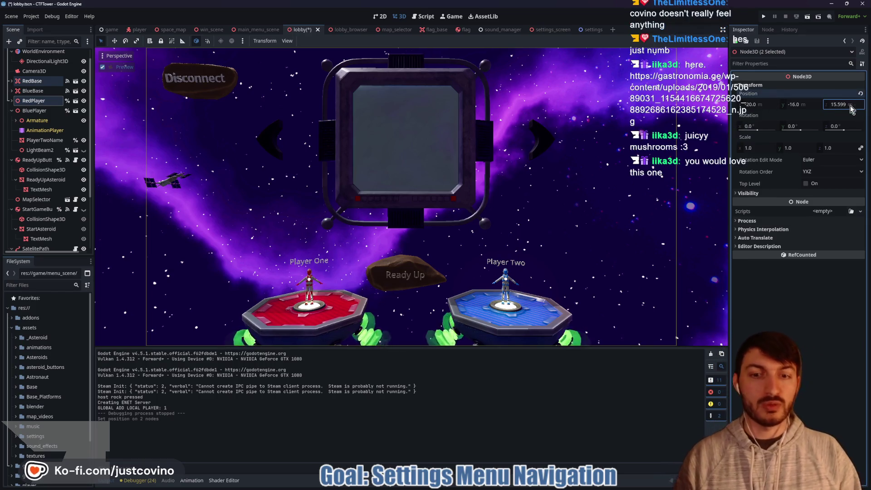
{"action": "left_click_drag", "start_coordinate": [771, 105], "coordinate": [726, 105]}
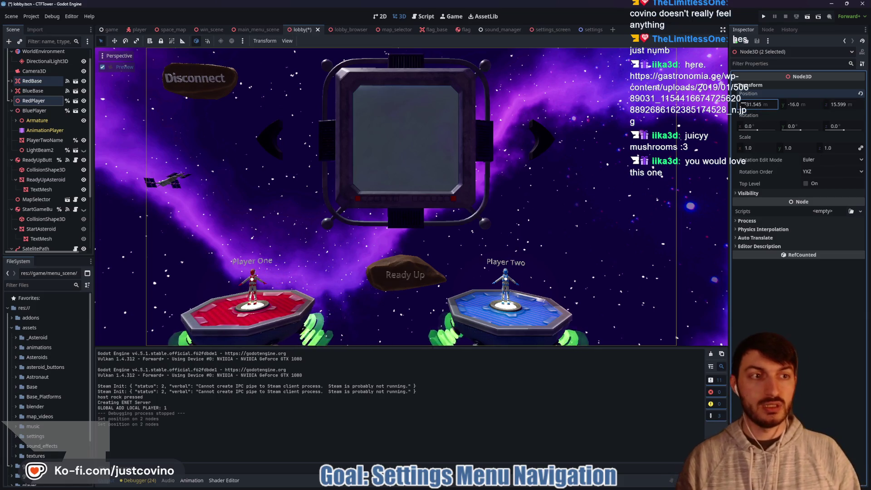
{"action": "left_click", "coordinate": [765, 107]}
{"action": "type", "text": "-32"}
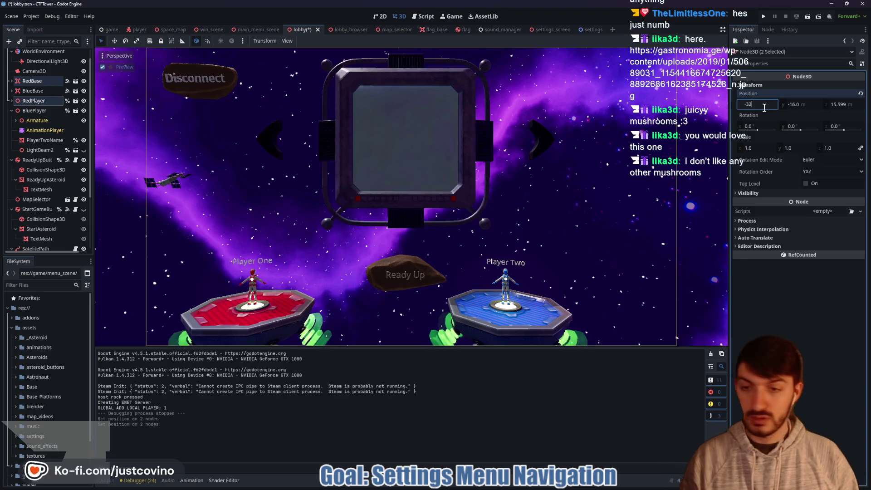
{"action": "key", "text": "Return"}
Move BlueBase and BluePlayer to X position 32 and save the lobby scene
{"action": "left_click", "coordinate": [33, 91]}
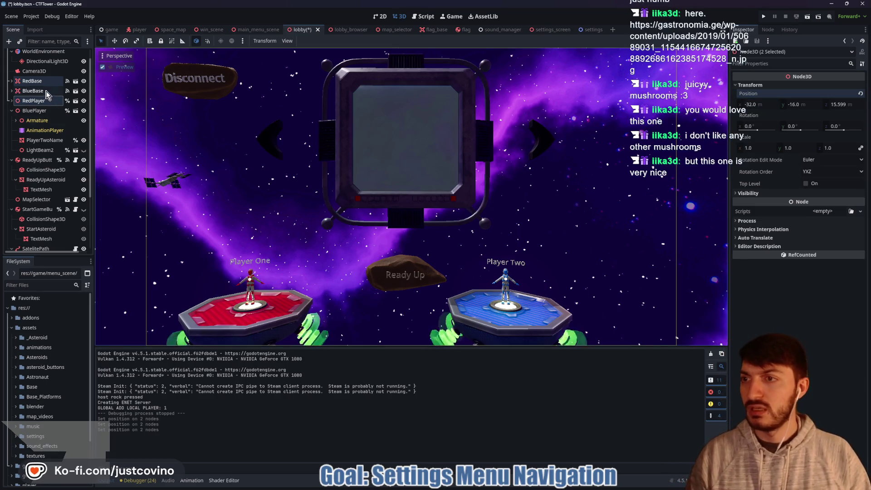
{"action": "left_click", "coordinate": [34, 111], "text": "ctrl"}
{"action": "left_click", "coordinate": [760, 85]}
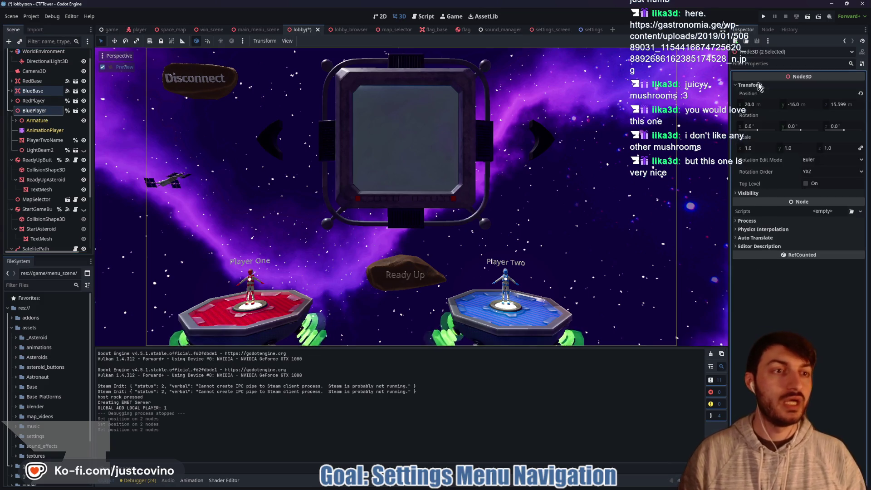
{"action": "left_click", "coordinate": [761, 104]}
{"action": "type", "text": "32"}
{"action": "key", "text": "Return"}
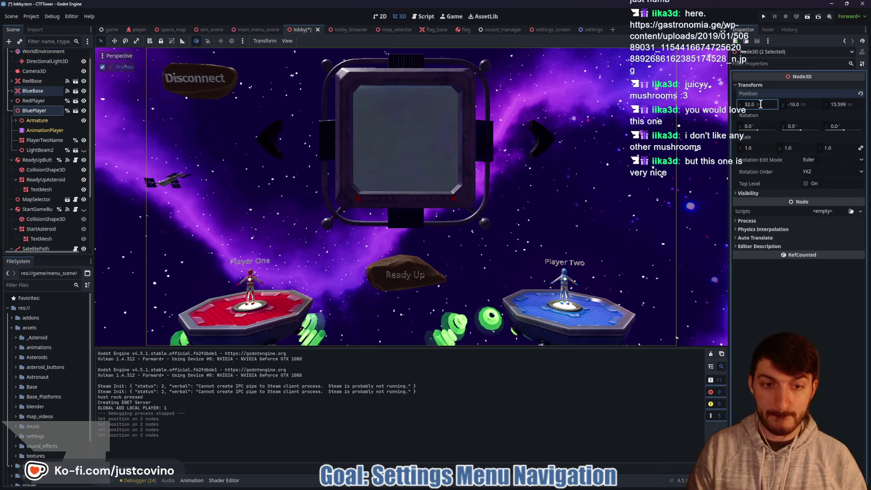
{"action": "key", "text": "ctrl+s"}
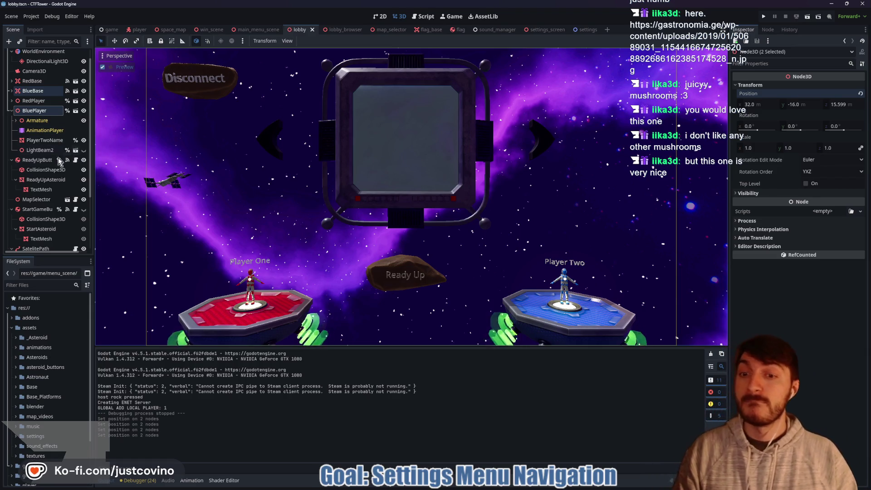
{"action": "left_click", "coordinate": [39, 102]}
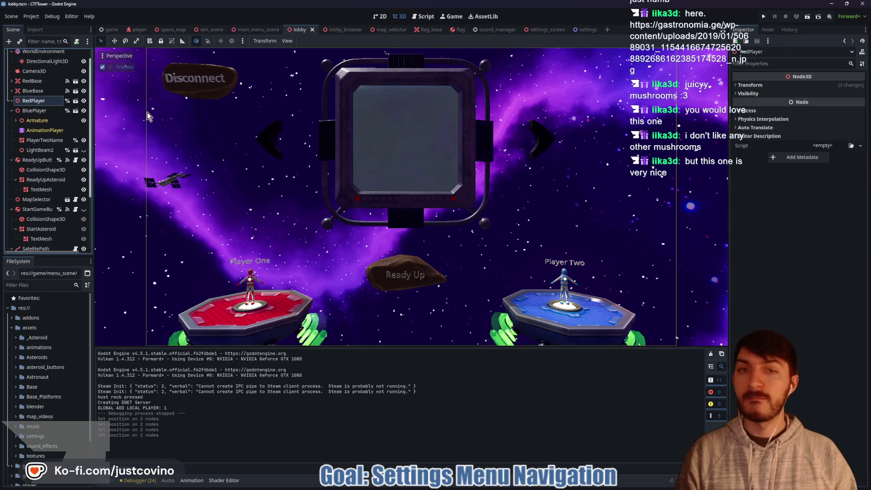
Scale RedPlayer and BluePlayer to 3.0, save, then toggle LightBeam2's visibility on and off
{"action": "left_click", "coordinate": [754, 85]}
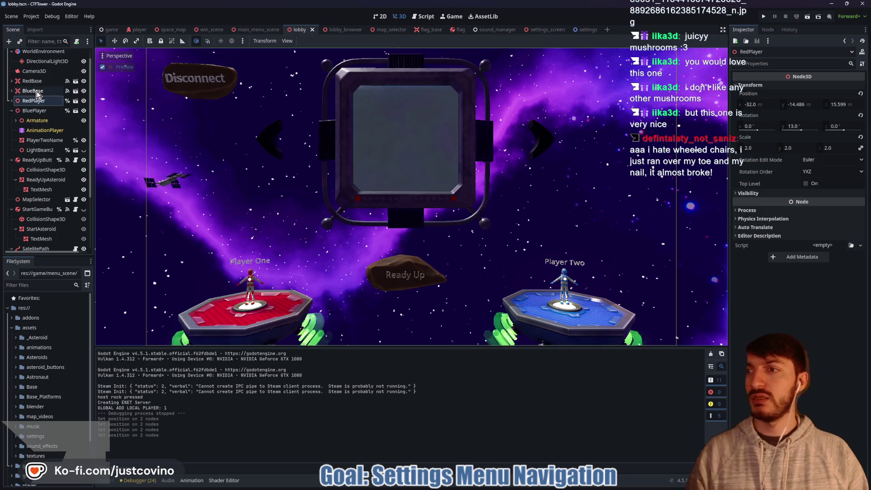
{"action": "left_click", "coordinate": [44, 111], "text": "shift"}
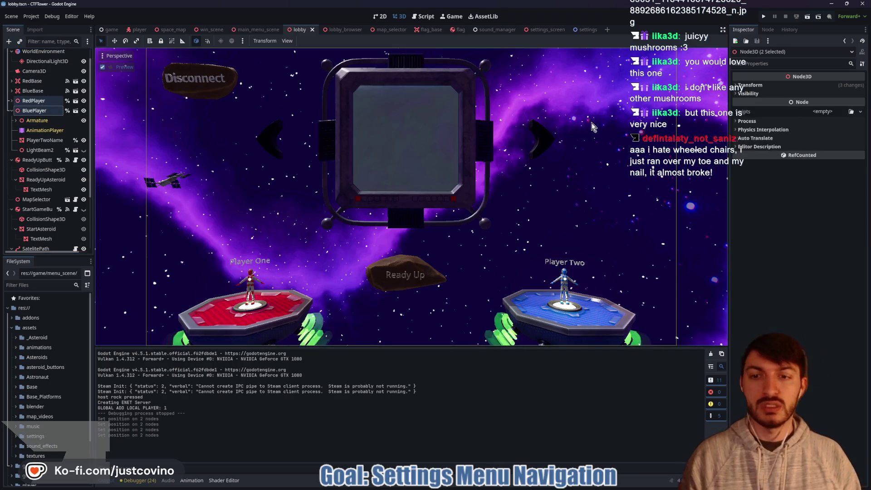
{"action": "left_click", "coordinate": [760, 86]}
{"action": "left_click", "coordinate": [757, 149]}
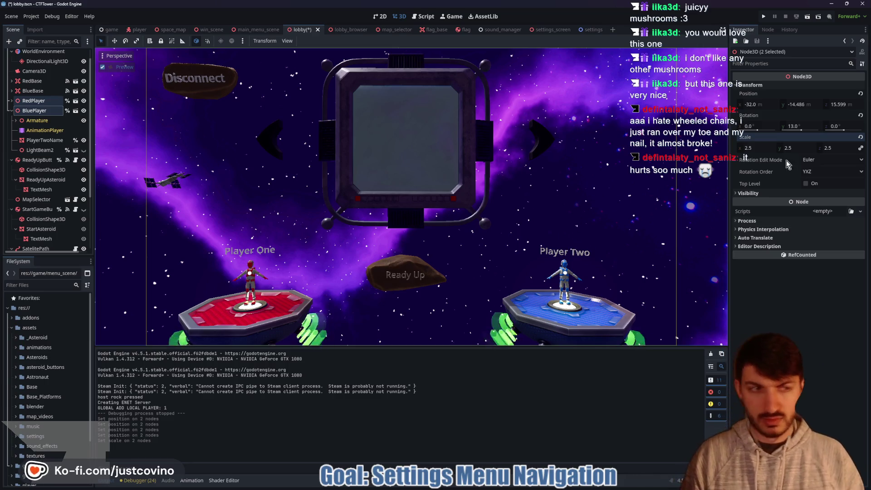
{"action": "left_click", "coordinate": [766, 150]}
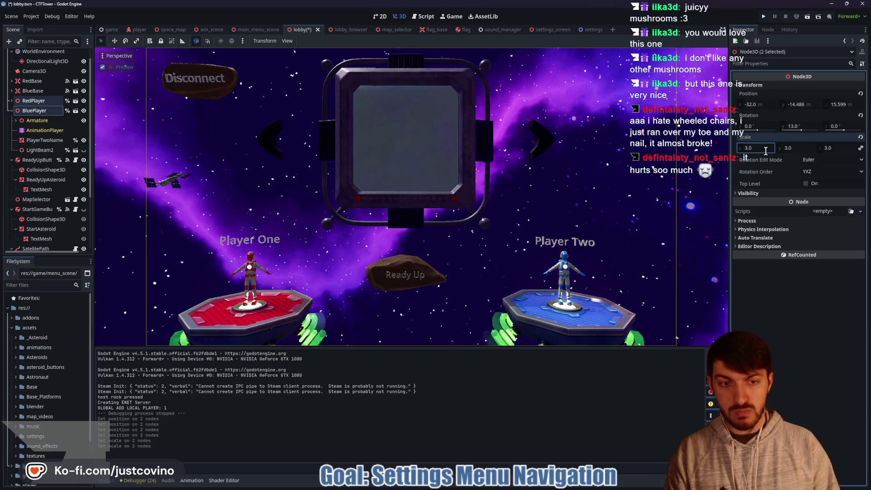
{"action": "key", "text": "Return"}
{"action": "key", "text": "ctrl+s"}
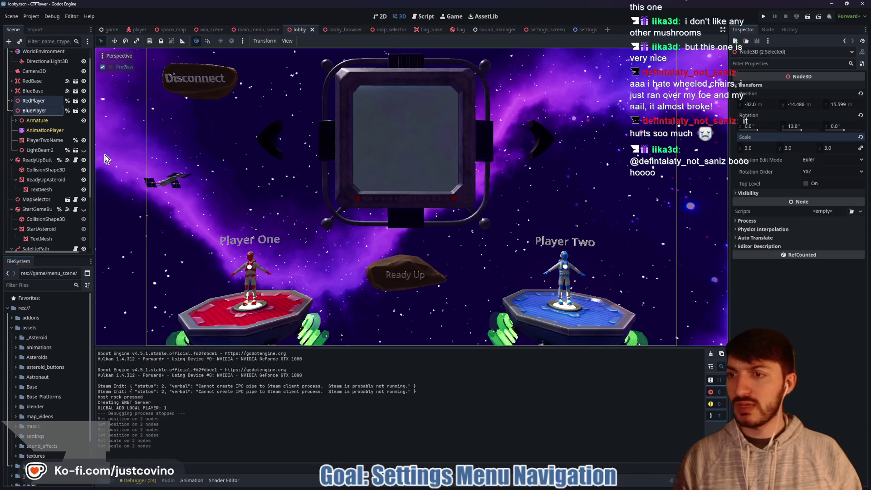
{"action": "left_click", "coordinate": [86, 148]}
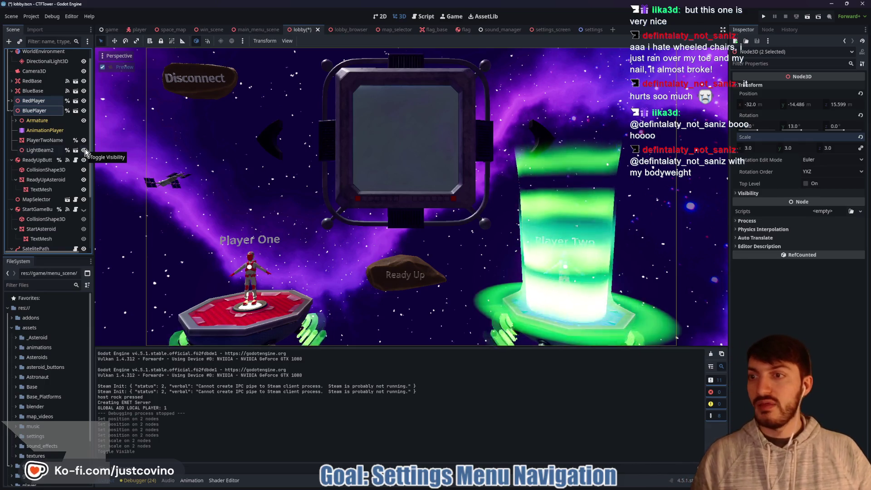
{"action": "left_click", "coordinate": [85, 150]}
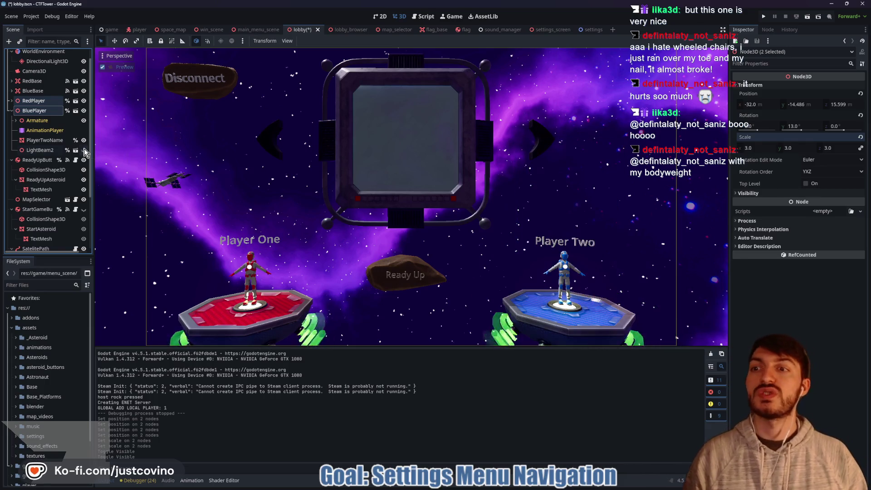
Make LightBeam2 visible and set its Position Y to -1.0 and scale to 0.6
{"action": "left_click", "coordinate": [41, 151]}
{"action": "left_click", "coordinate": [790, 85]}
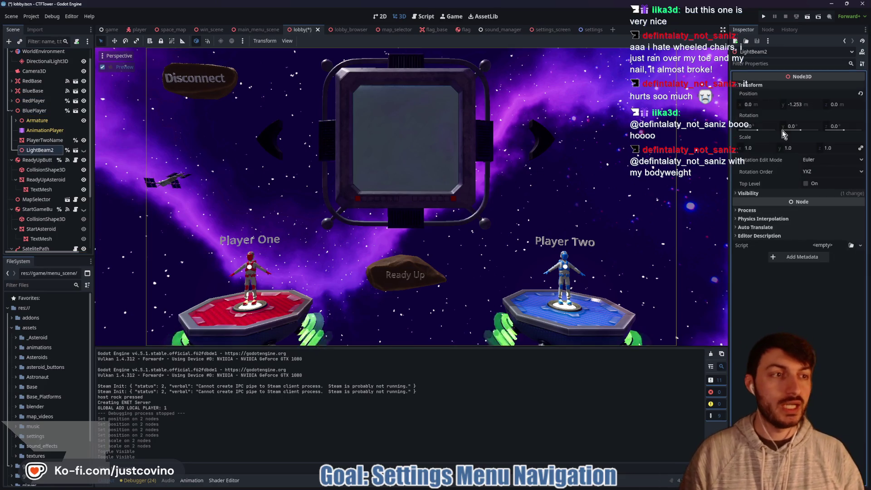
{"action": "left_click", "coordinate": [84, 150]}
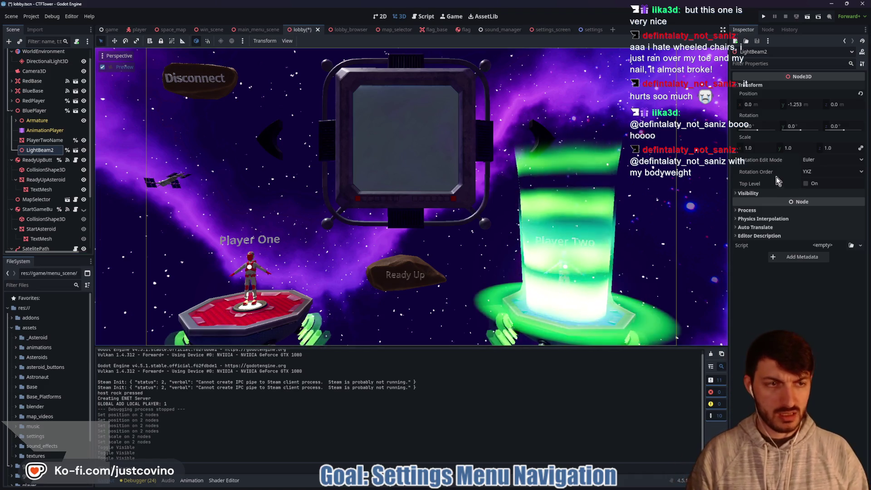
{"action": "left_click_drag", "start_coordinate": [763, 149], "coordinate": [749, 149]}
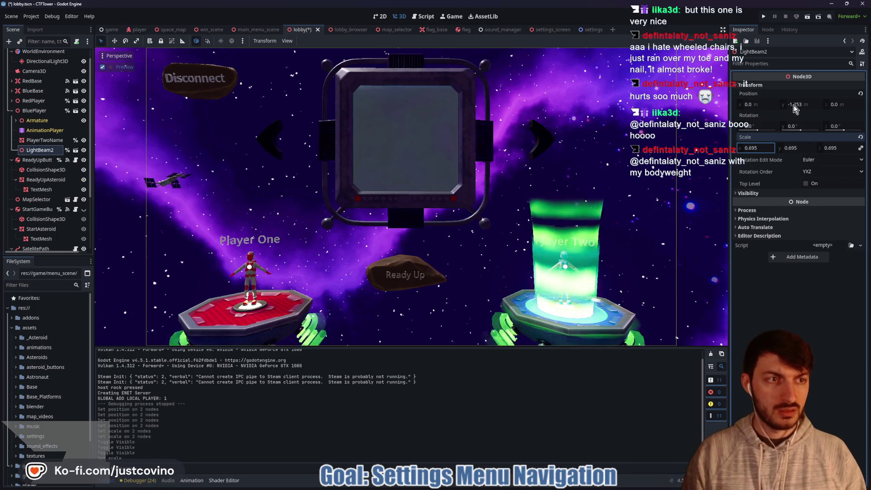
{"action": "left_click_drag", "start_coordinate": [794, 108], "coordinate": [803, 108]}
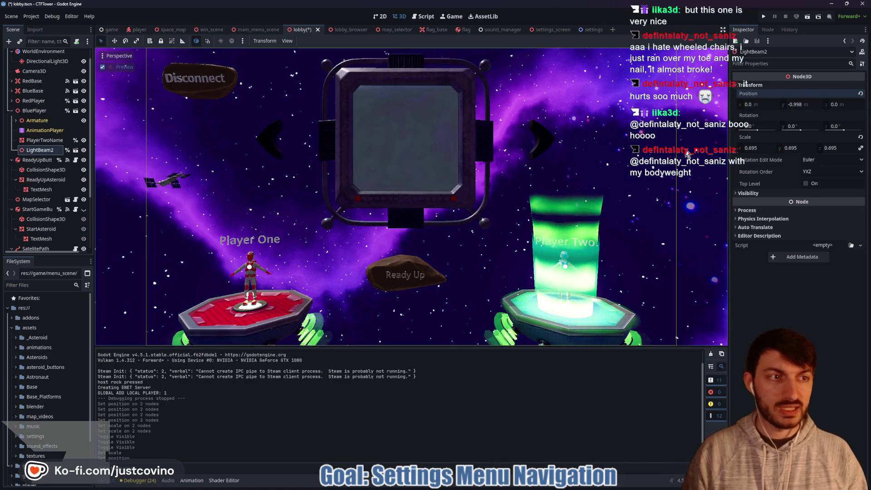
{"action": "left_click", "coordinate": [810, 103]}
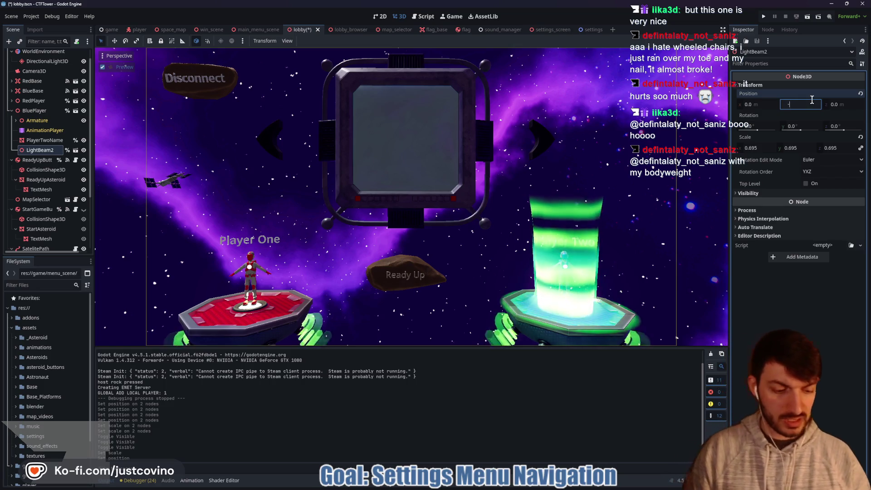
{"action": "type", "text": "1"}
{"action": "key", "text": "Return"}
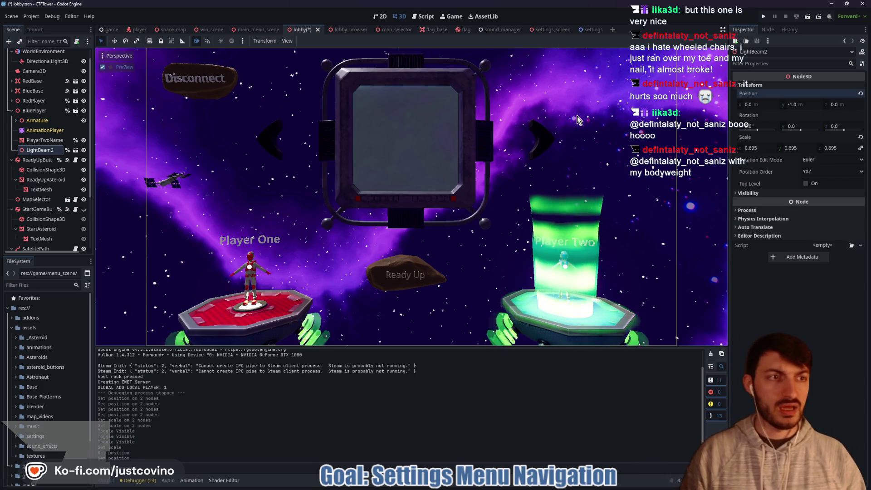
{"action": "left_click", "coordinate": [770, 148]}
{"action": "key", "text": "Return"}
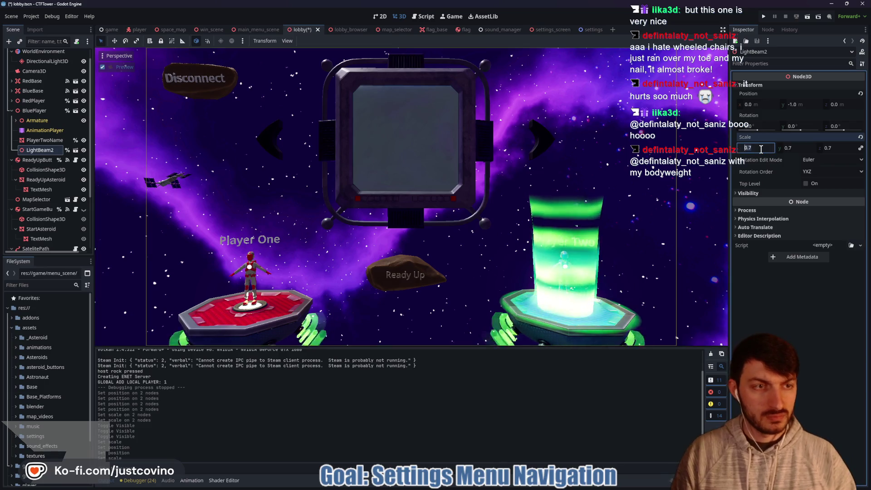
{"action": "key", "text": "Return"}
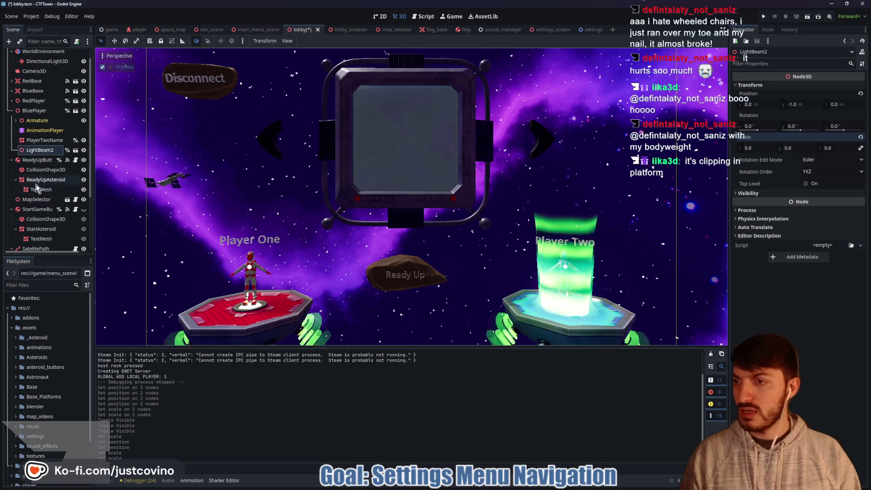
{"action": "left_click", "coordinate": [12, 101]}
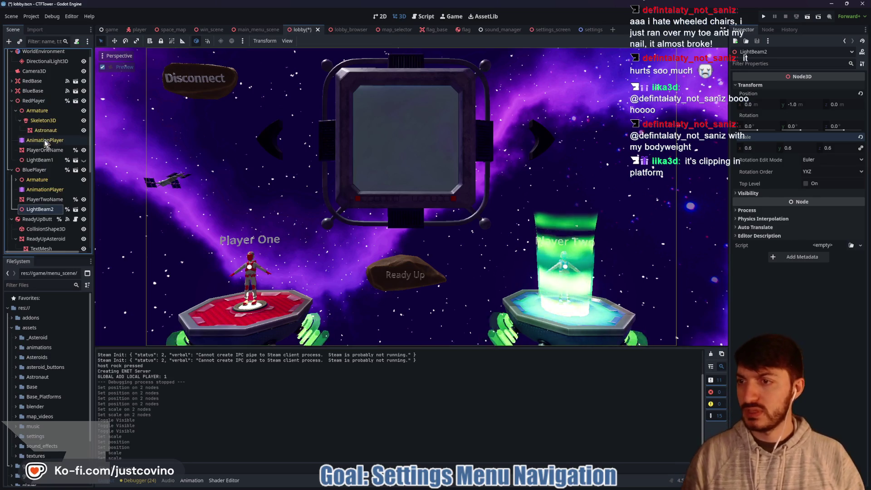
Show LightBeam1, set Position Y -1.0 and scale 0.6, save, then hide it again
{"action": "left_click", "coordinate": [31, 163]}
{"action": "left_click", "coordinate": [83, 160]}
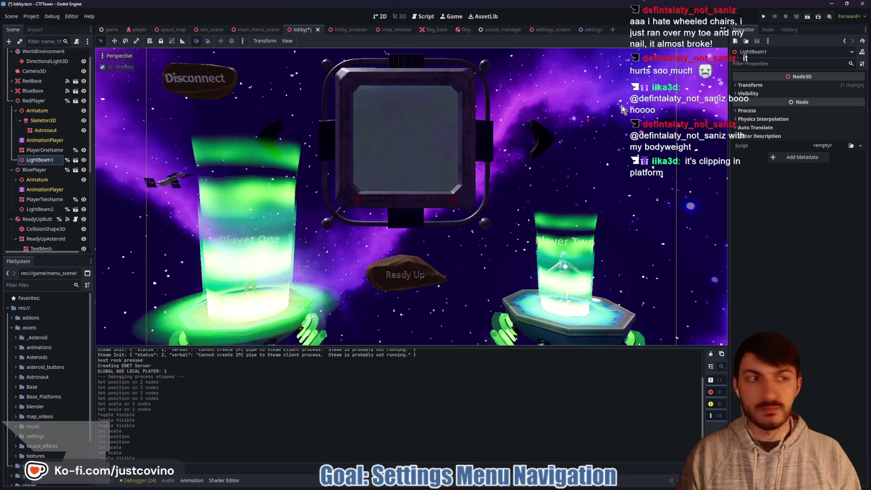
{"action": "left_click", "coordinate": [750, 85]}
{"action": "left_click_drag", "start_coordinate": [793, 106], "coordinate": [797, 106]}
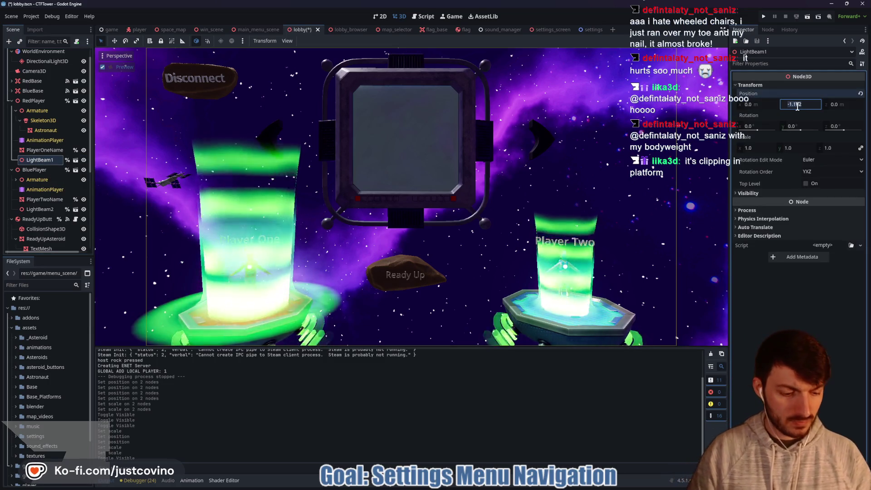
{"action": "left_click", "coordinate": [752, 148]}
{"action": "type", "text": "0.6"}
{"action": "key", "text": "Return"}
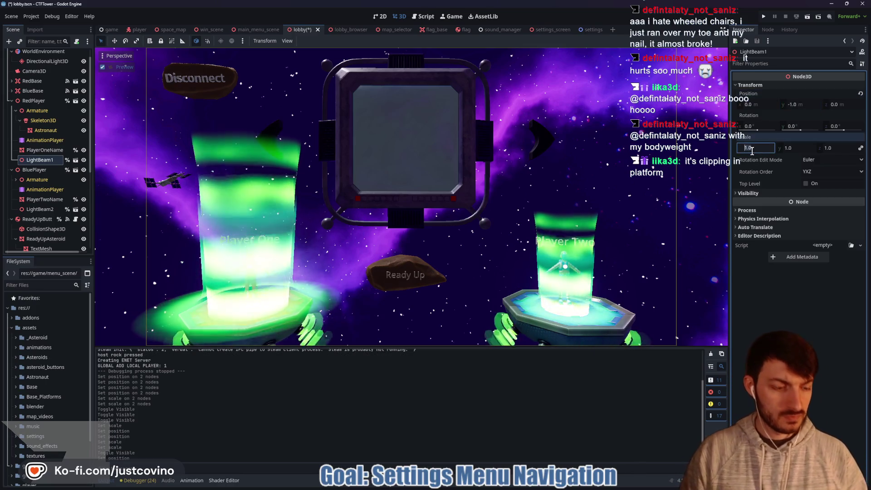
{"action": "key", "text": "ctrl+s"}
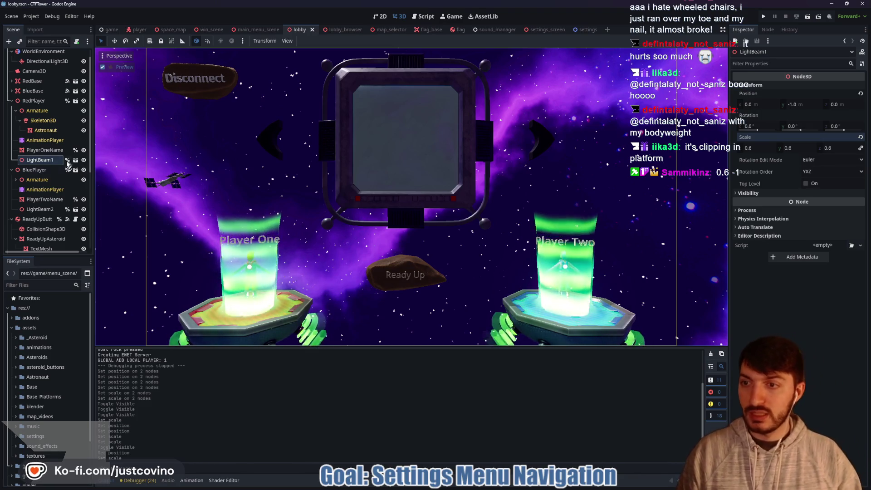
{"action": "left_click", "coordinate": [83, 161]}
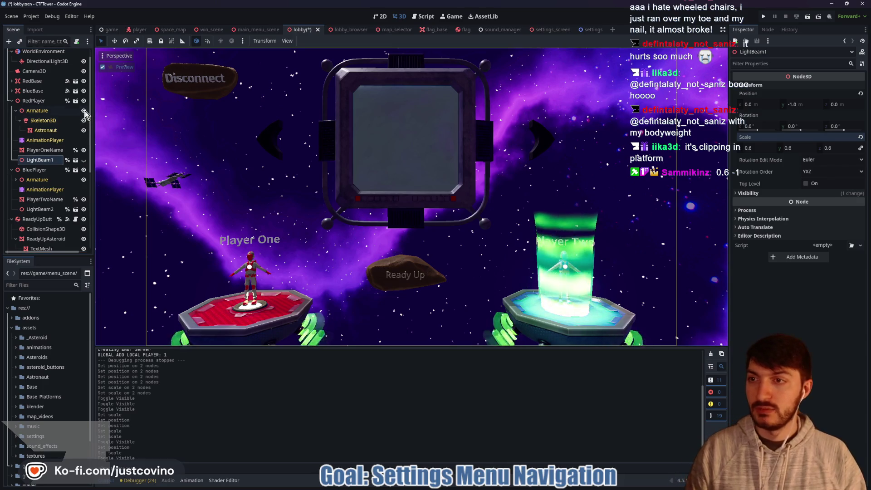
Save the lobby, hide LightBeam1 and LightBeam2, and open the light_beam scene
{"action": "key", "text": "ctrl+s"}
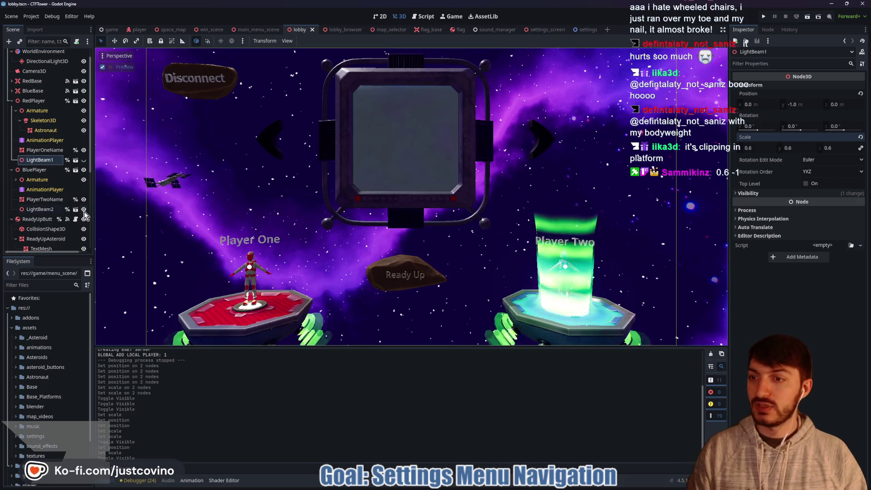
{"action": "left_click", "coordinate": [84, 210]}
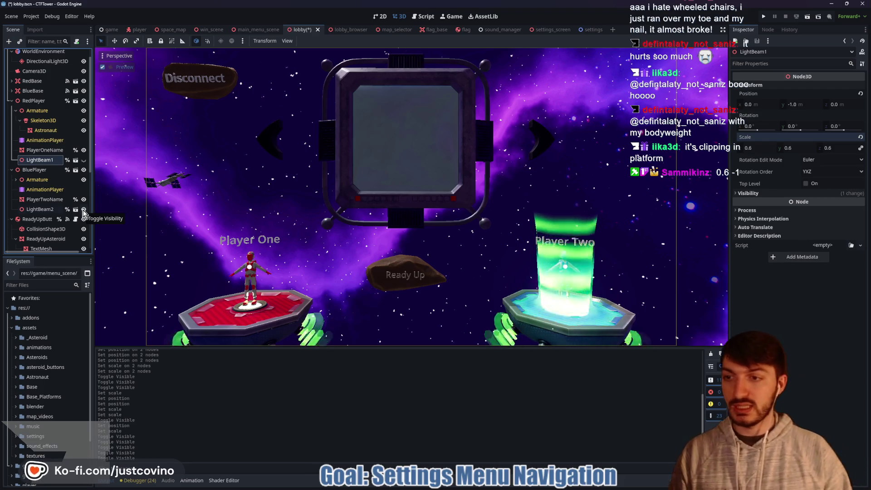
{"action": "left_click", "coordinate": [84, 210]}
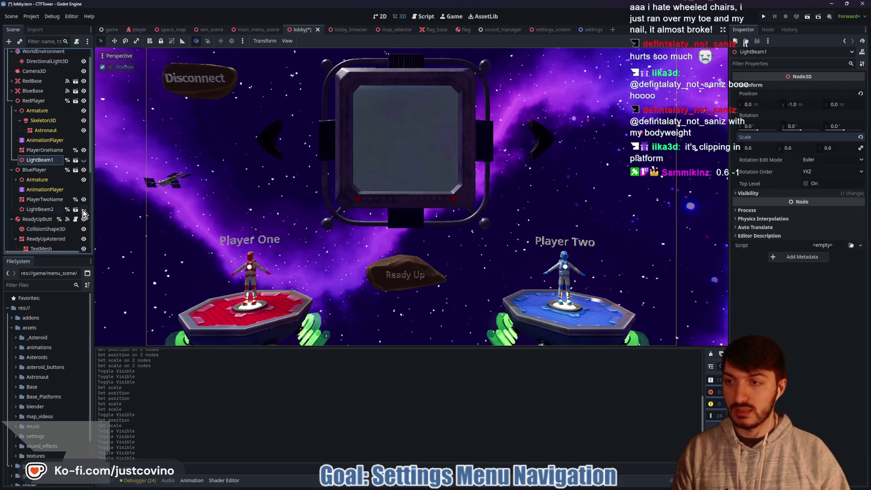
{"action": "left_click", "coordinate": [84, 161]}
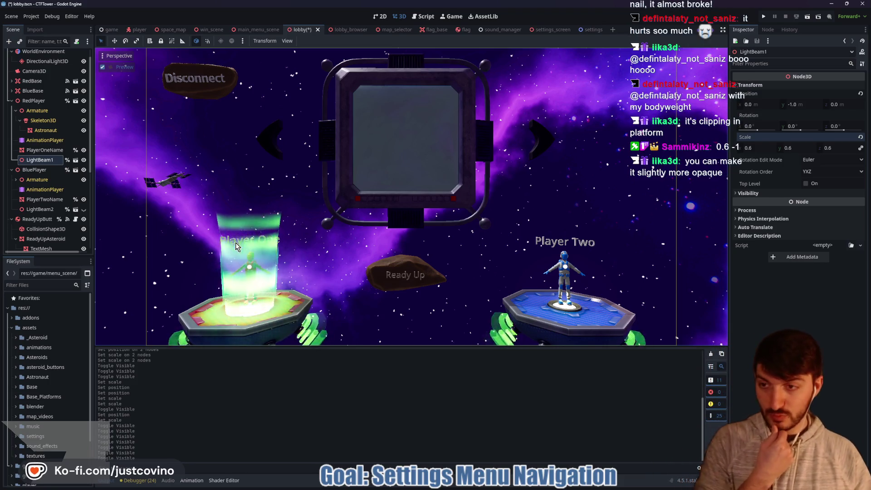
{"action": "left_click", "coordinate": [75, 162]}
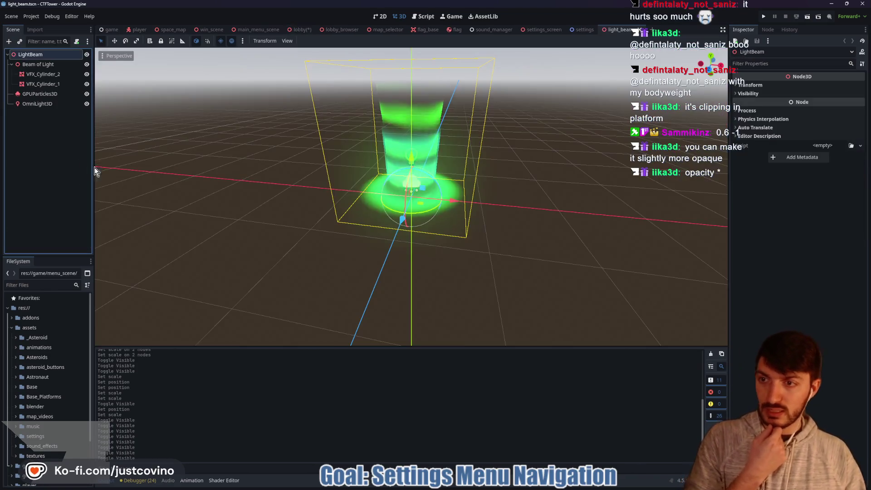
Raise a shader parameter in VFX_Cylinder_2's override material from 0.0 to 0.68
{"action": "left_click", "coordinate": [46, 74]}
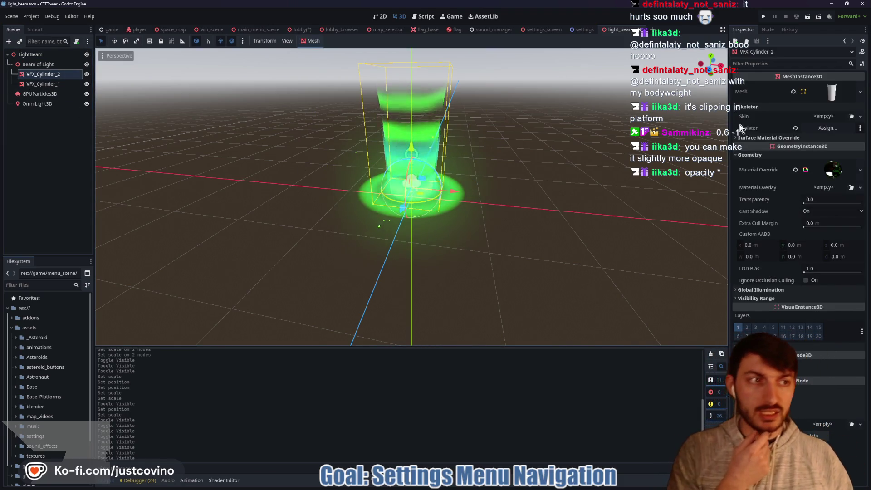
{"action": "left_click", "coordinate": [816, 170]}
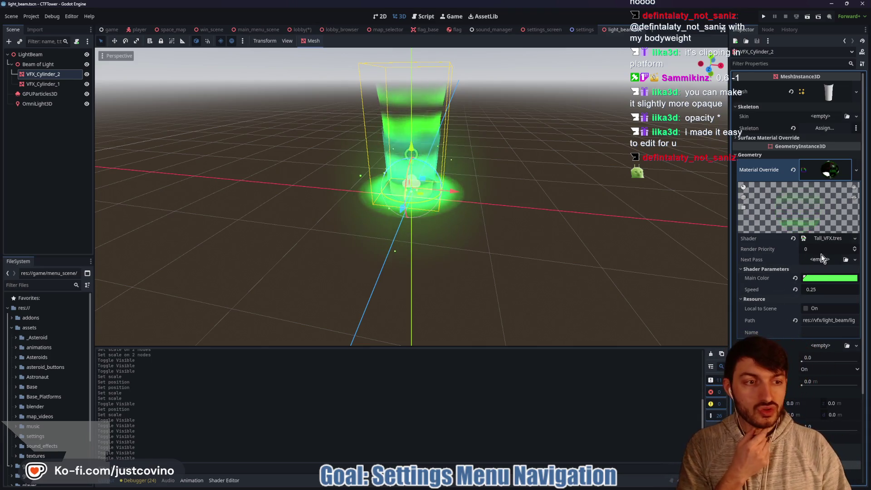
{"action": "left_click", "coordinate": [824, 238]}
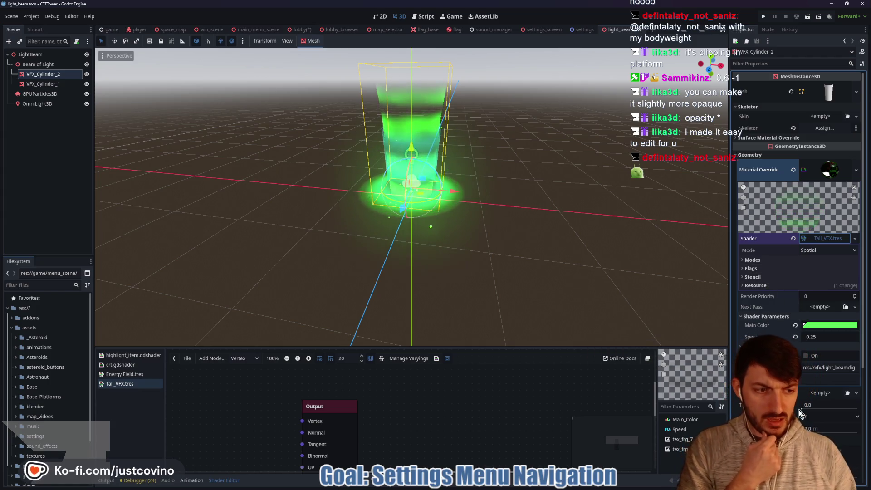
{"action": "mouse_move", "coordinate": [802, 408]}
{"action": "left_mouse_down"}
{"action": "mouse_move", "coordinate": [841, 407]}
{"action": "mouse_move", "coordinate": [726, 407]}
{"action": "left_mouse_up"}
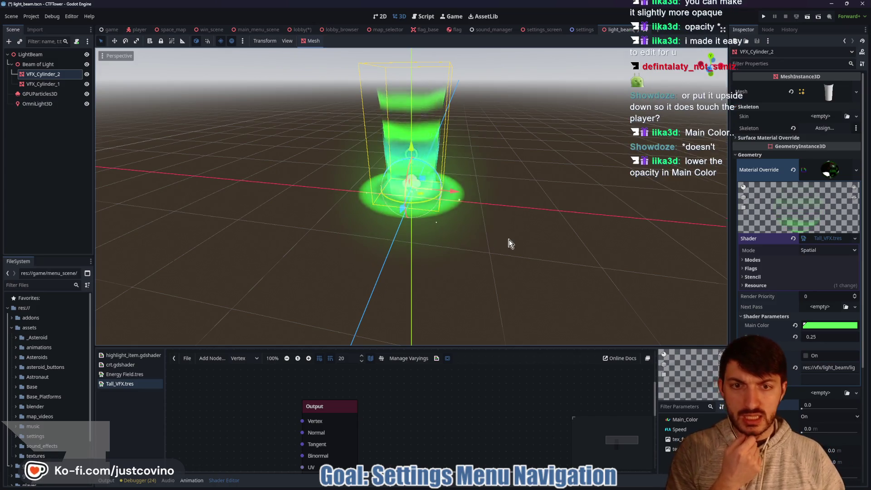
{"action": "scroll", "coordinate": [504, 223], "scroll_direction": "up", "scroll_amount": 3}
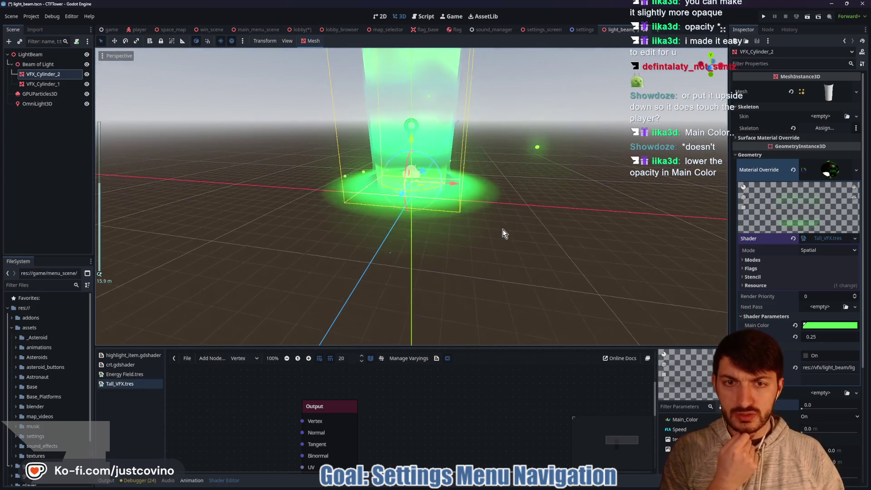
{"action": "left_click", "coordinate": [48, 96]}
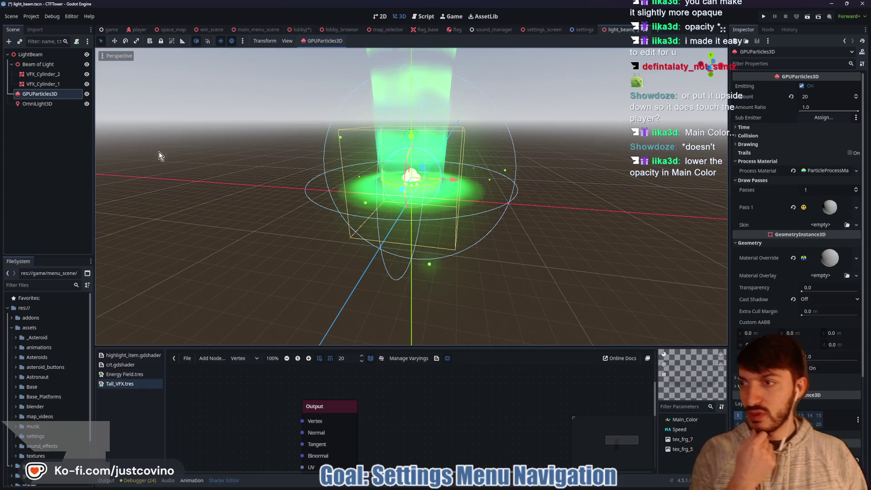
{"action": "left_click", "coordinate": [43, 74]}
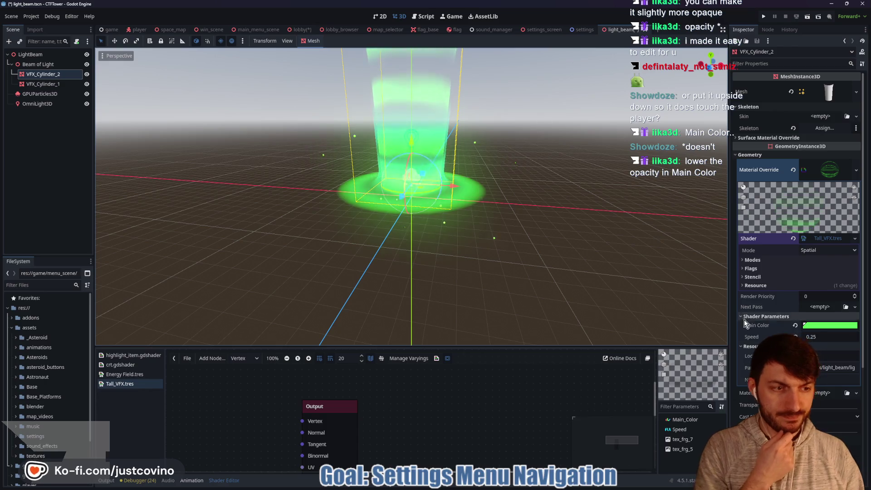
Set VFX_Cylinder_2's Main Color alpha to 123 for semi-transparency
{"action": "left_click", "coordinate": [826, 326]}
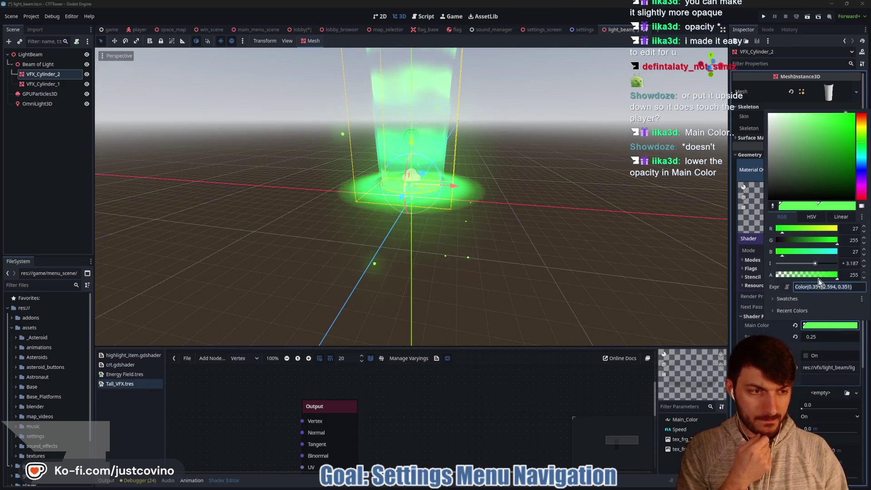
{"action": "left_click", "coordinate": [806, 275]}
{"action": "left_click_drag", "start_coordinate": [806, 278], "coordinate": [807, 277]}
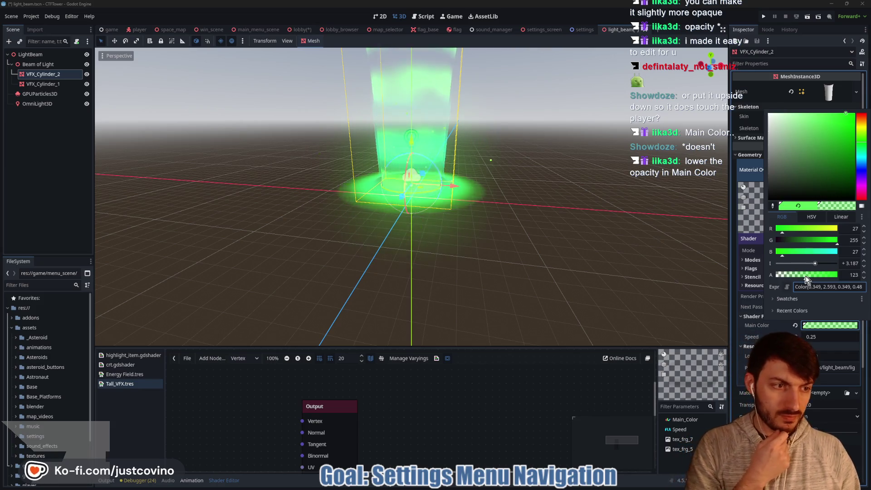
{"action": "left_click", "coordinate": [826, 331]}
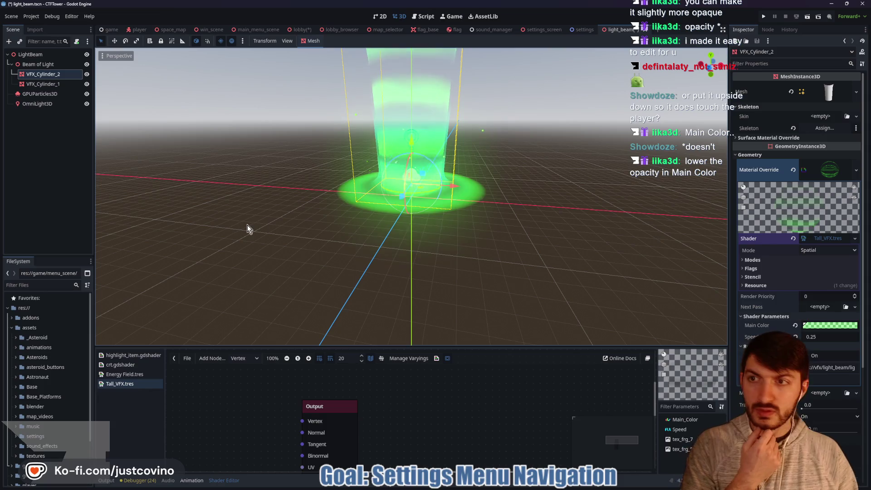
Inspect VFX_Cylinder_1's Main Color gradient without changing it
{"action": "left_click", "coordinate": [45, 84]}
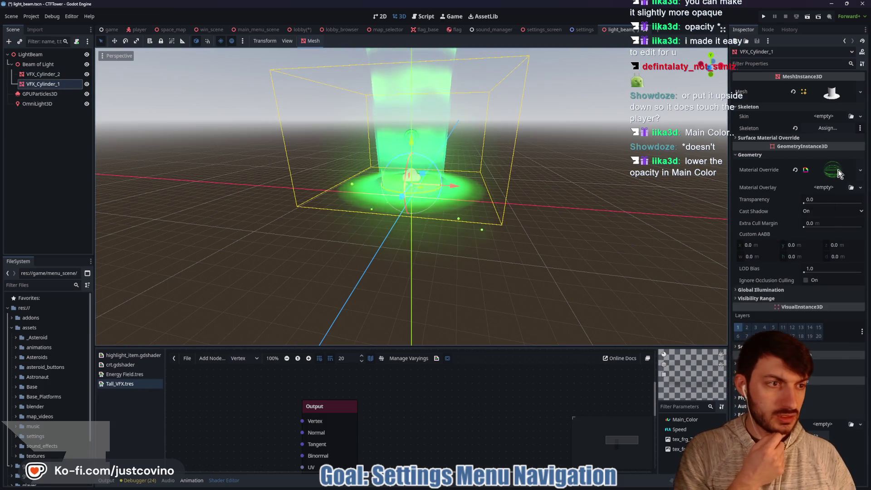
{"action": "left_click", "coordinate": [835, 169]}
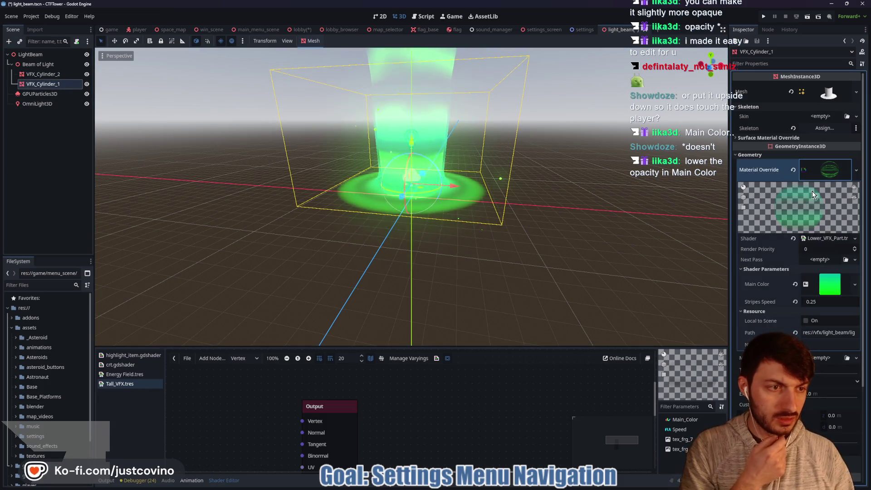
{"action": "left_click", "coordinate": [830, 284]}
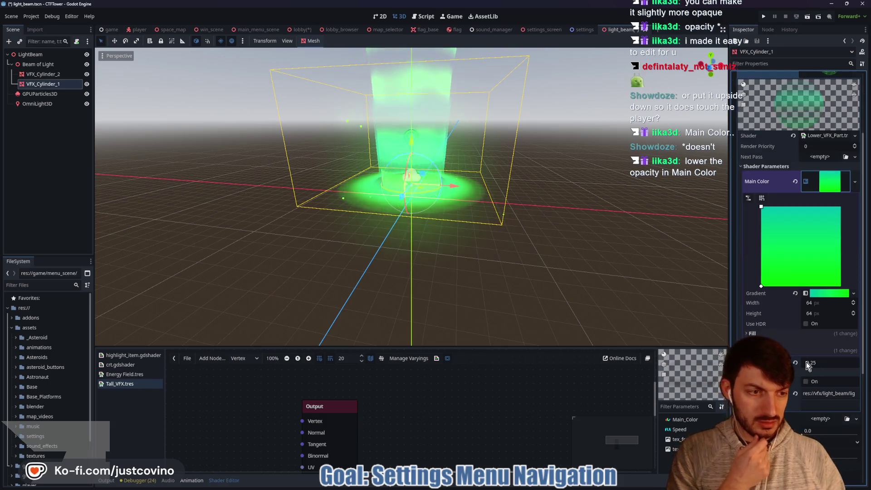
{"action": "scroll", "coordinate": [772, 330], "scroll_direction": "down", "scroll_amount": 2}
{"action": "scroll", "coordinate": [771, 330], "scroll_direction": "up", "scroll_amount": 2}
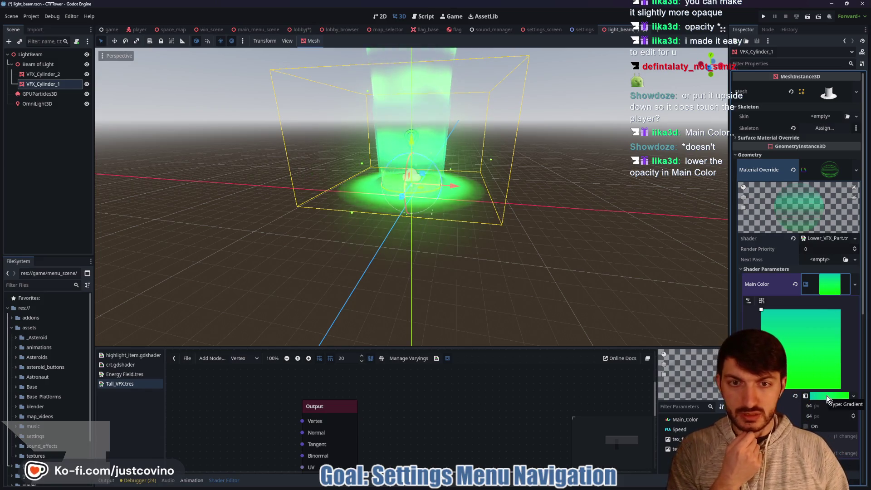
{"action": "left_click", "coordinate": [620, 249]}
Save the light_beam scene and switch to the lobby scene
{"action": "key", "text": "ctrl+s"}
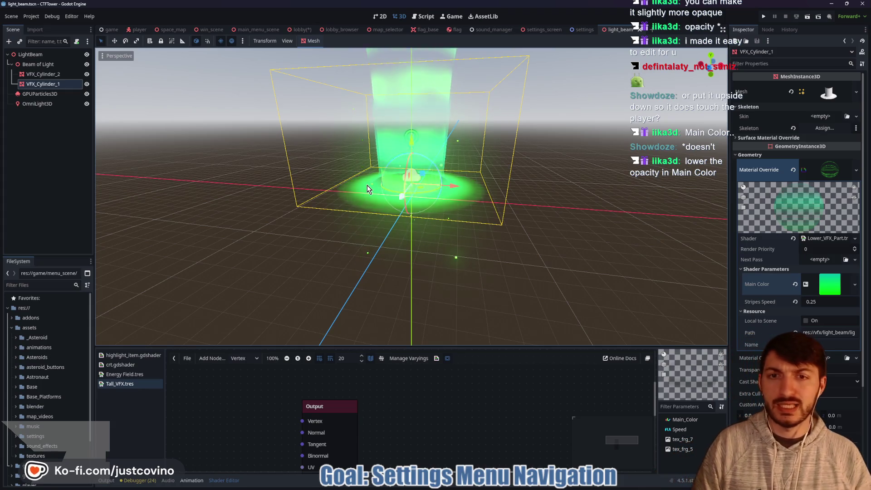
{"action": "key", "text": "ctrl+s"}
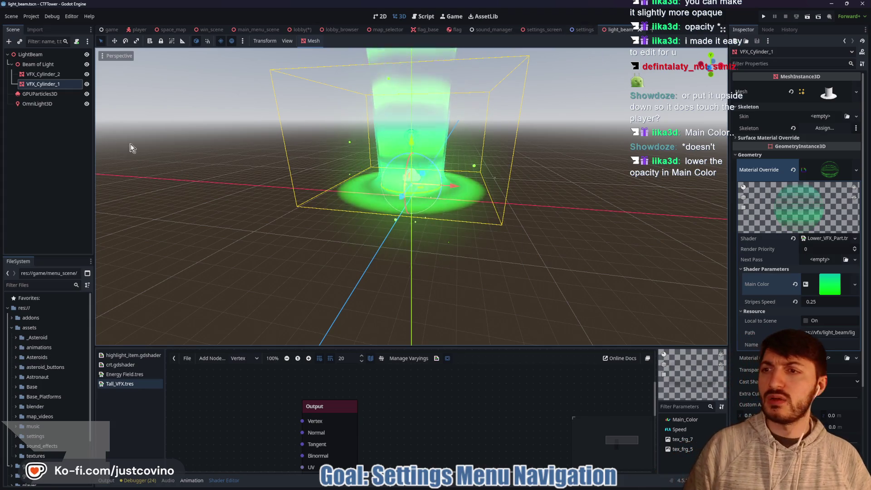
{"action": "left_click", "coordinate": [40, 93]}
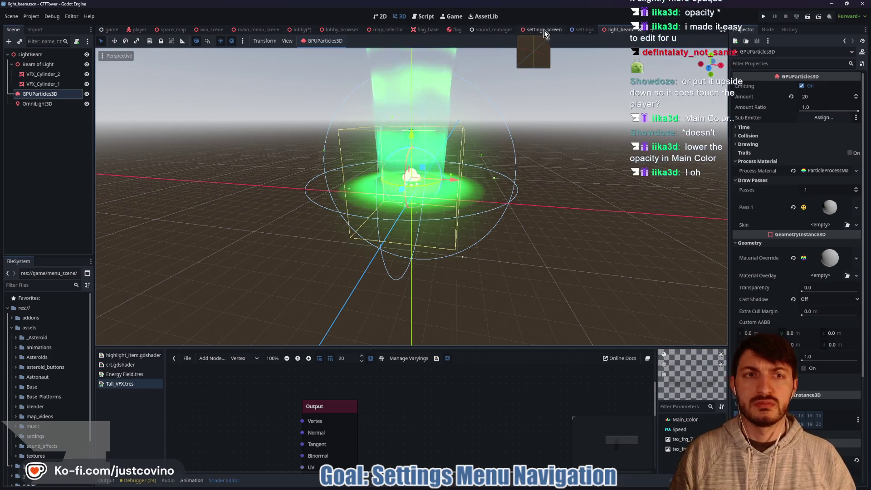
{"action": "left_click", "coordinate": [301, 30]}
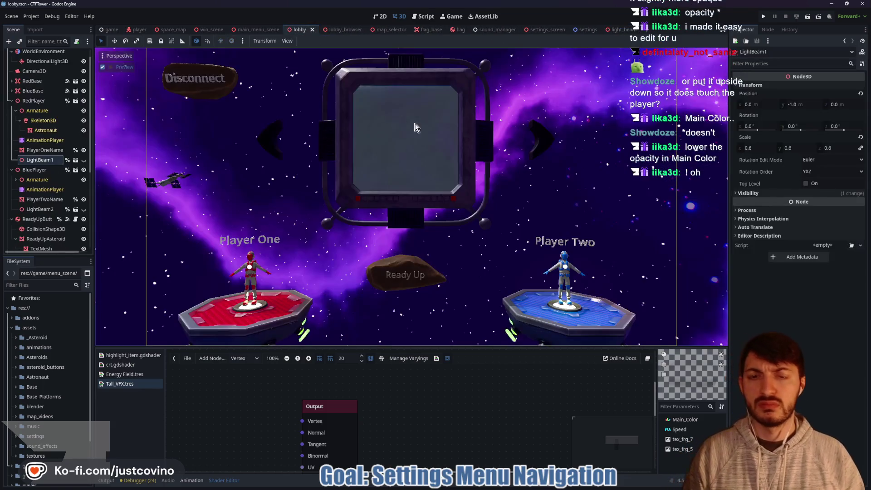
Turn on LightBeam1's visibility in the lobby, then return to the light_beam scene
{"action": "left_click", "coordinate": [84, 160]}
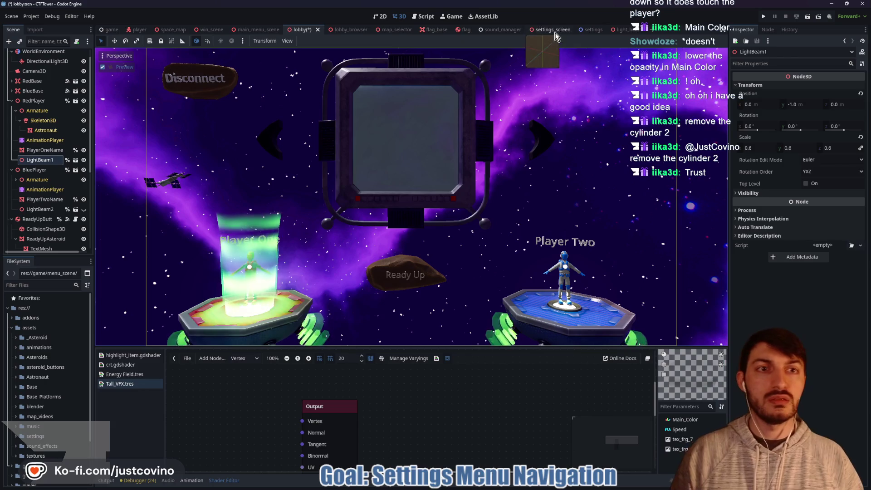
{"action": "left_click", "coordinate": [631, 32]}
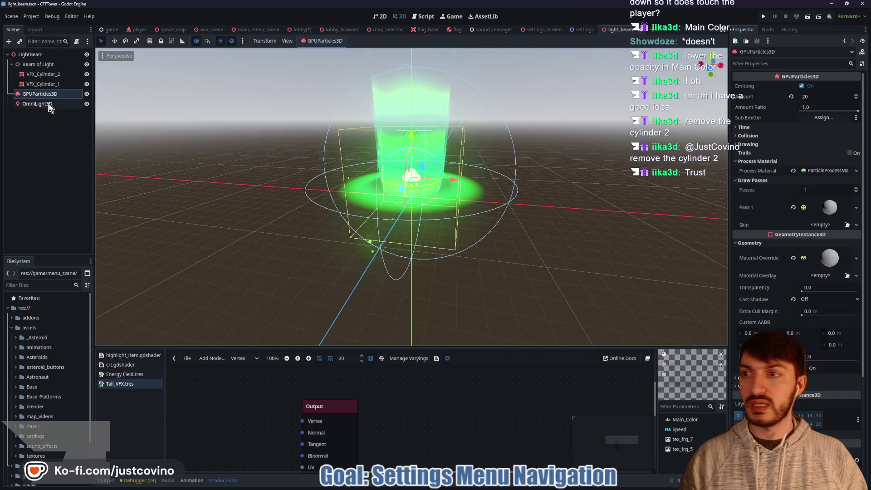
Hide VFX_Cylinder_2 in the light beam scene, save it, and view the slimmer beam in the lobby
{"action": "left_click", "coordinate": [86, 74]}
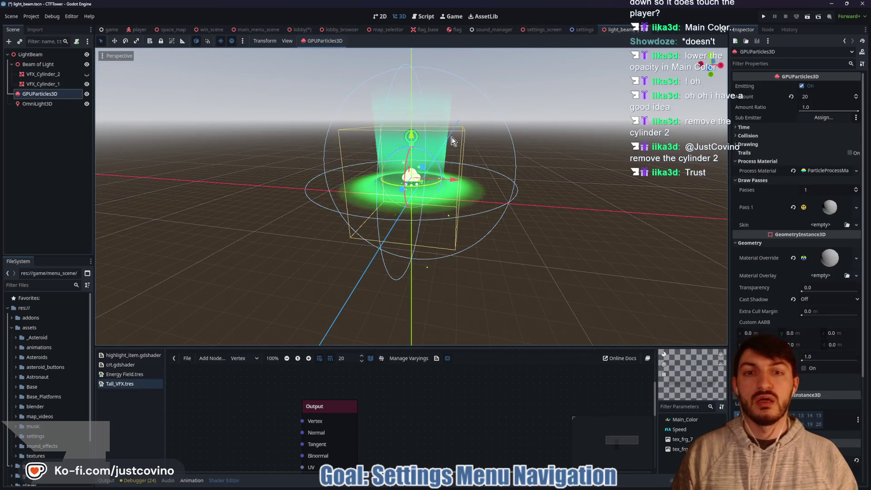
{"action": "key", "text": "ctrl+s"}
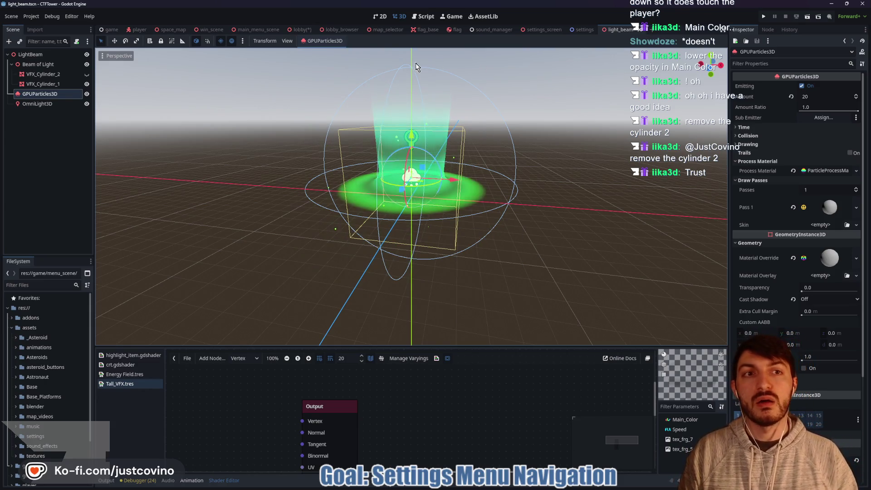
{"action": "left_click", "coordinate": [296, 31]}
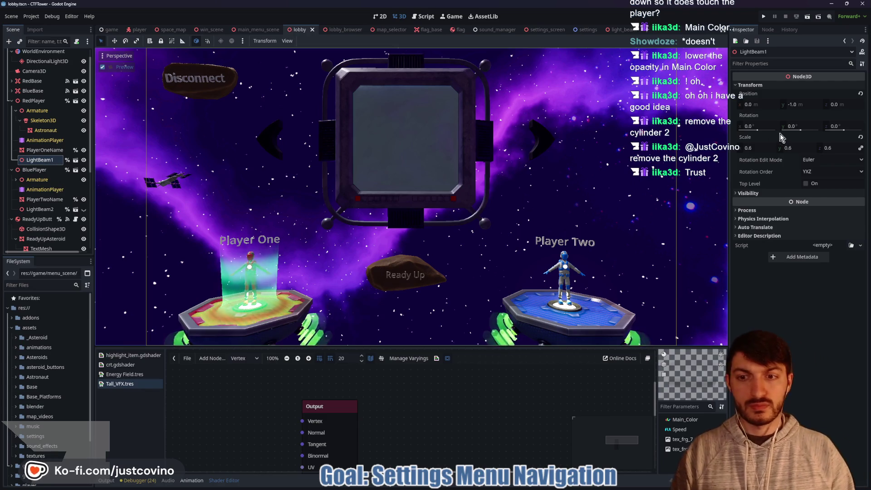
Try LightBeam1 Y positions of -0.905, -0.83, then -0.85
{"action": "left_click", "coordinate": [796, 102]}
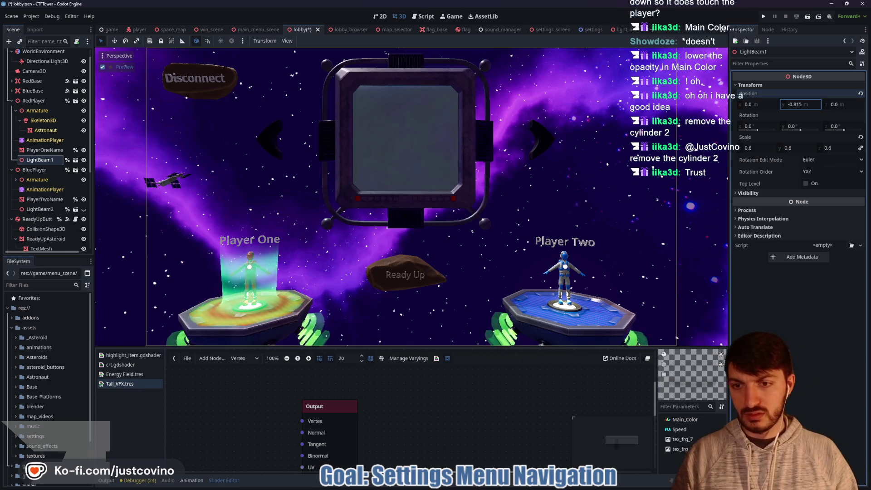
{"action": "key", "text": "Return"}
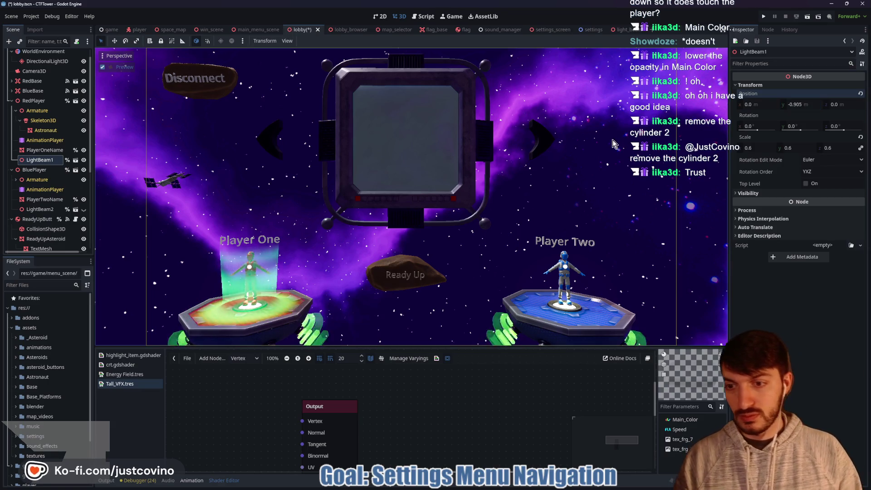
{"action": "left_click", "coordinate": [799, 107]}
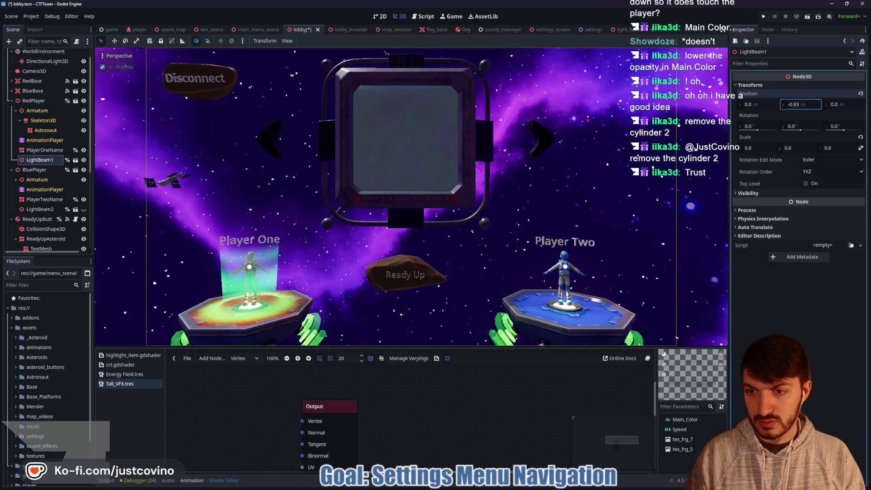
{"action": "key", "text": "Return"}
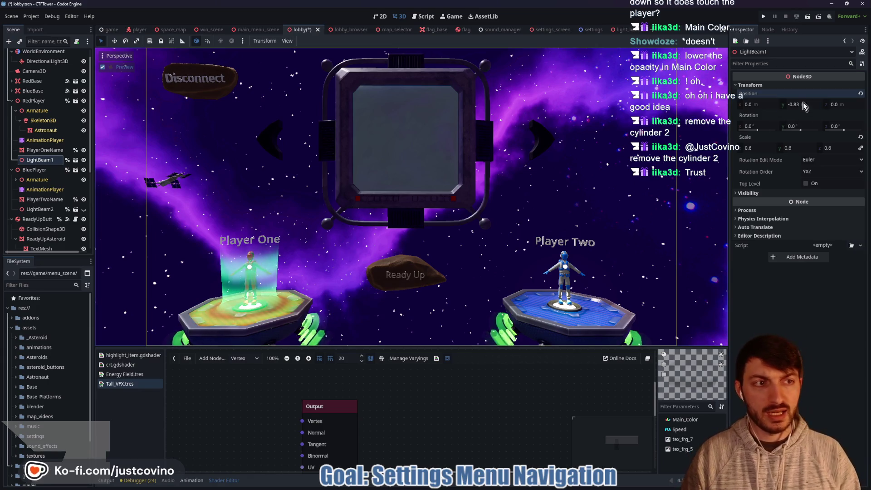
{"action": "left_click", "coordinate": [804, 106]}
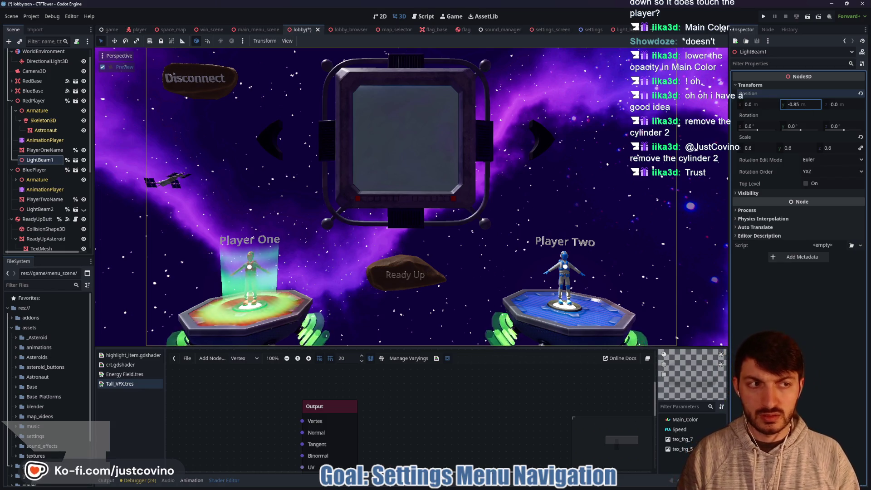
{"action": "key", "text": "Return"}
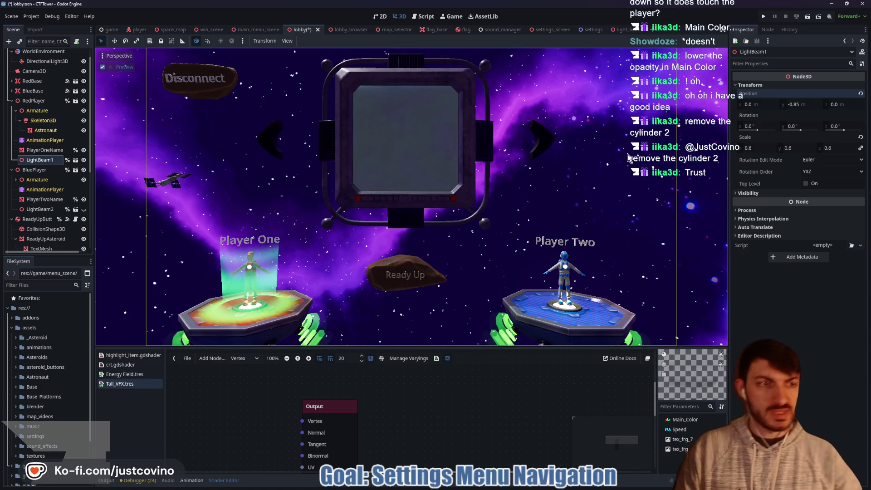
Set LightBeam1's Y scale to 0.9, lower it to Y -1.175, and save the lobby
{"action": "mouse_move", "coordinate": [793, 150]}
{"action": "left_mouse_down"}
{"action": "mouse_move", "coordinate": [809, 150]}
{"action": "mouse_move", "coordinate": [787, 141]}
{"action": "left_mouse_up"}
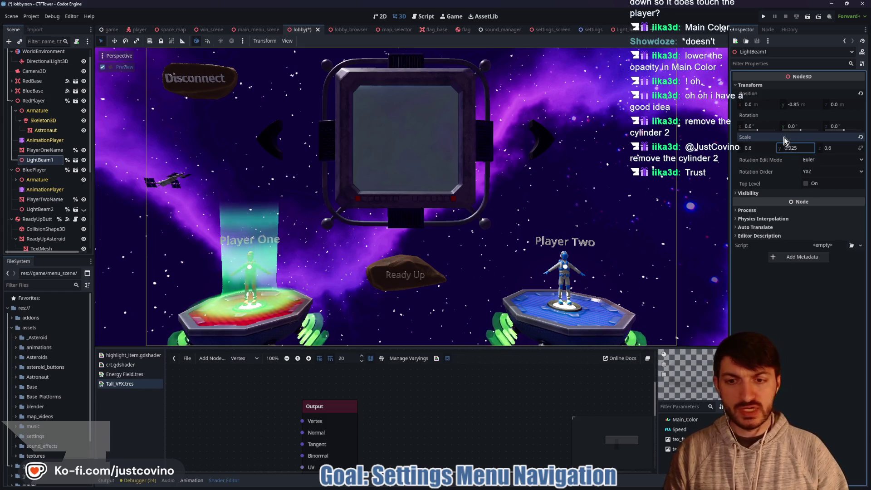
{"action": "left_click", "coordinate": [803, 148]}
{"action": "type", "text": "0.9"}
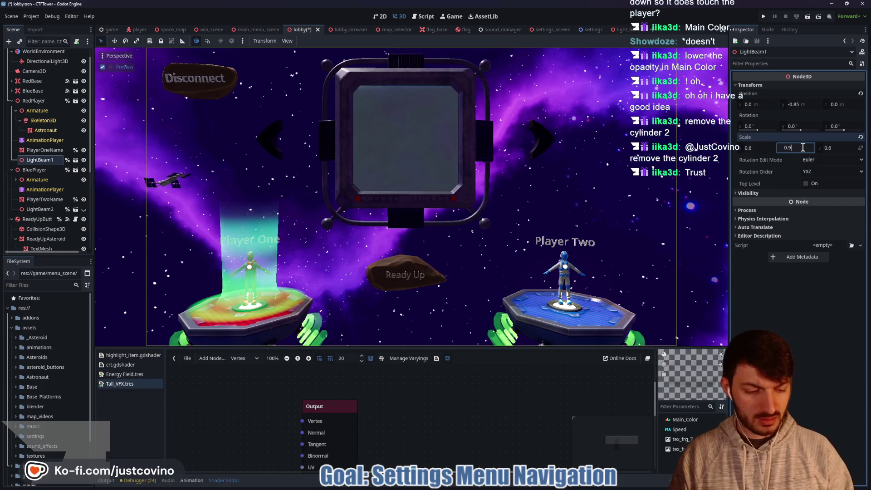
{"action": "left_click_drag", "start_coordinate": [807, 103], "coordinate": [798, 103]}
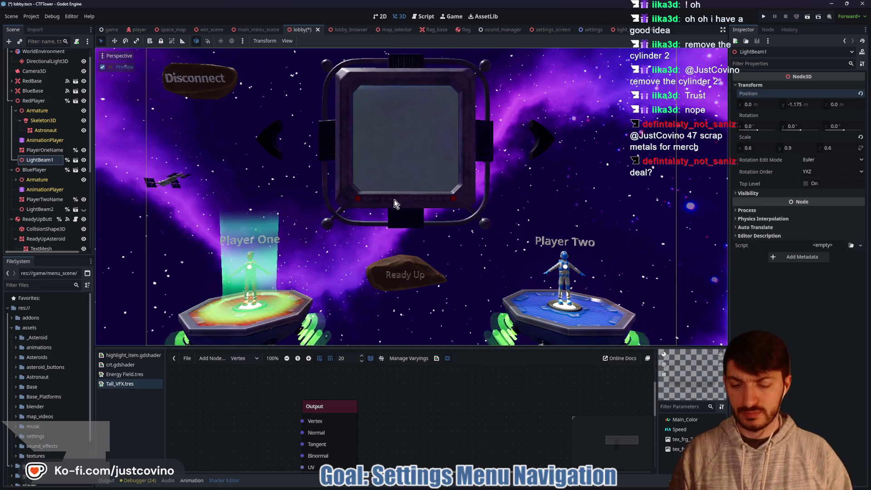
{"action": "key", "text": "ctrl+s"}
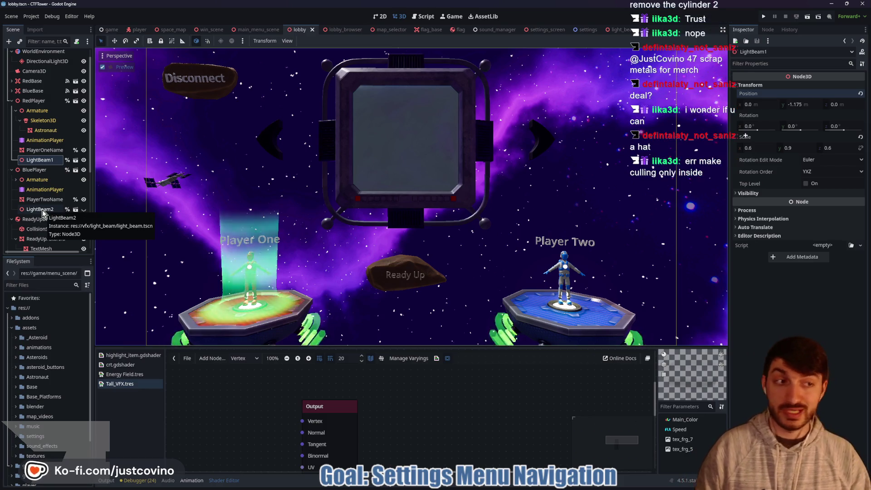
Set LightBeam2's Y position to -1.175 and save the lobby scene
{"action": "left_click", "coordinate": [43, 211]}
{"action": "left_click", "coordinate": [804, 105]}
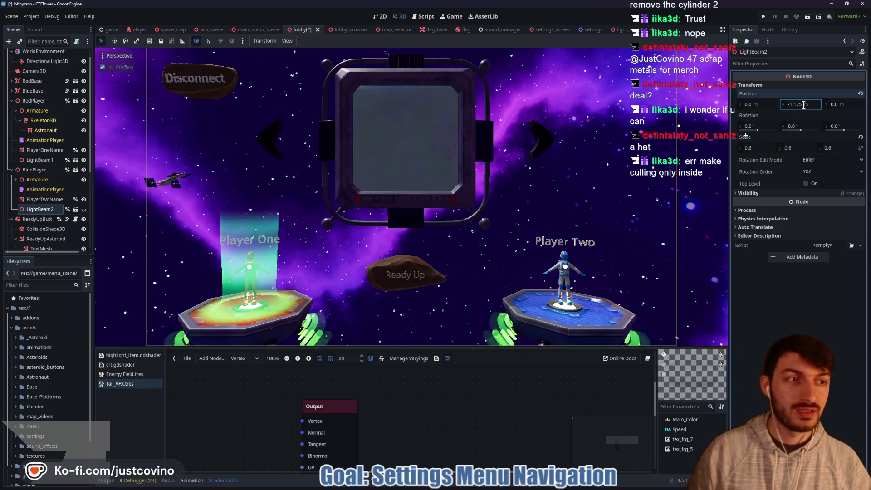
{"action": "key", "text": "Return"}
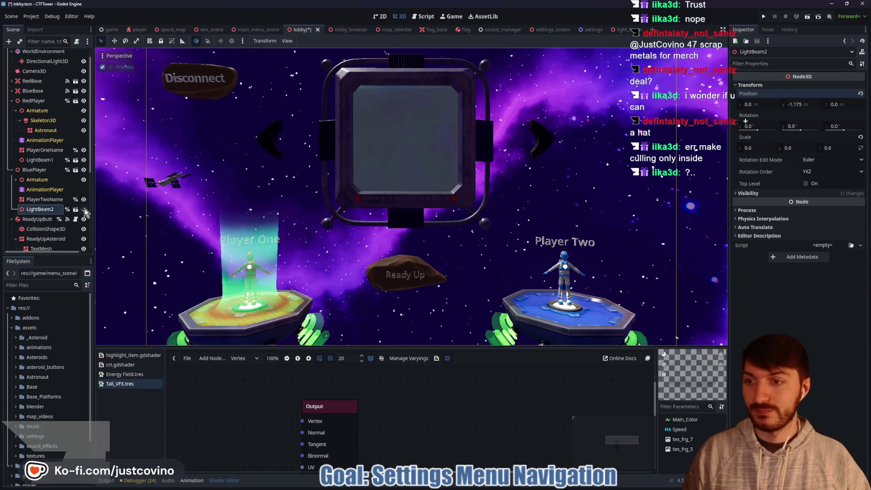
{"action": "key", "text": "ctrl+s"}
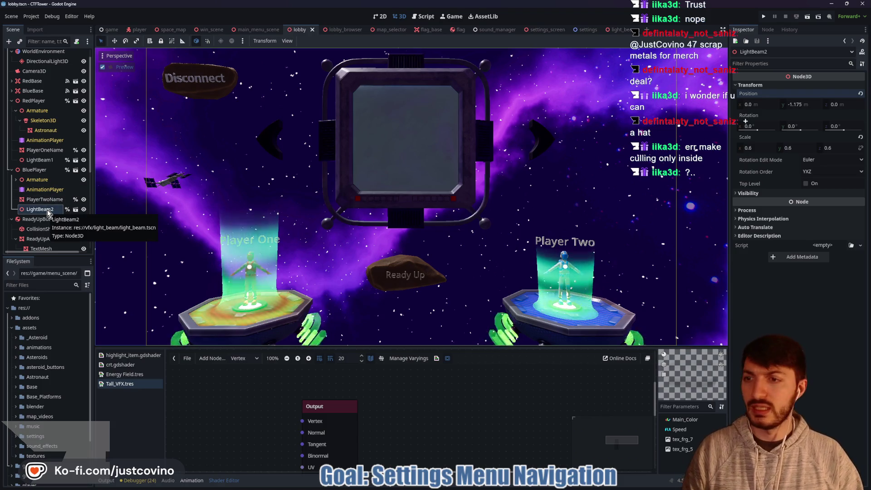
Compare with LightBeam1's transform and set LightBeam2's Y scale to 0.9
{"action": "left_click", "coordinate": [42, 161]}
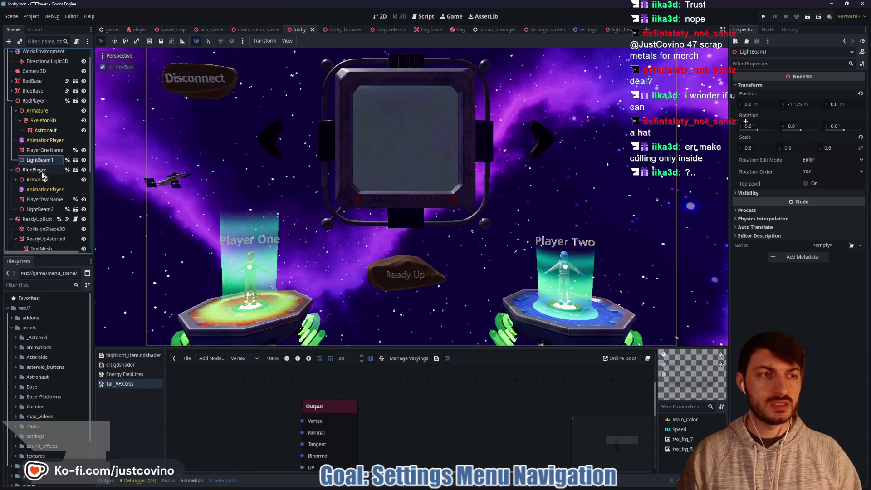
{"action": "left_click", "coordinate": [36, 209]}
{"action": "left_click", "coordinate": [861, 148]}
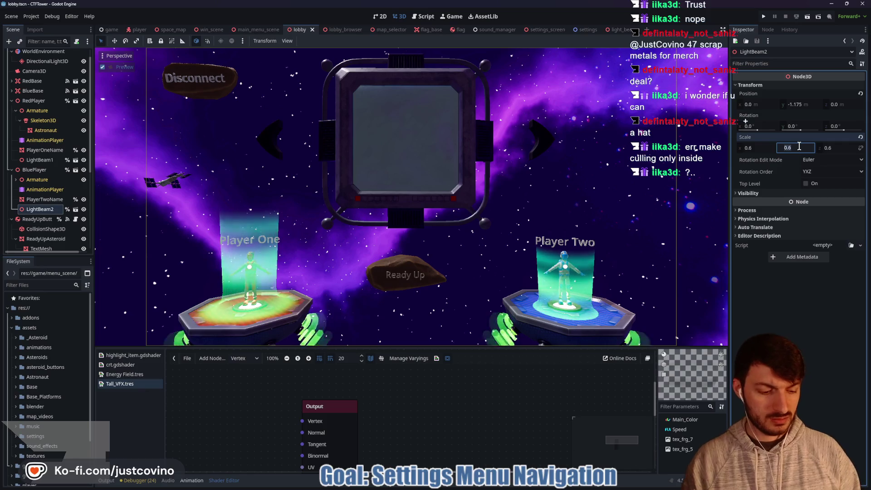
{"action": "key", "text": "Return"}
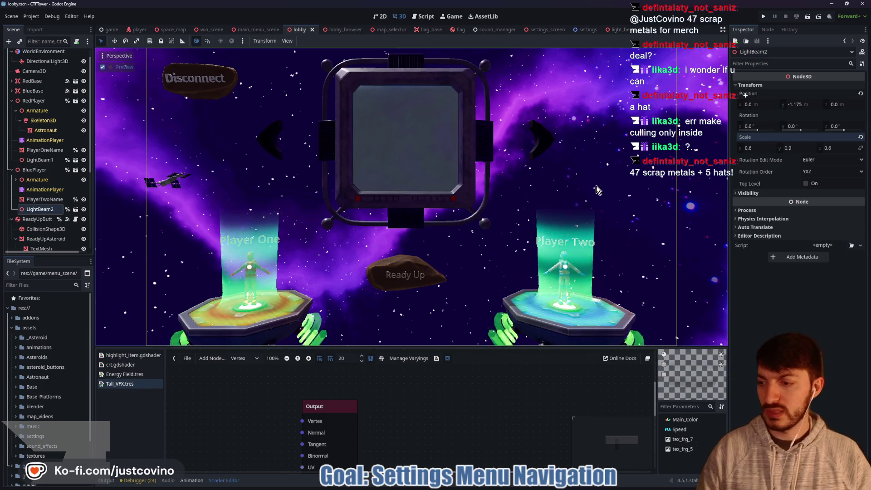
{"action": "left_click", "coordinate": [620, 30]}
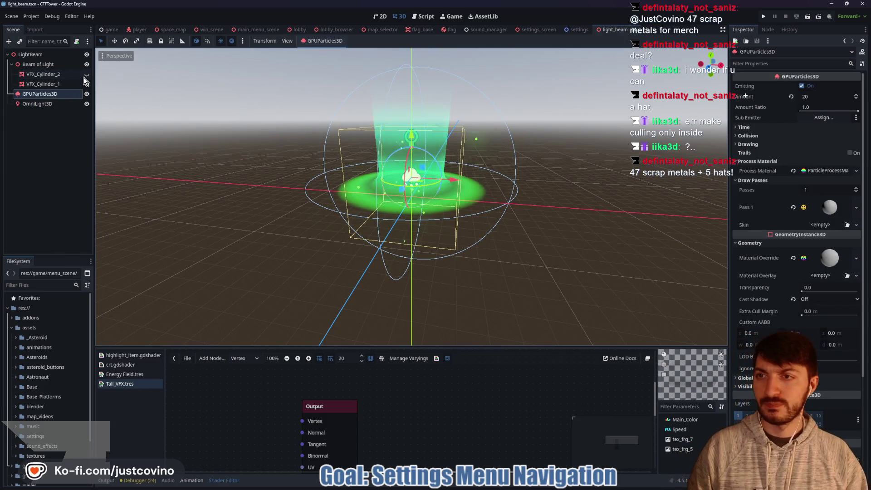
Set Cull to Disabled on VFX_Cylinder_1's Lower_VFX_Part material
{"action": "left_click", "coordinate": [43, 84]}
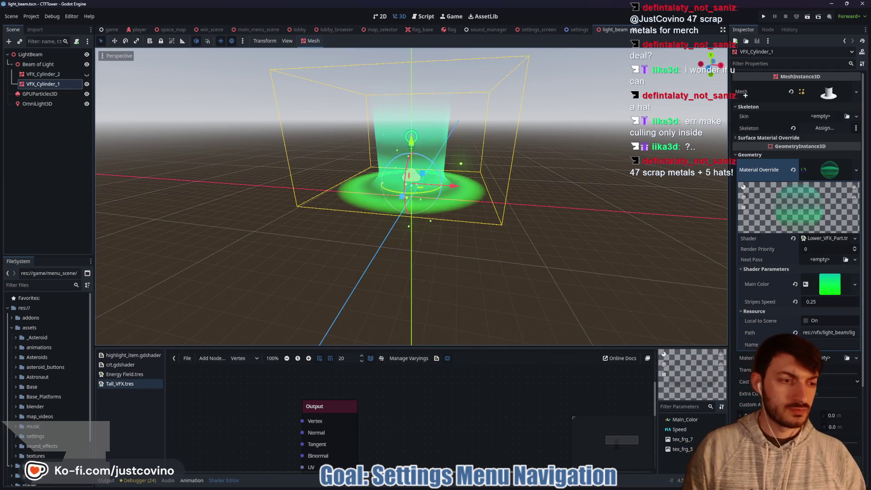
{"action": "left_click", "coordinate": [827, 238]}
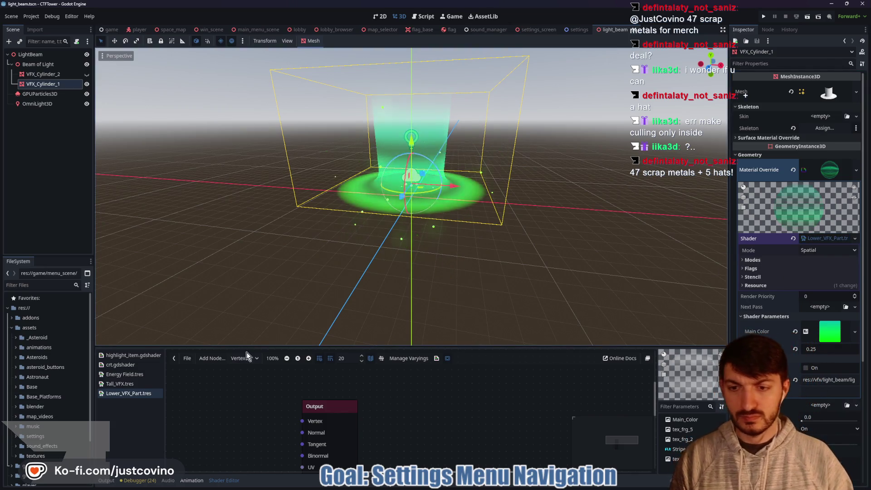
{"action": "left_click", "coordinate": [753, 260]}
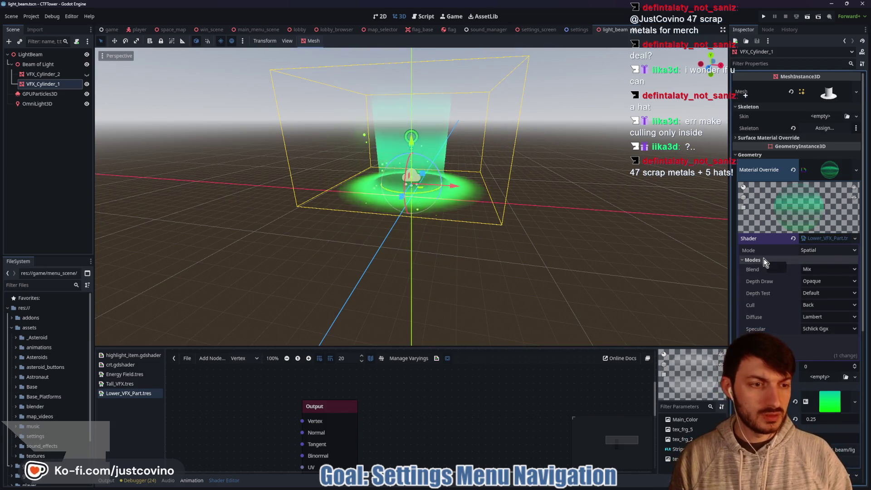
{"action": "left_click", "coordinate": [810, 281]}
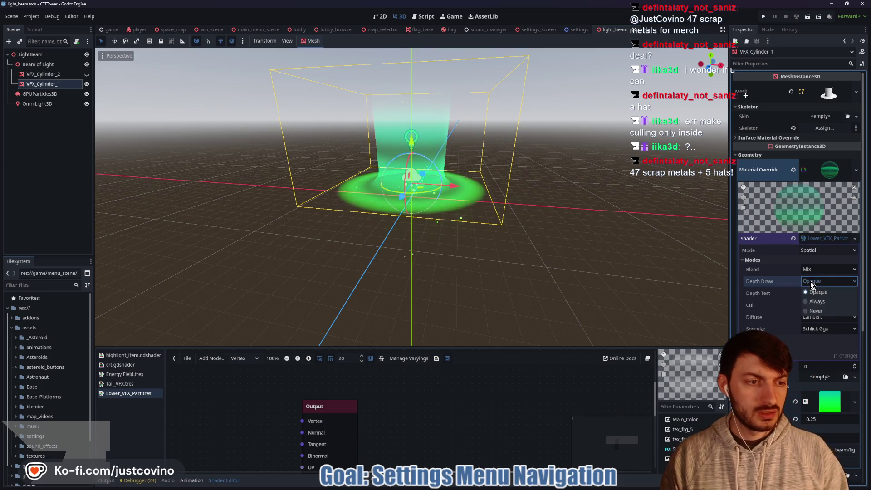
{"action": "left_click", "coordinate": [829, 305]}
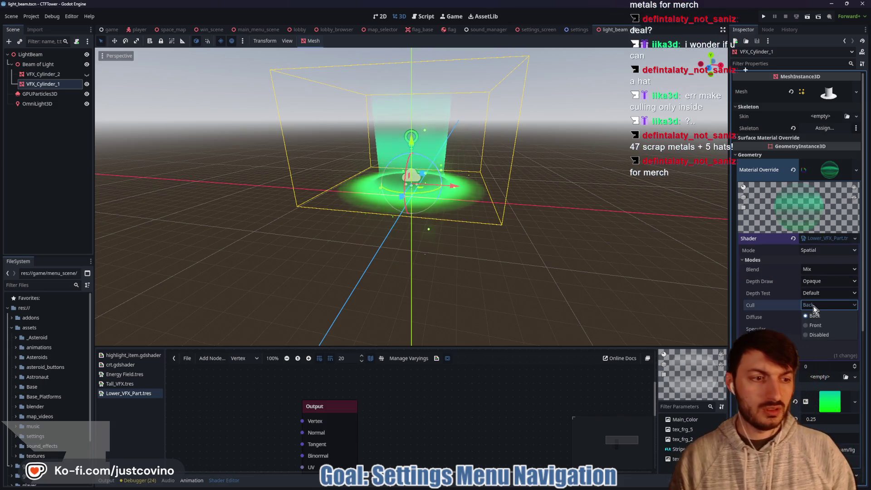
{"action": "left_click", "coordinate": [826, 334]}
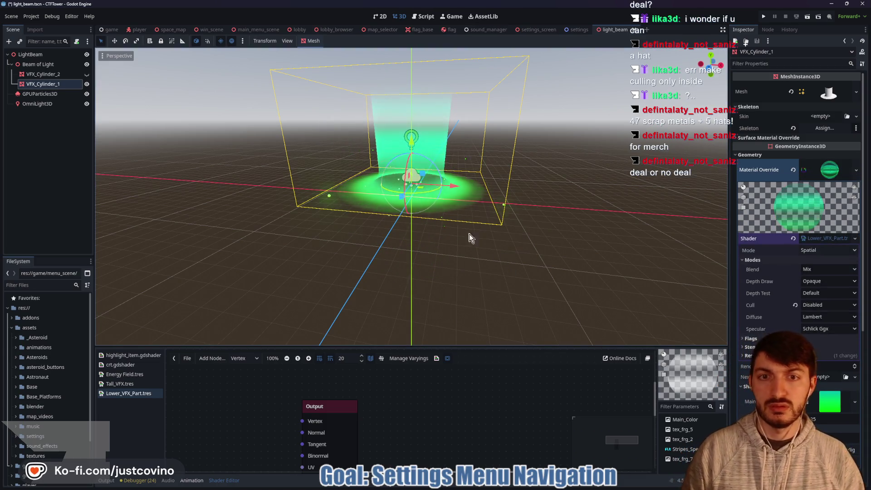
Set culling on VFX_Cylinder_2's tall beam material, save, and check the lobby
{"action": "left_click", "coordinate": [46, 74]}
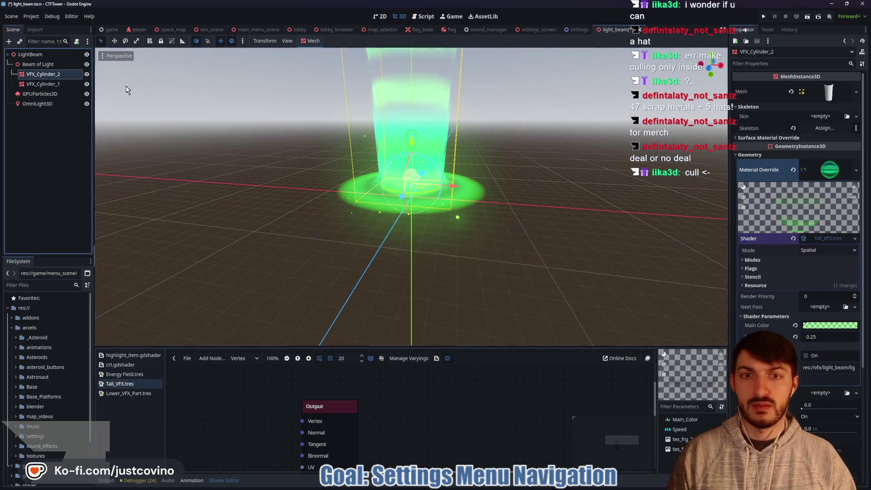
{"action": "left_click", "coordinate": [763, 259]}
{"action": "left_click", "coordinate": [822, 305]}
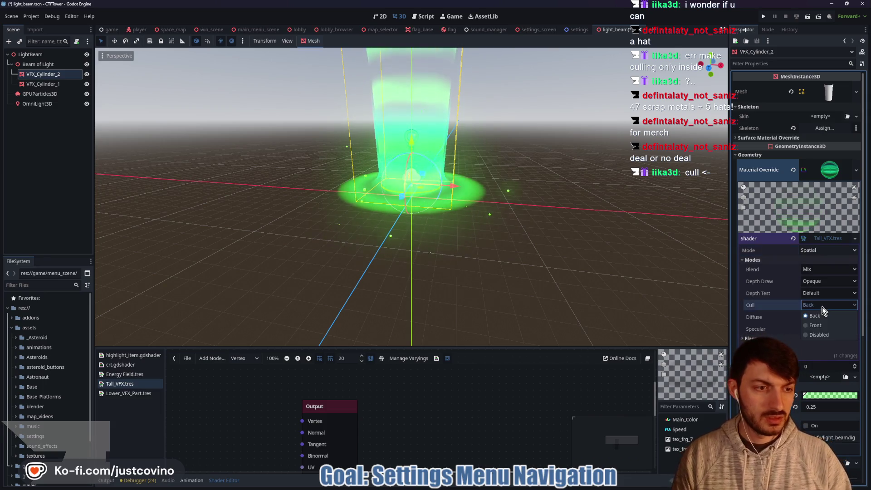
{"action": "key", "text": "ctrl+s"}
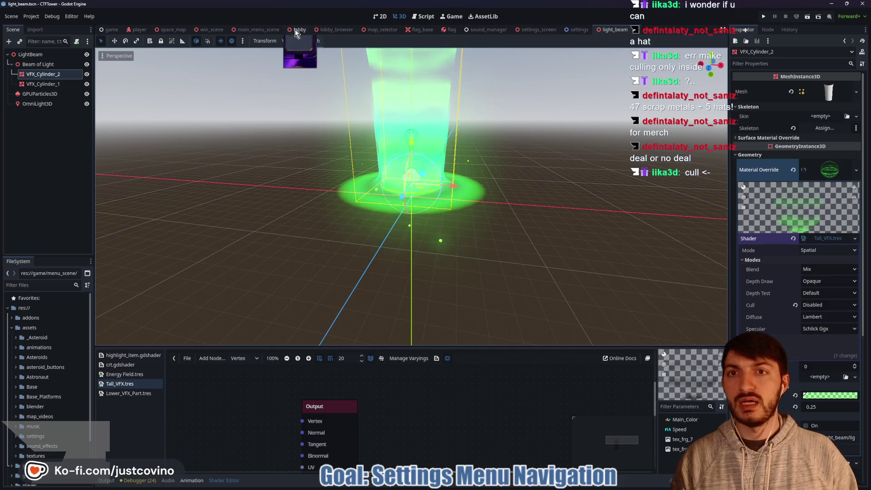
{"action": "left_click", "coordinate": [300, 30]}
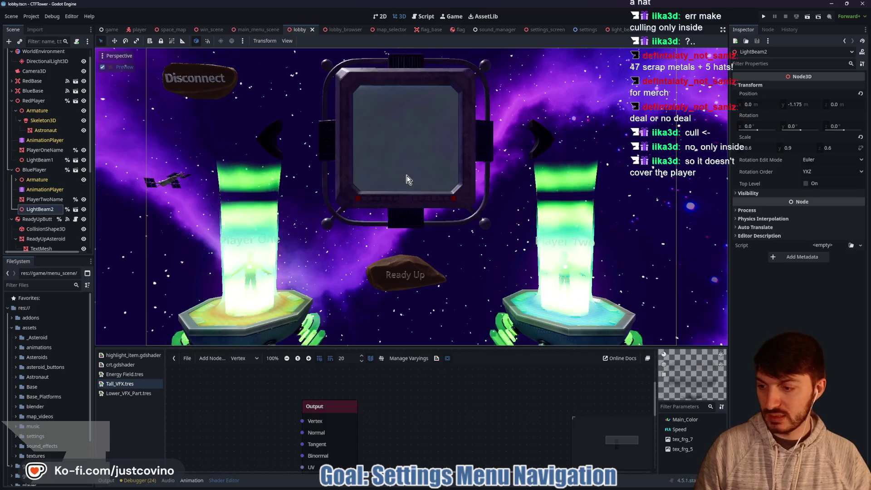
Set VFX_Cylinder_2's Tall_VFX material Cull to Front and save light_beam
{"action": "left_click", "coordinate": [617, 30]}
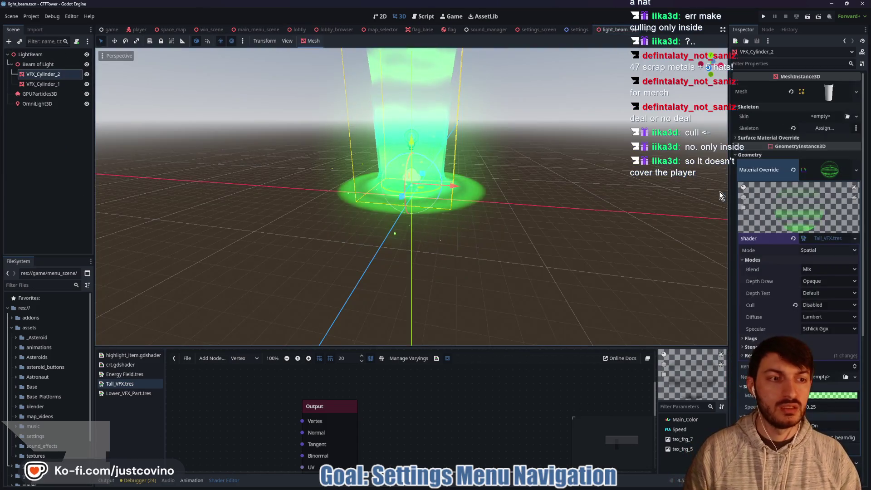
{"action": "left_click", "coordinate": [827, 304]}
{"action": "left_click", "coordinate": [831, 325]}
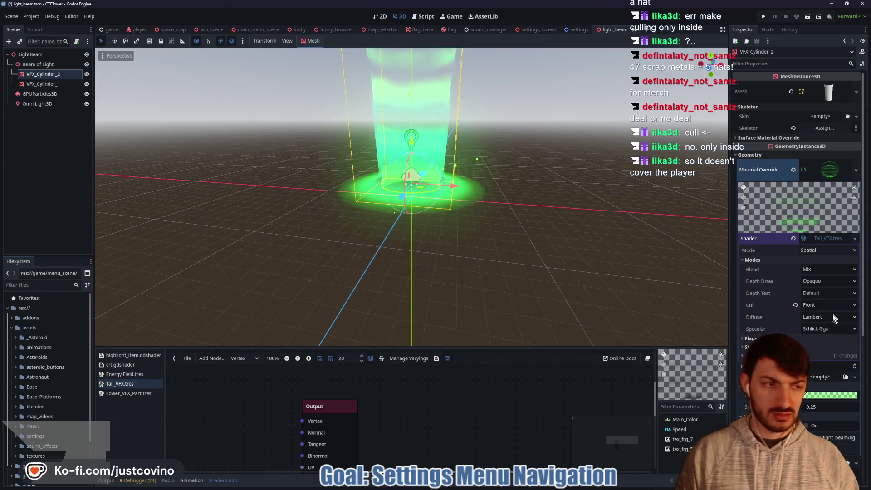
{"action": "key", "text": "ctrl+s"}
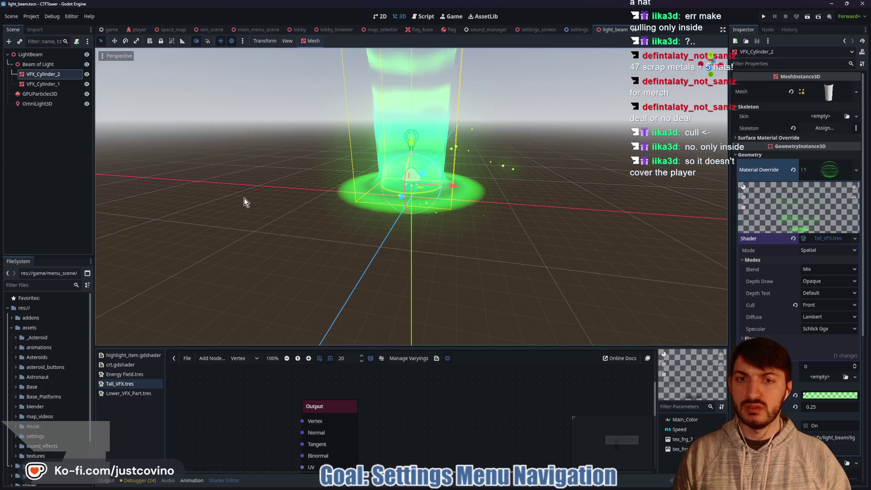
Set VFX_Cylinder_1's Lower_VFX_Part material Cull to Front
{"action": "left_click", "coordinate": [74, 85]}
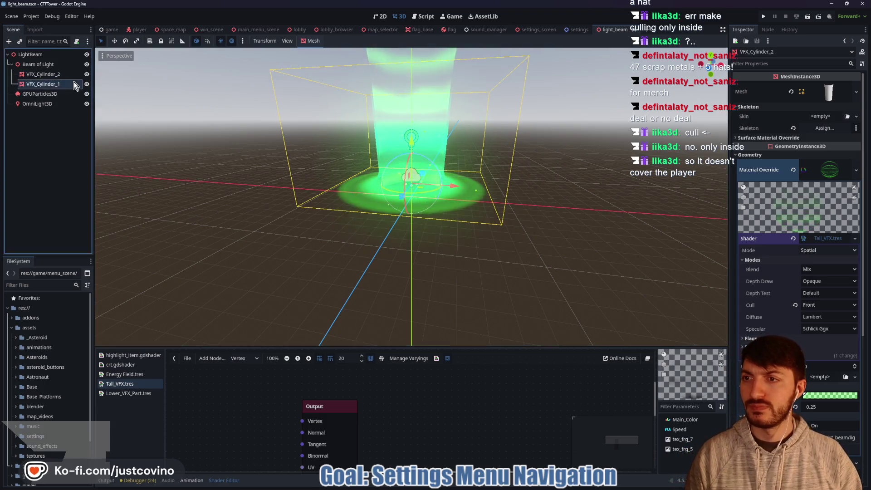
{"action": "left_click", "coordinate": [828, 305]}
{"action": "left_click", "coordinate": [819, 327]}
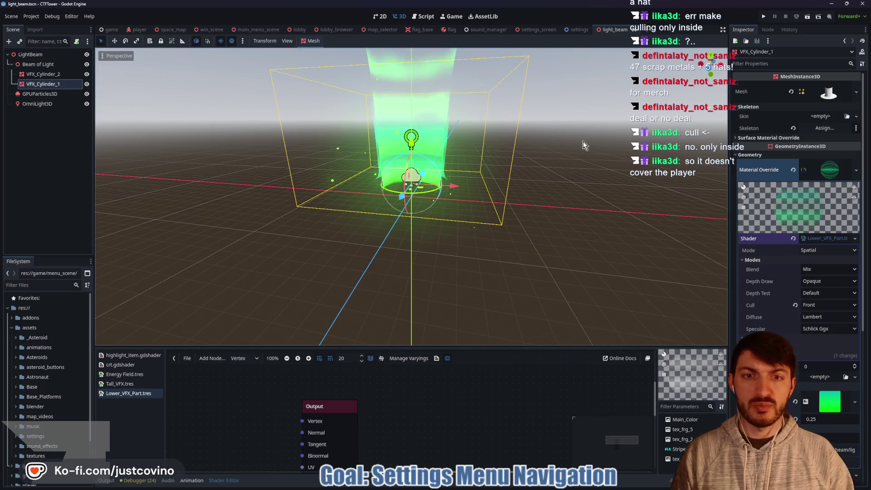
{"action": "left_click", "coordinate": [765, 18]}
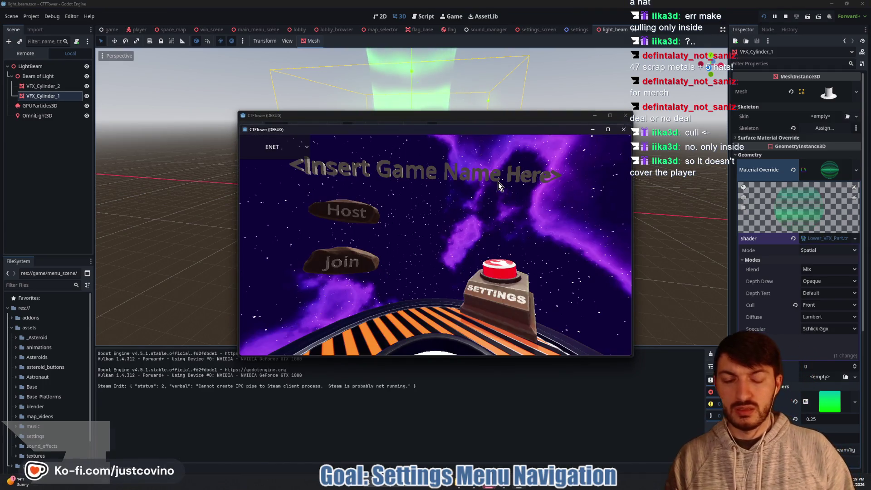
Stop the running game and return to the lobby scene
{"action": "left_click", "coordinate": [626, 117]}
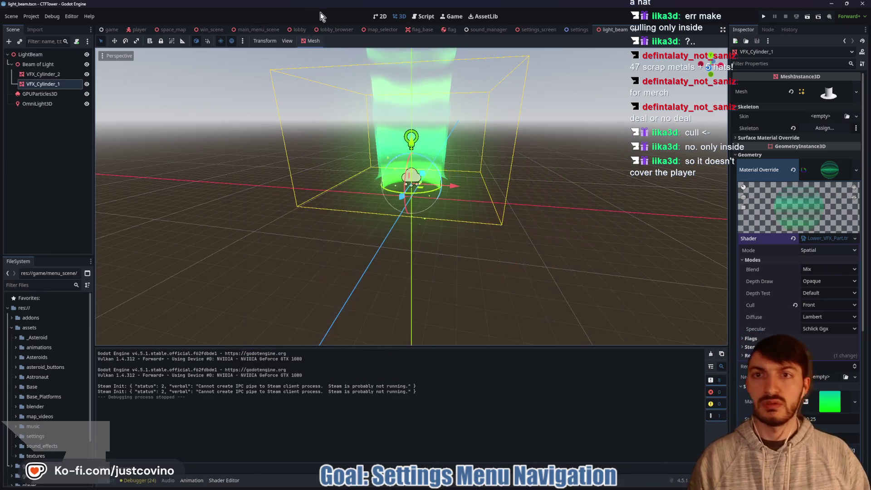
{"action": "left_click", "coordinate": [297, 30]}
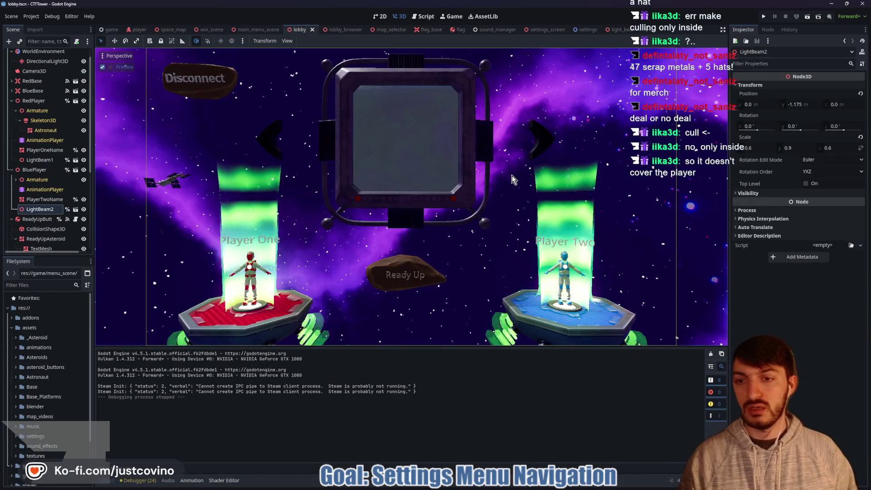
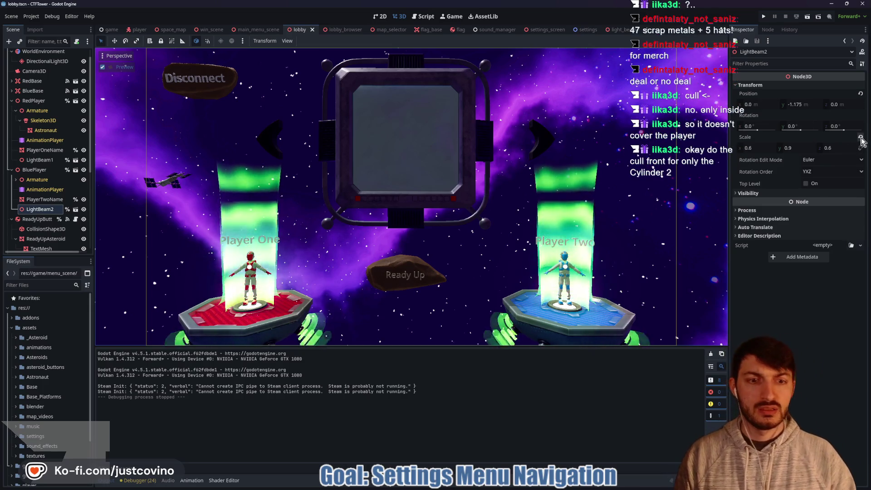
Revert LightBeam2's scale to full size and set VFX_Cylinder_1's material Cull to Back
{"action": "left_click", "coordinate": [861, 139]}
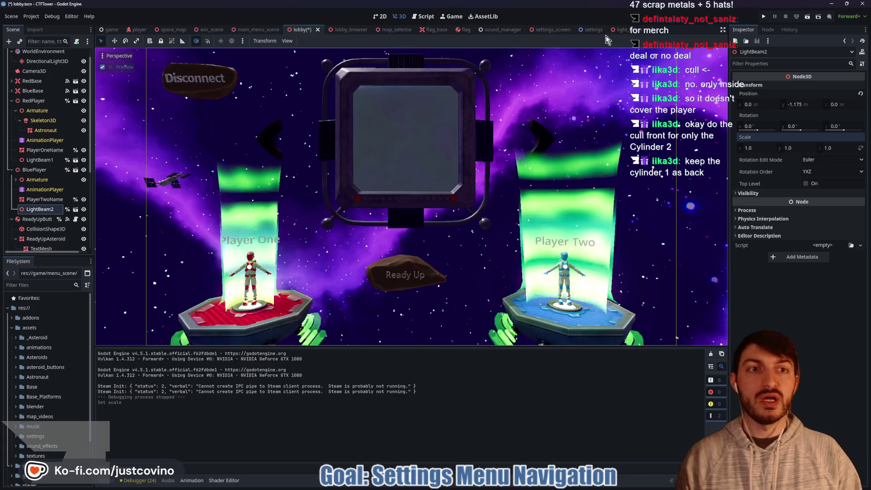
{"action": "left_click", "coordinate": [619, 29]}
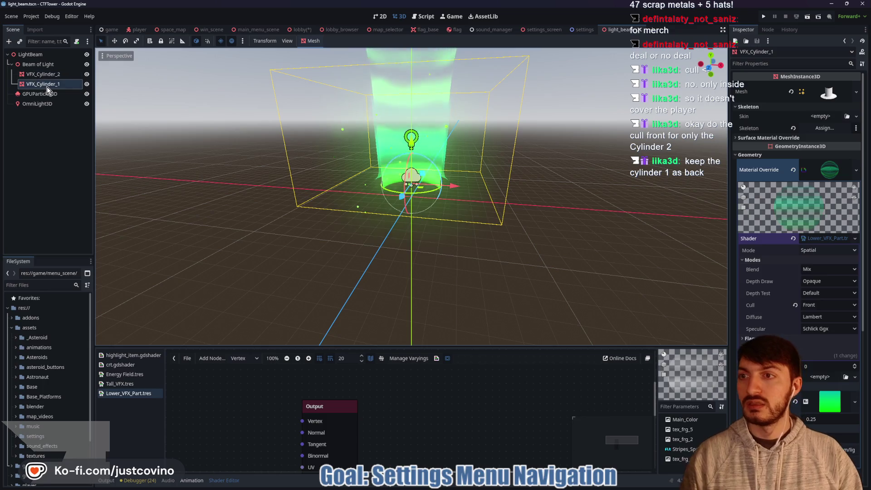
{"action": "left_click", "coordinate": [821, 304]}
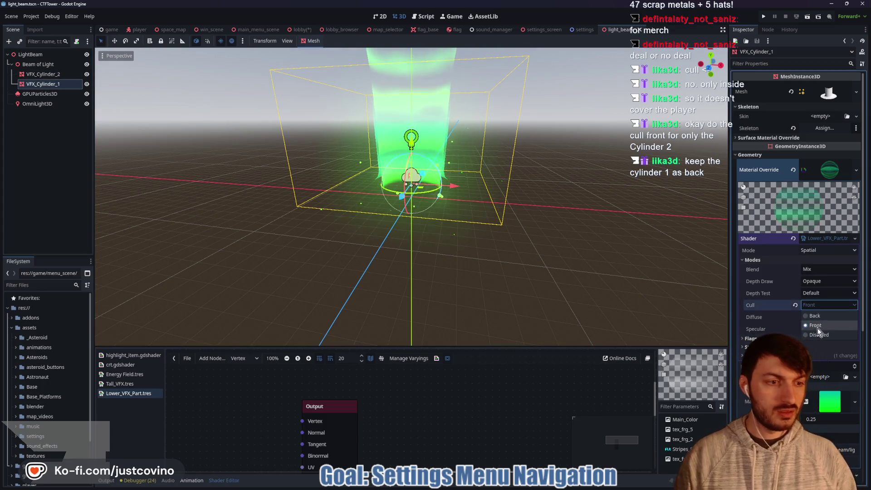
{"action": "left_click", "coordinate": [815, 316]}
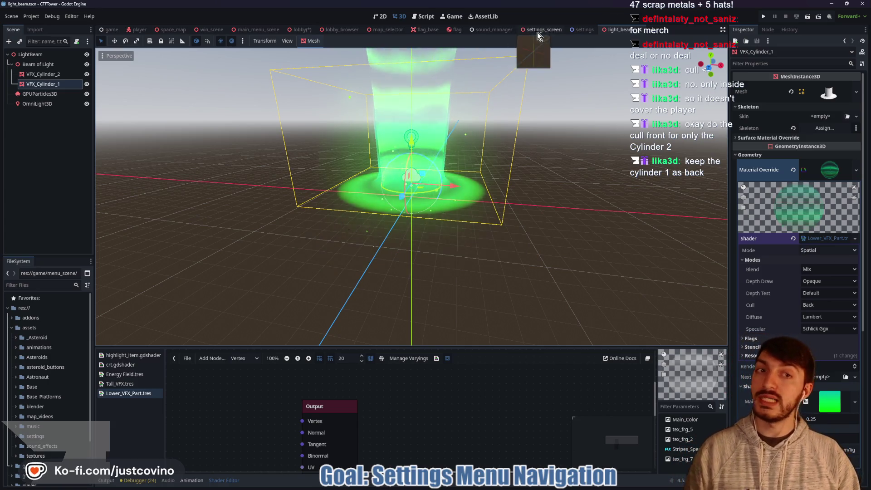
{"action": "left_click", "coordinate": [299, 29]}
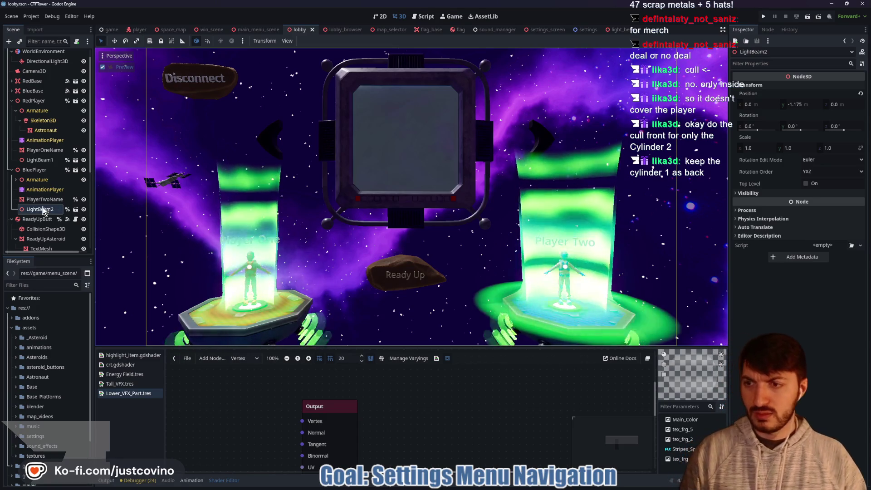
Give LightBeam1 a Y scale of 0.6 and a Y position of -0.82
{"action": "left_click", "coordinate": [39, 159]}
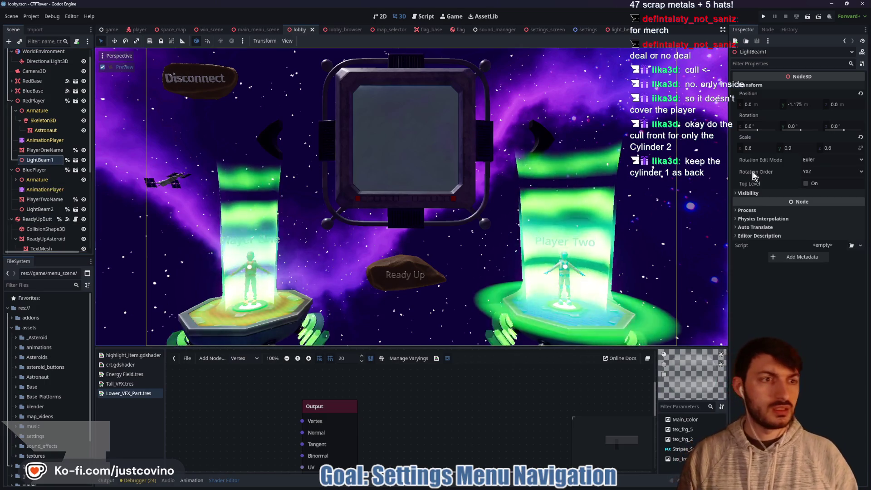
{"action": "left_click_drag", "start_coordinate": [805, 148], "coordinate": [787, 148]}
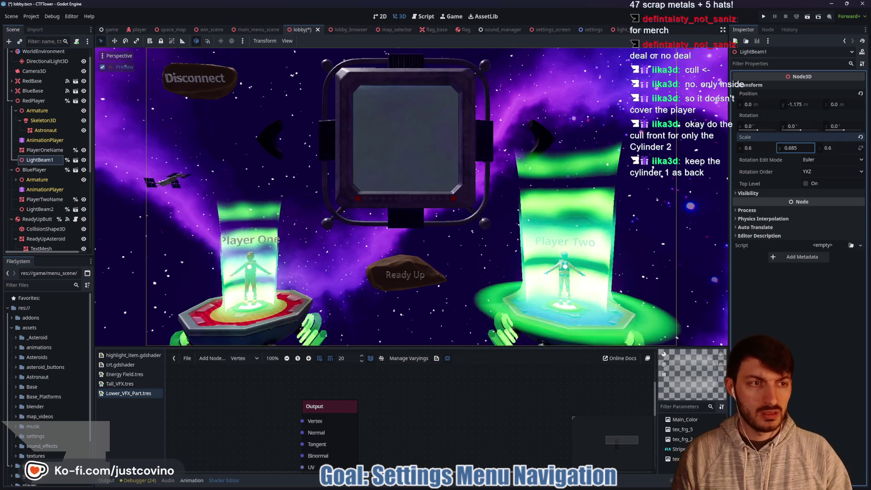
{"action": "left_click", "coordinate": [798, 148]}
{"action": "type", "text": "0.6"}
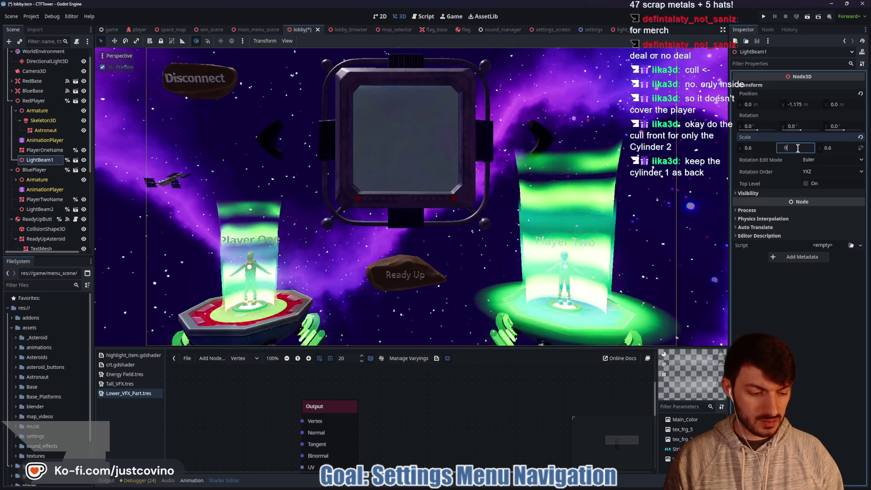
{"action": "left_click_drag", "start_coordinate": [795, 105], "coordinate": [806, 104]}
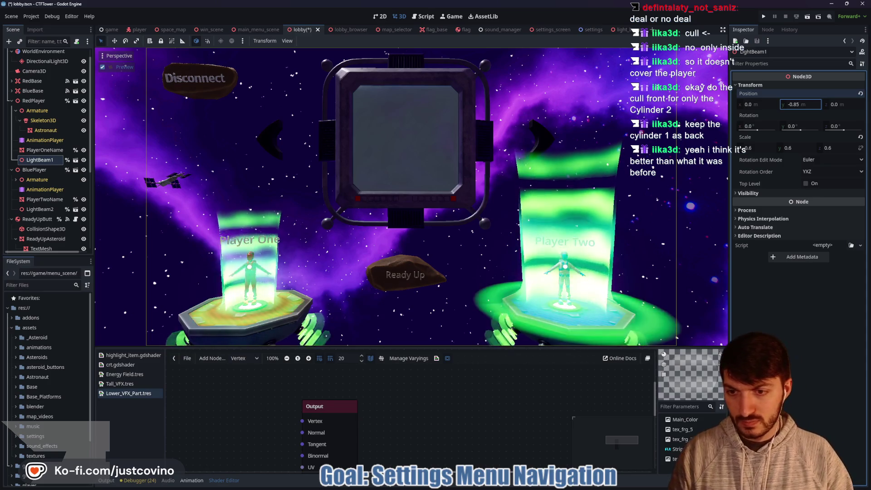
{"action": "left_click", "coordinate": [797, 106]}
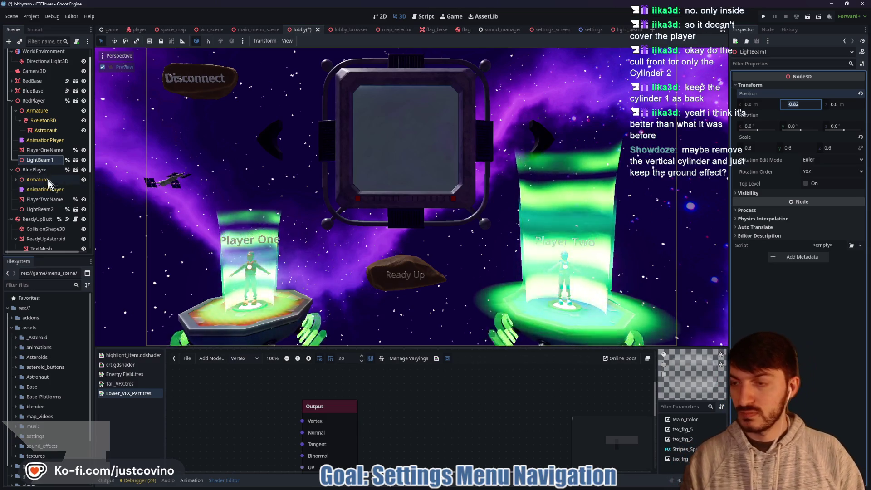
Set LightBeam2 to Y position -0.82 and scale 0.6, then save the lobby scene
{"action": "left_click", "coordinate": [47, 211]}
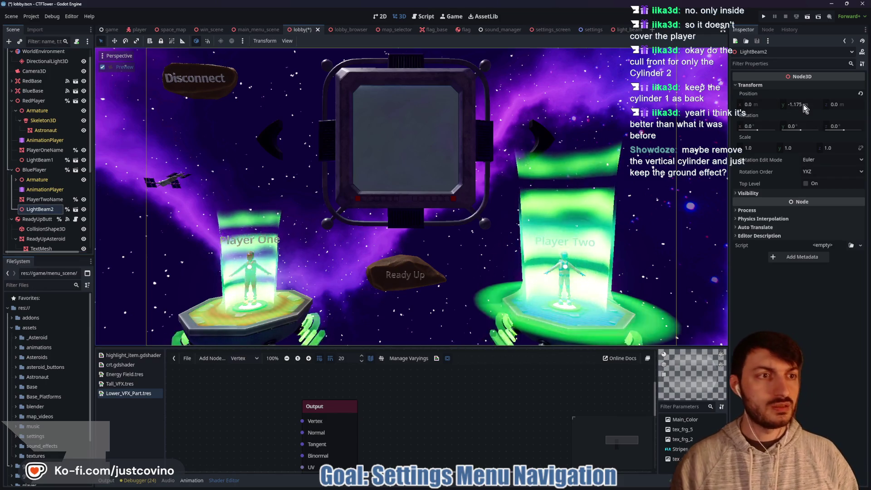
{"action": "left_click", "coordinate": [801, 104]}
{"action": "type", "text": "-0.82"}
{"action": "key", "text": "Return"}
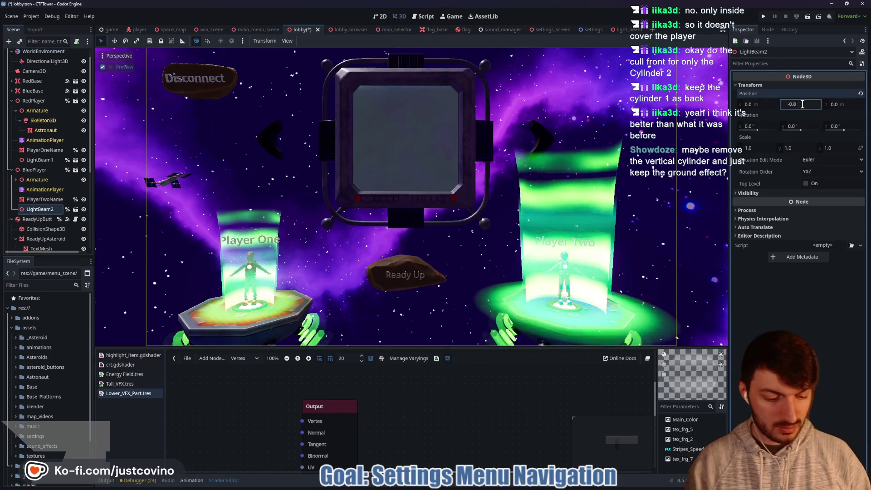
{"action": "left_click", "coordinate": [762, 148]}
{"action": "type", "text": "0.6"}
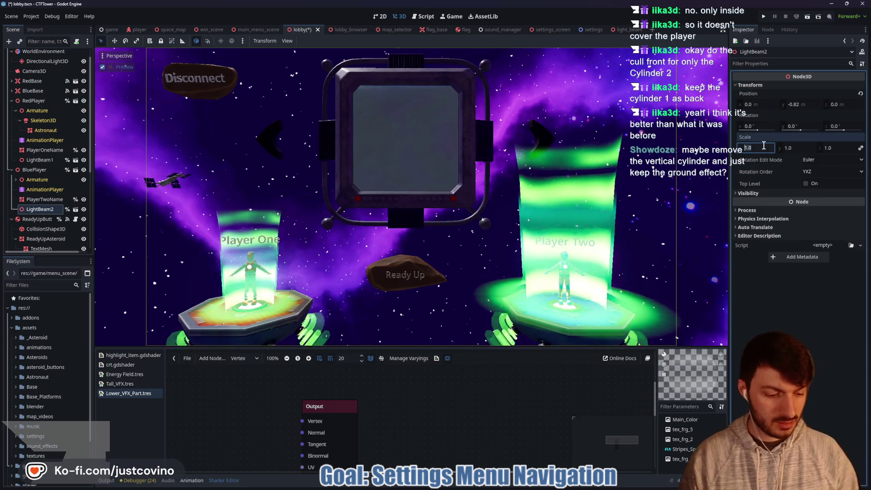
{"action": "key", "text": "Return"}
{"action": "key", "text": "ctrl+s"}
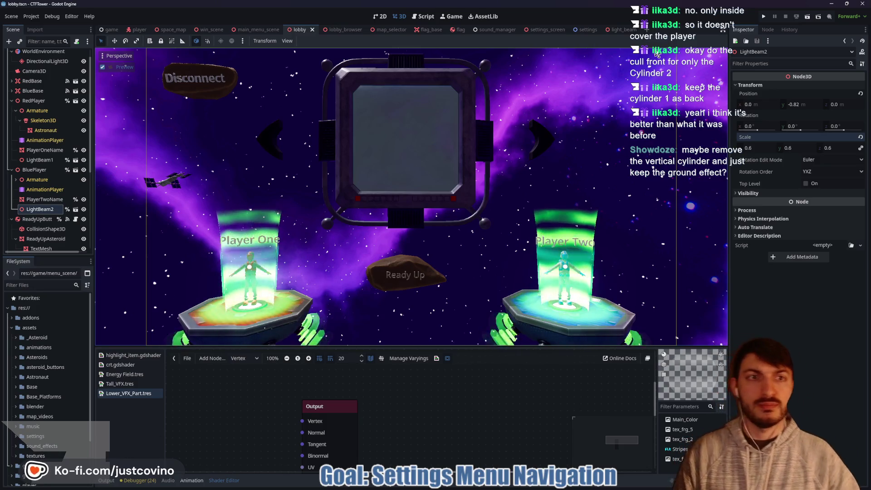
{"action": "left_click", "coordinate": [616, 30]}
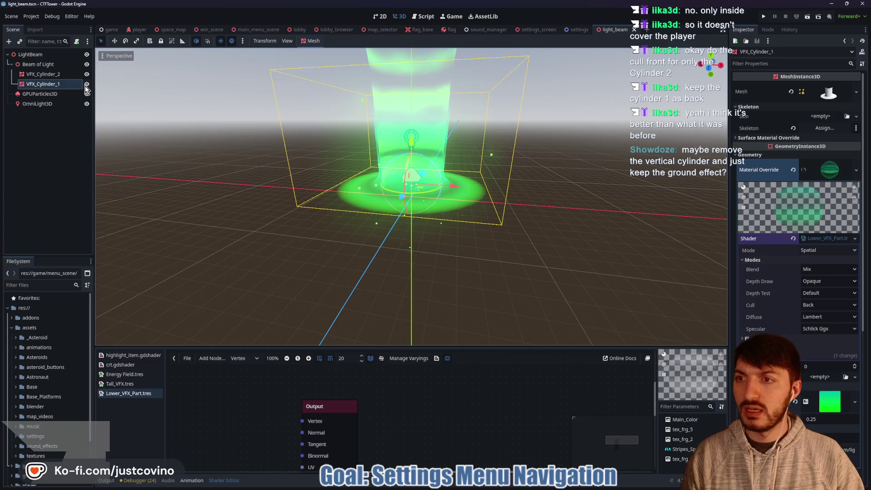
Hide VFX_Cylinder_2 in the light_beam scene and save it
{"action": "left_click", "coordinate": [86, 74]}
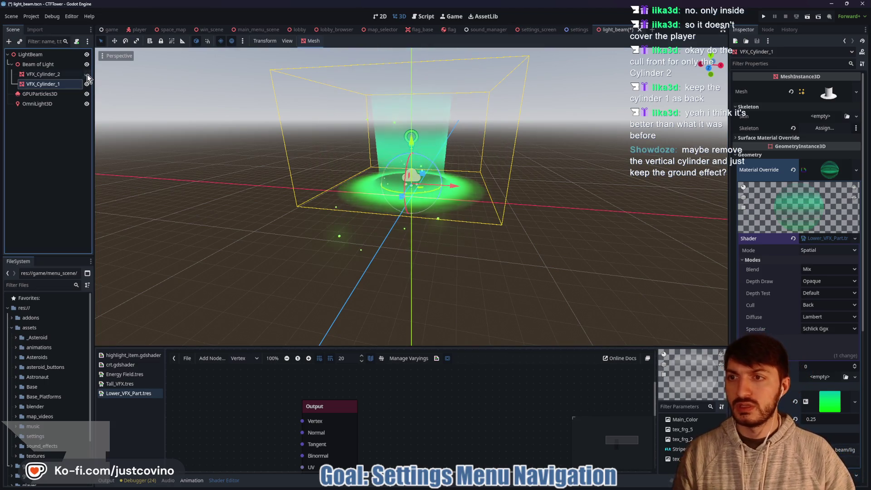
{"action": "key", "text": "ctrl+s"}
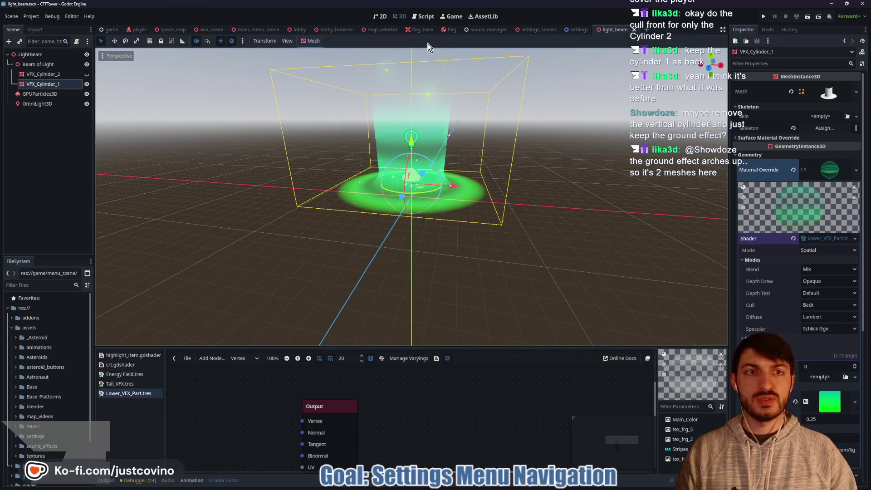
{"action": "left_click", "coordinate": [300, 30]}
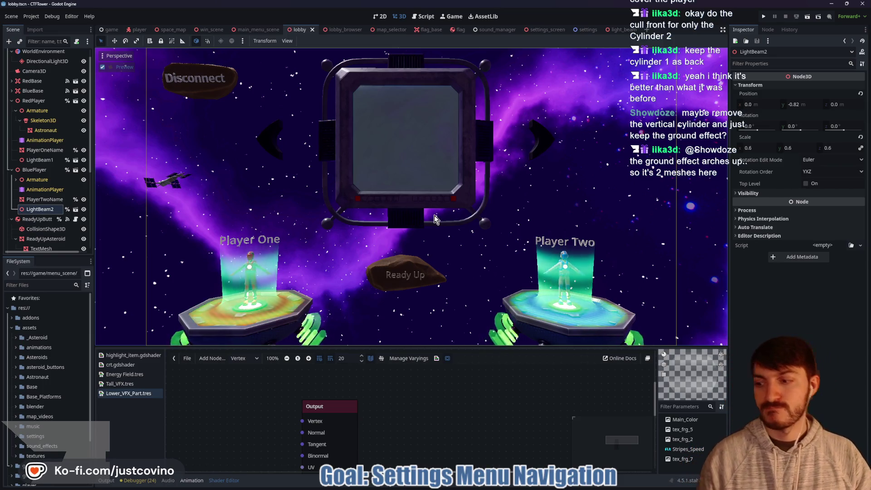
{"action": "left_click", "coordinate": [391, 234]}
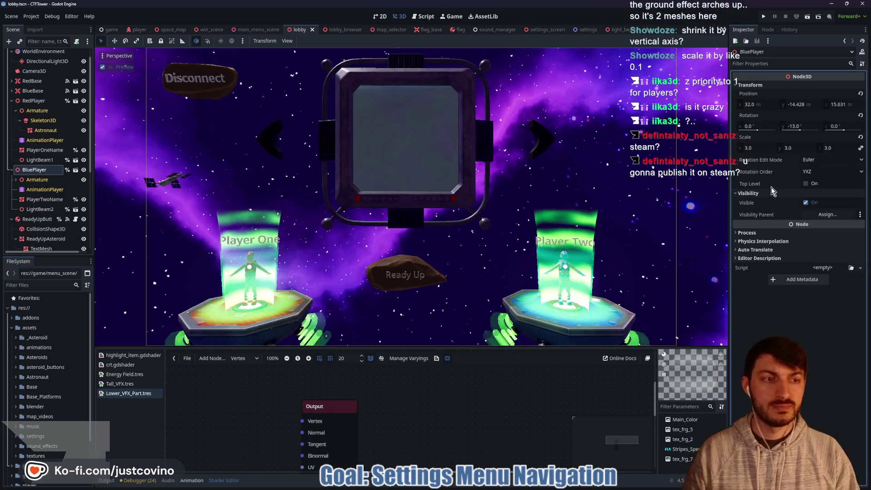
{"action": "left_click", "coordinate": [748, 193]}
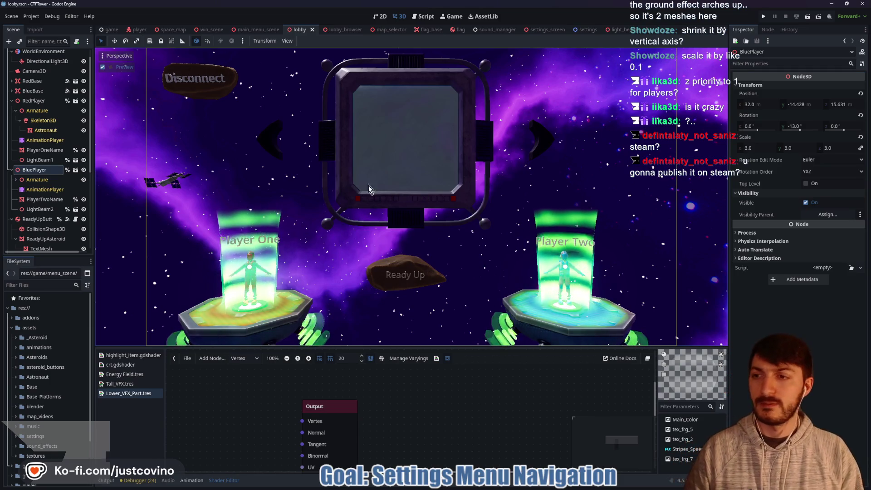
{"action": "left_click", "coordinate": [46, 210]}
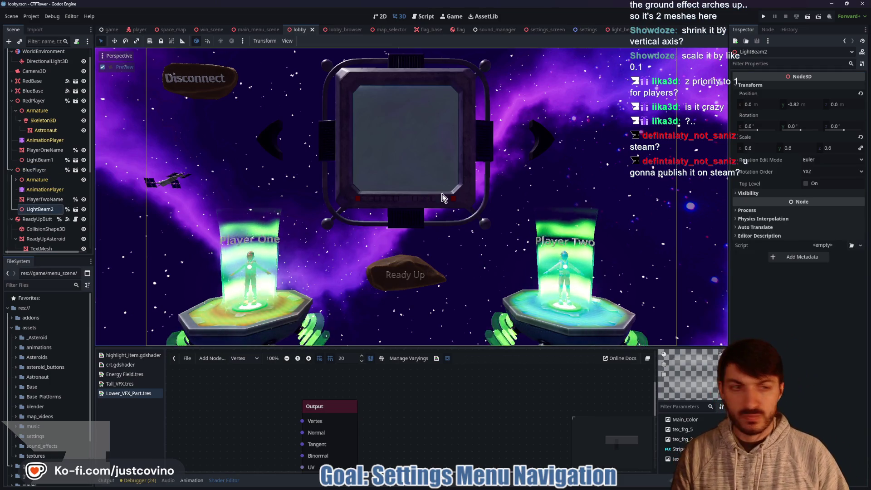
{"action": "left_click", "coordinate": [748, 193]}
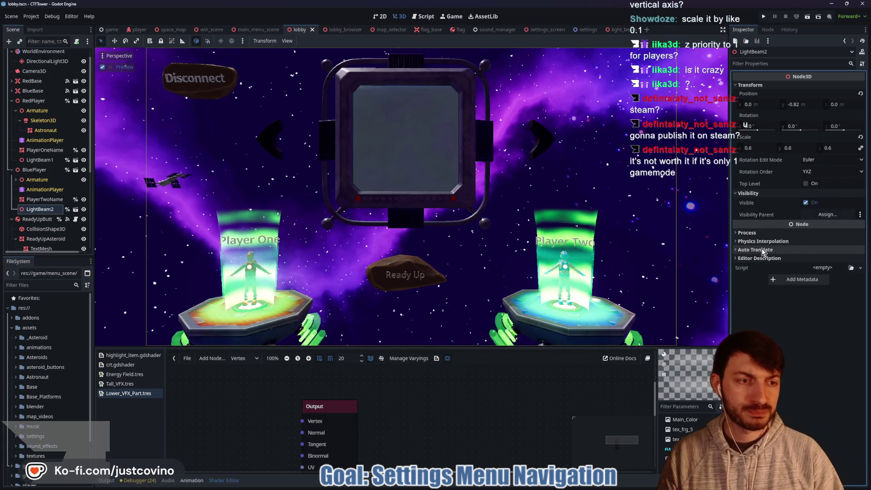
{"action": "left_click", "coordinate": [750, 232]}
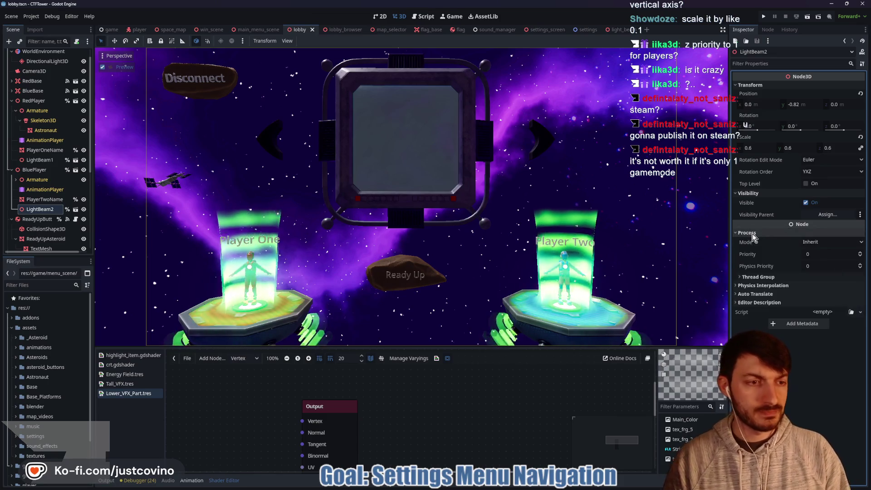
{"action": "left_click", "coordinate": [860, 257]}
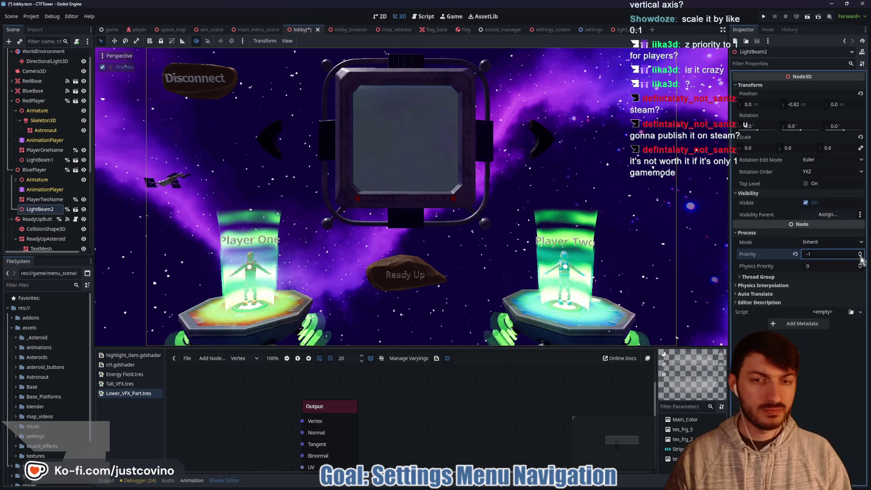
{"action": "left_click", "coordinate": [861, 257]}
{"action": "left_click", "coordinate": [860, 257]}
{"action": "left_click", "coordinate": [861, 257]}
{"action": "left_click", "coordinate": [861, 251]}
{"action": "left_click", "coordinate": [861, 251]}
{"action": "left_click", "coordinate": [860, 252]}
{"action": "left_click", "coordinate": [861, 251]}
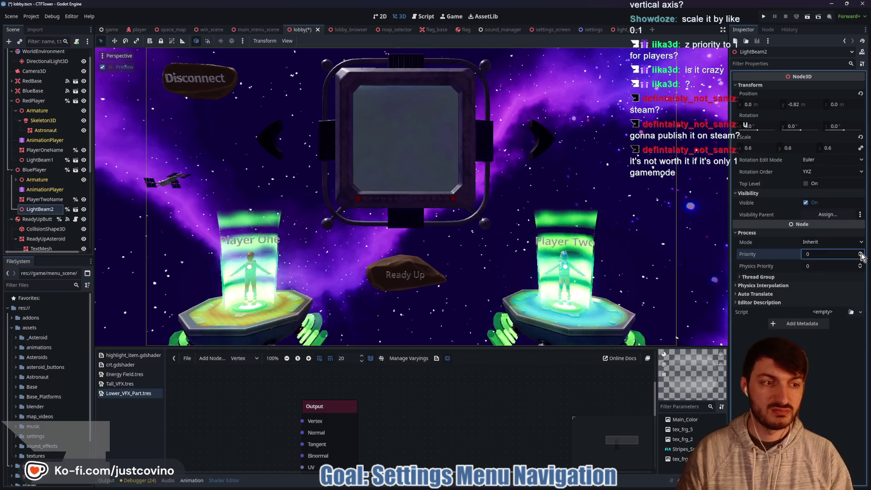
{"action": "key", "text": "ctrl+s"}
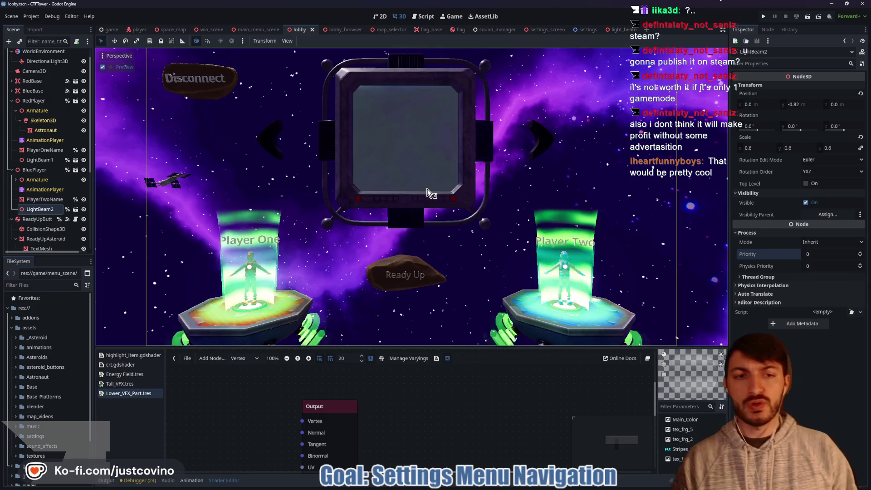
{"action": "key", "text": "ctrl+s"}
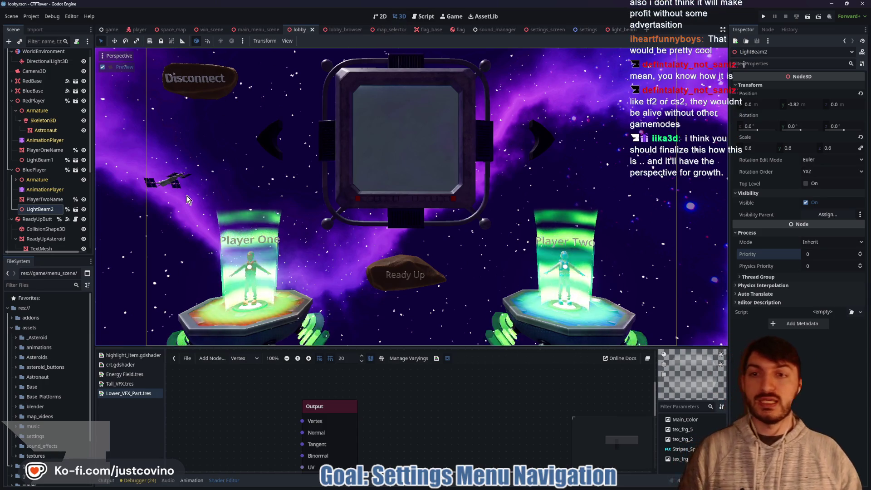
{"action": "mouse_move", "coordinate": [178, 137]}
{"action": "left_mouse_down"}
{"action": "mouse_move", "coordinate": [177, 147]}
{"action": "mouse_move", "coordinate": [241, 131]}
{"action": "left_mouse_up"}
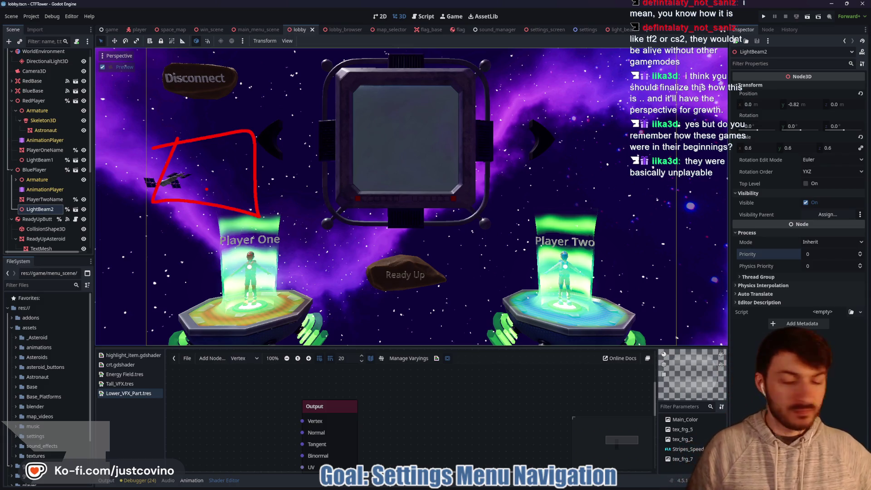
{"action": "key", "text": "Escape"}
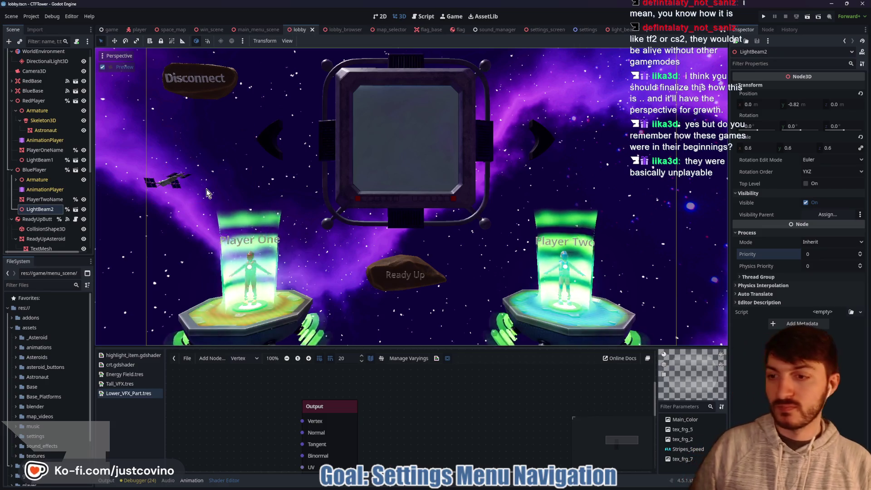